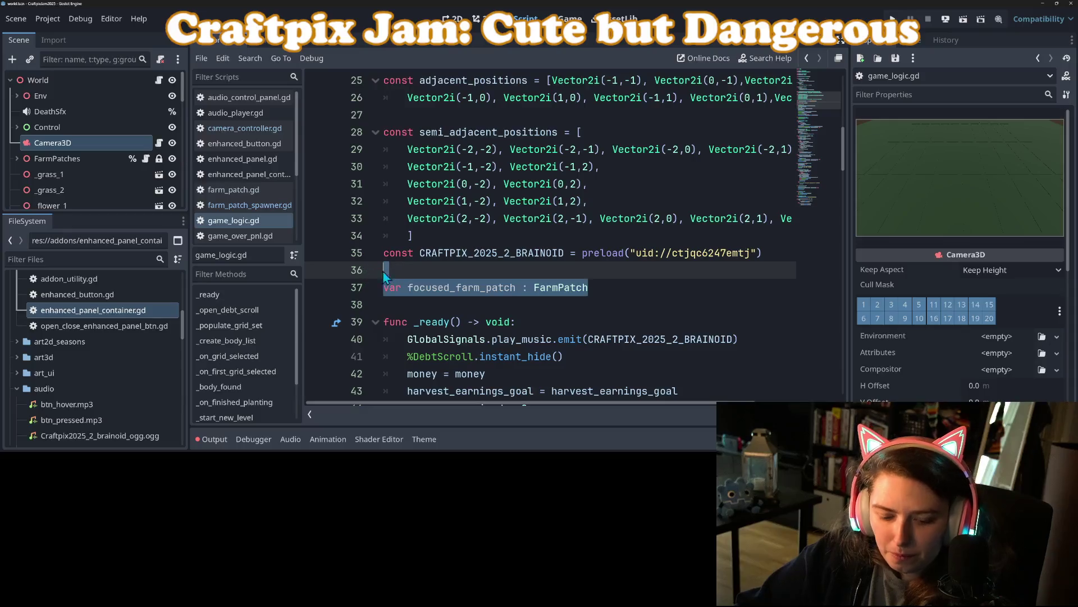
- Delete the focused_farm_patch declaration from game_logic.gd and save the script
key(Delete)
key(BackSpace)
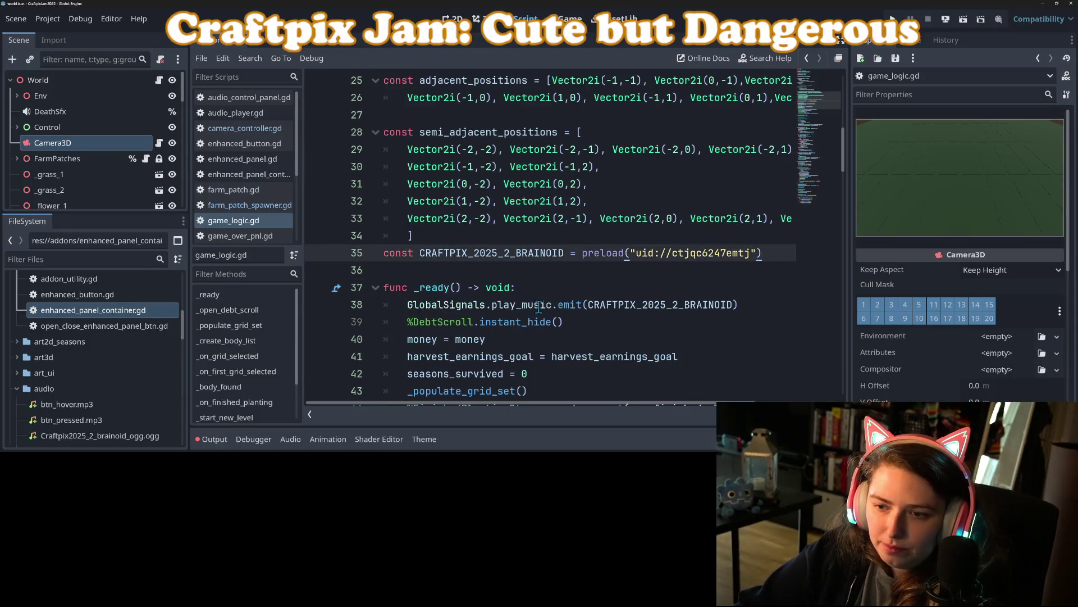
scroll(528, 303, down, 3)
key(ctrl+s)
- Remove 'focused_farm_patch = ' from line 60 so it calls spawn_farm_patches directly
scroll(461, 277, up, 3)
scroll(461, 276, down, 5)
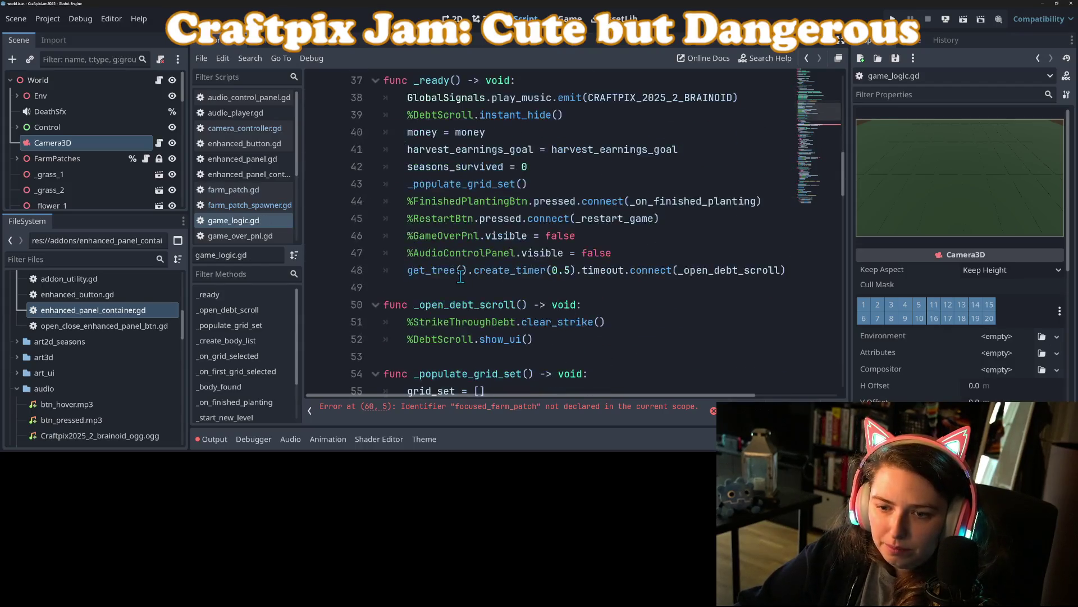
scroll(461, 277, down, 3)
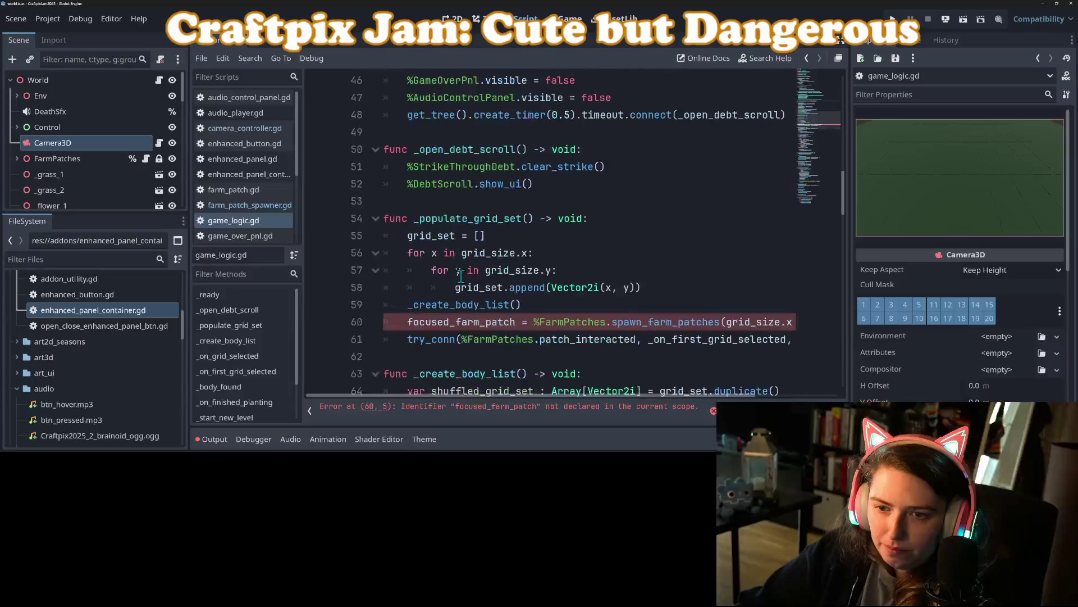
click(409, 272)
drag(409, 271, 535, 272)
key(BackSpace)
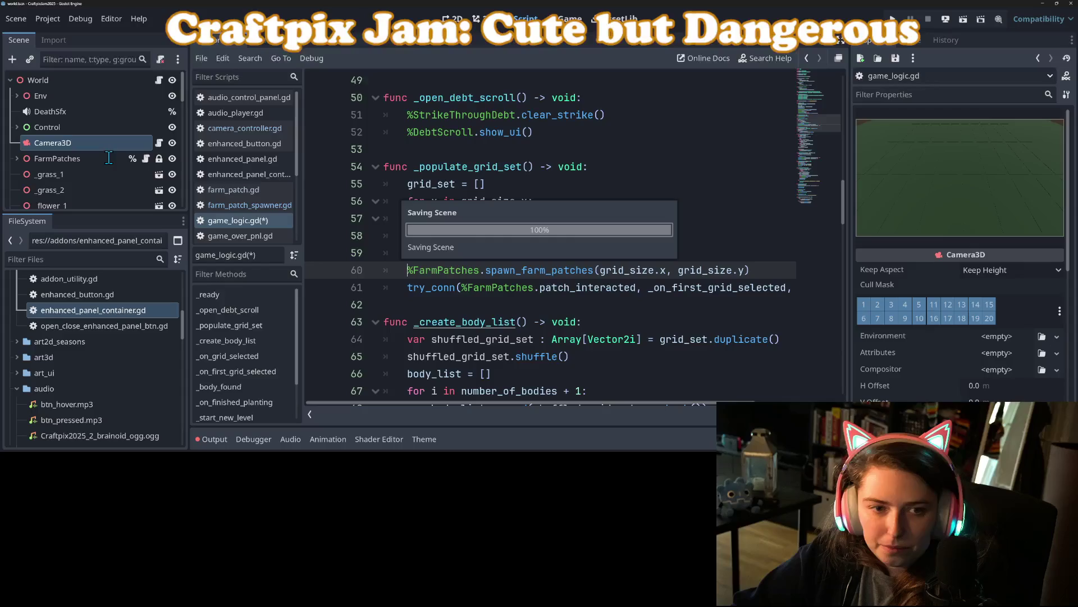
- In farm_patch_spawner.gd, declare 'var focused_farm_patch : FarmPatch' near line 22
click(147, 159)
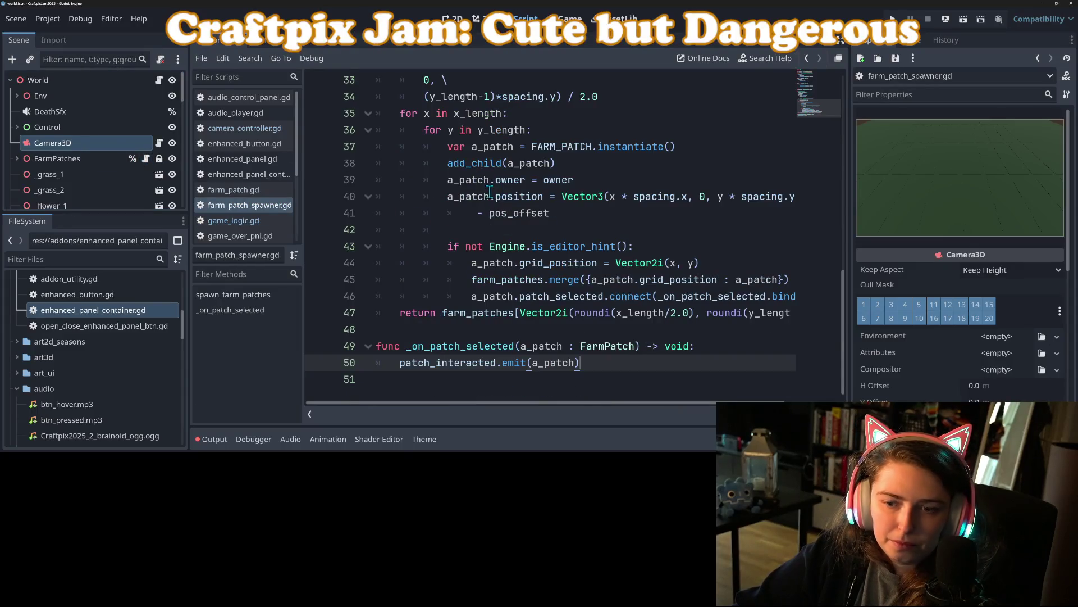
scroll(531, 243, up, 10)
scroll(530, 243, down, 3)
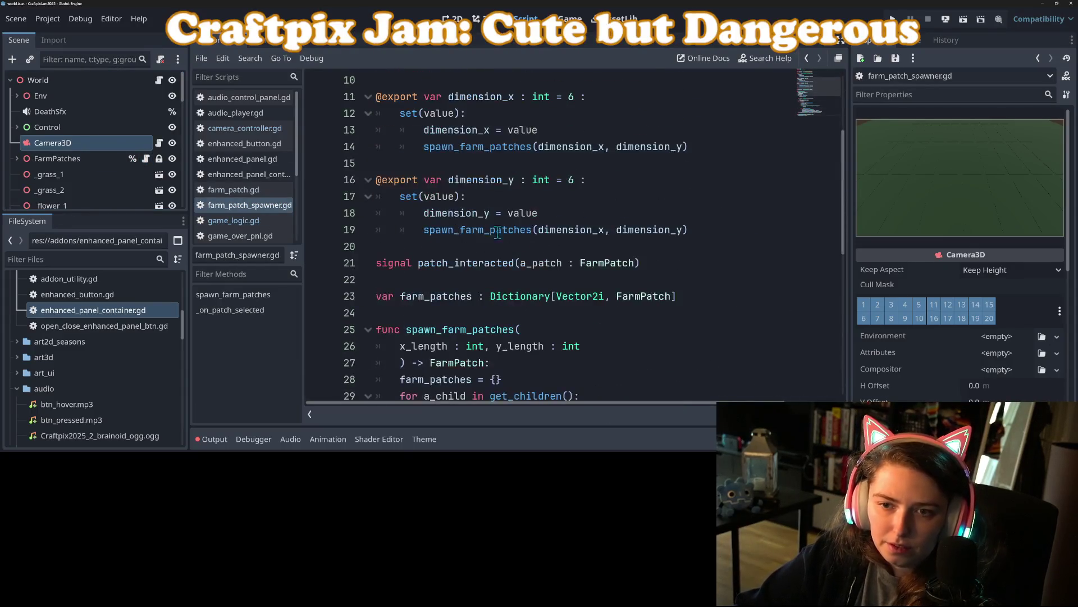
click(448, 246)
key(Return)
key(Return)
text(var focused_farm_patch : FarmPatch)
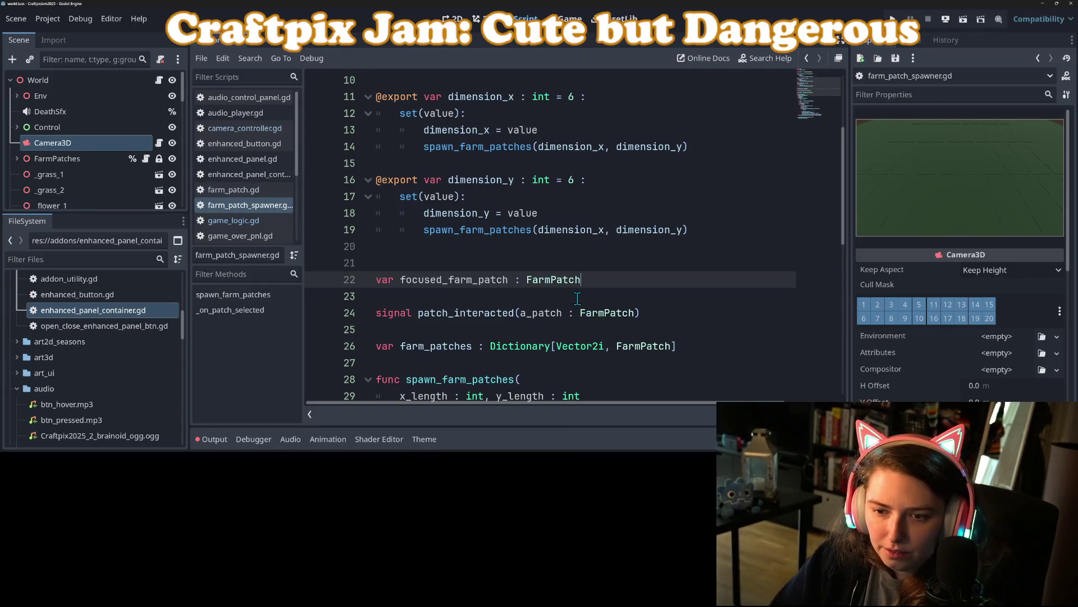
click(528, 267)
- Replace 'return' on line 50 with 'focused_farm_patch ='
scroll(514, 266, up, 2)
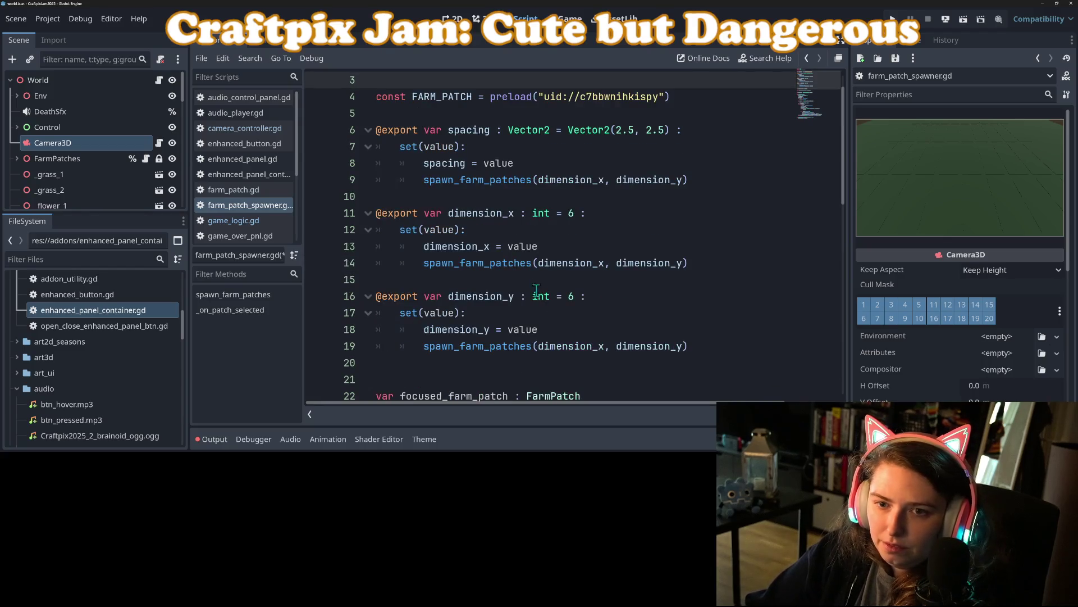
scroll(529, 282, up, 1)
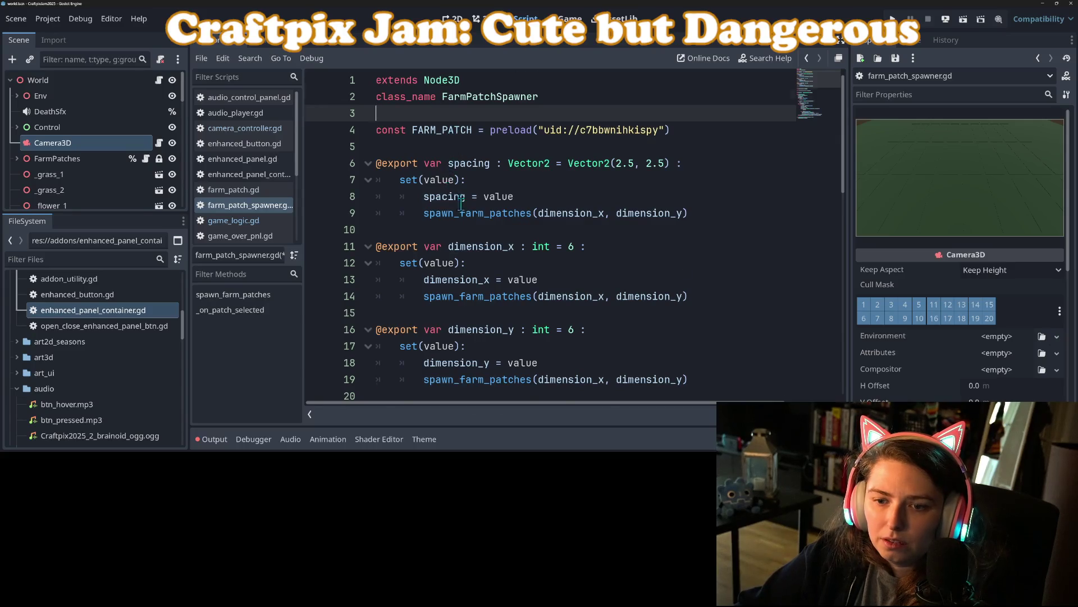
scroll(459, 200, down, 4)
double_click(455, 228)
key(ctrl+c)
scroll(458, 230, down, 2)
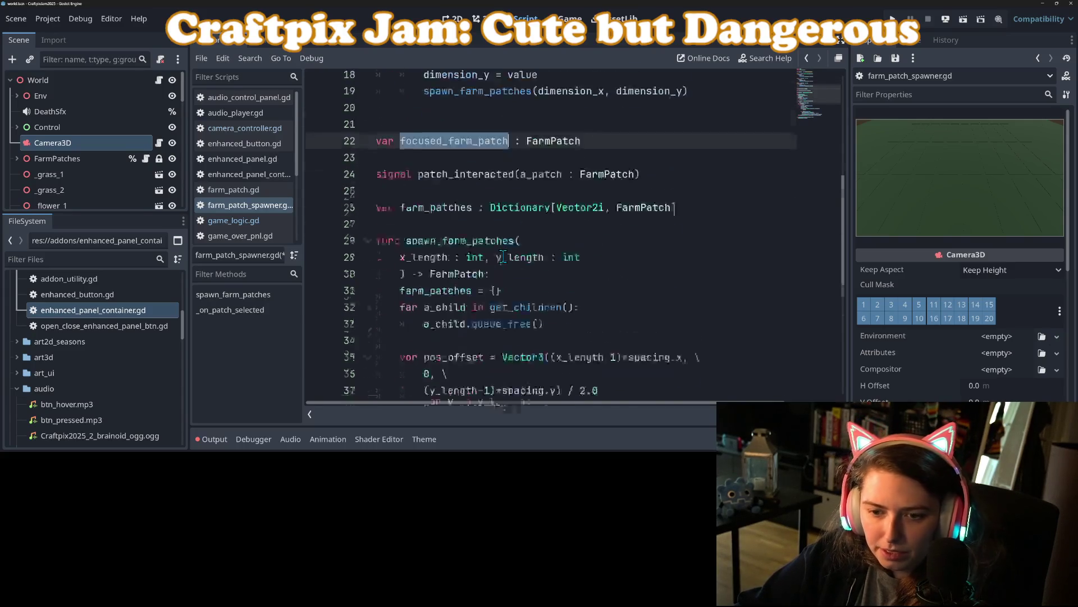
scroll(503, 256, down, 6)
click(410, 313)
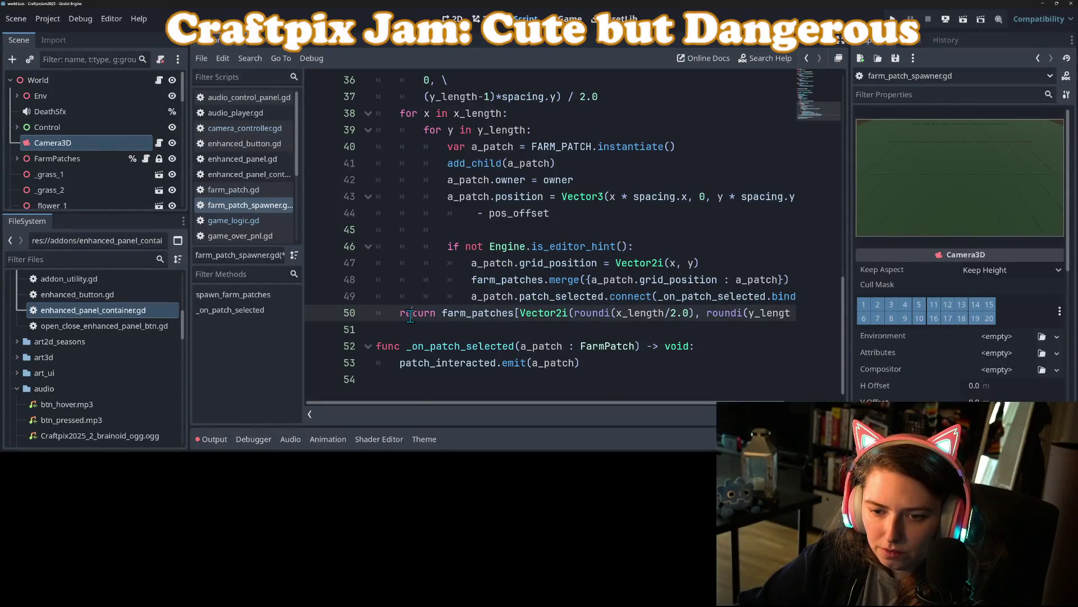
double_click(410, 313)
key(ctrl+v)
text(=)
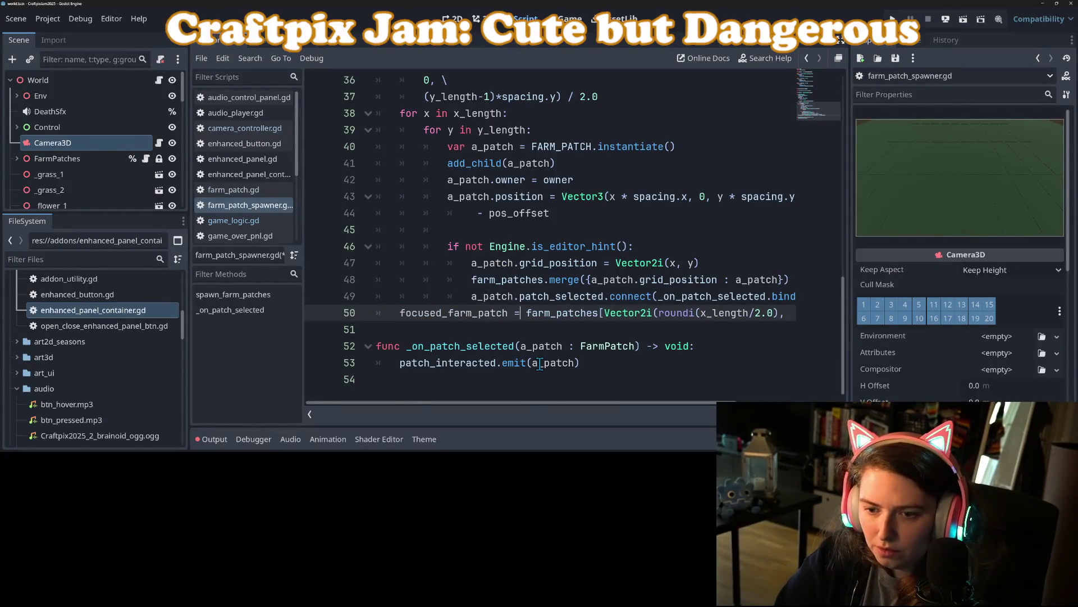
- Change spawn_farm_patches' return type from FarmPatch to void and save
scroll(530, 163, up, 4)
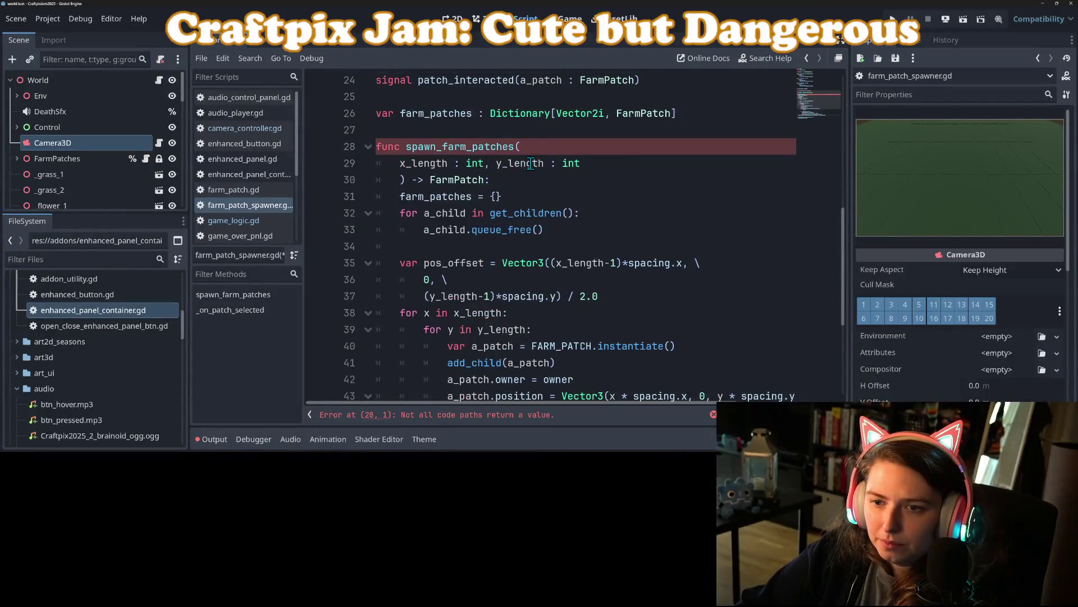
click(464, 177)
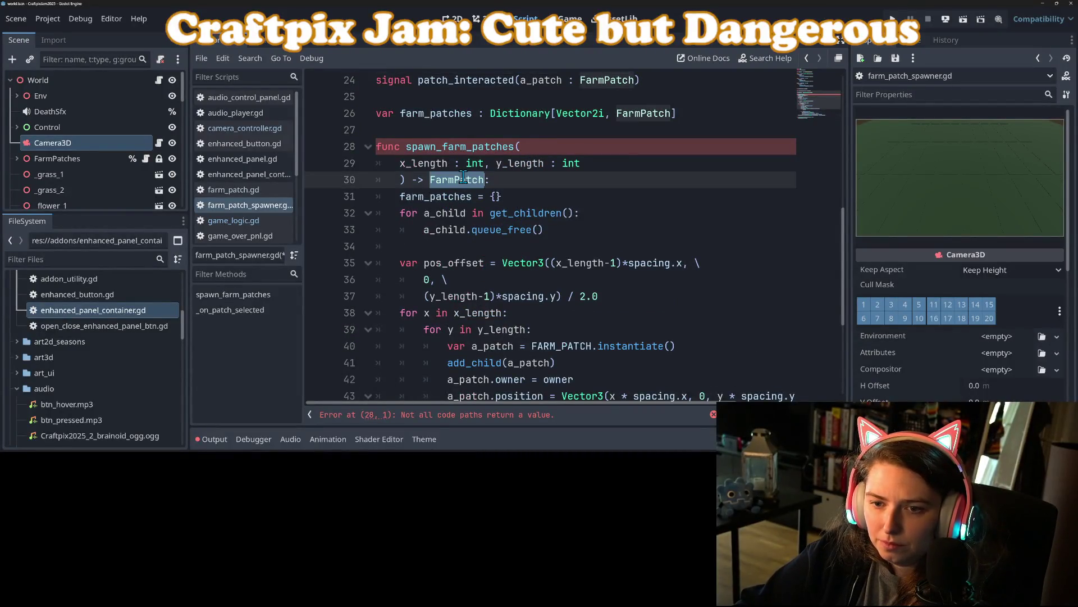
double_click(464, 178)
text(void)
key(ctrl+s)
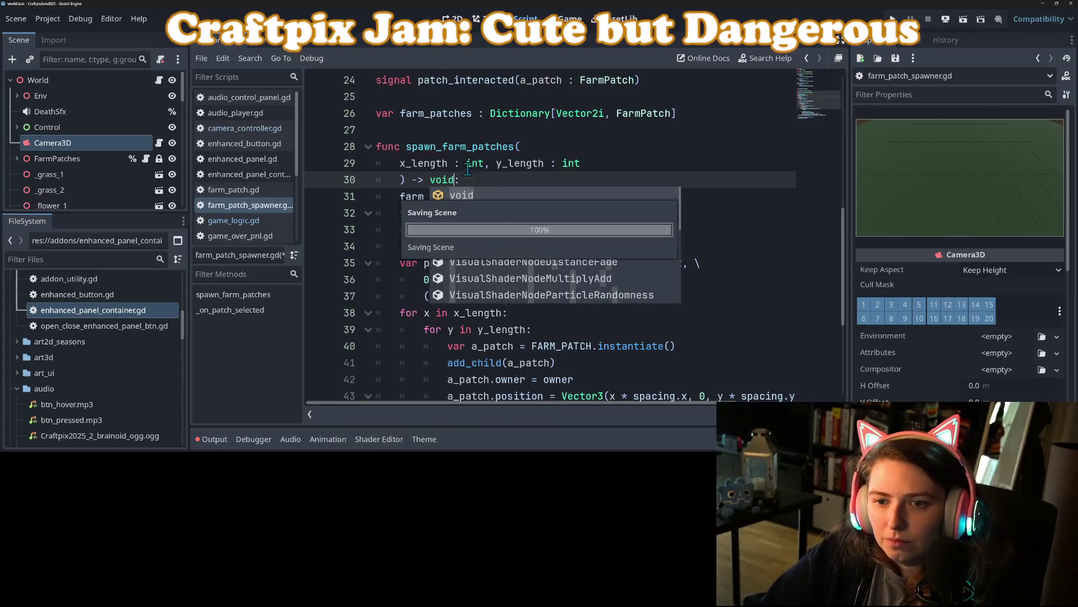
click(472, 147)
- Check the focused_farm_patch assignment on line 50 against its declaration on line 22
scroll(594, 308, down, 4)
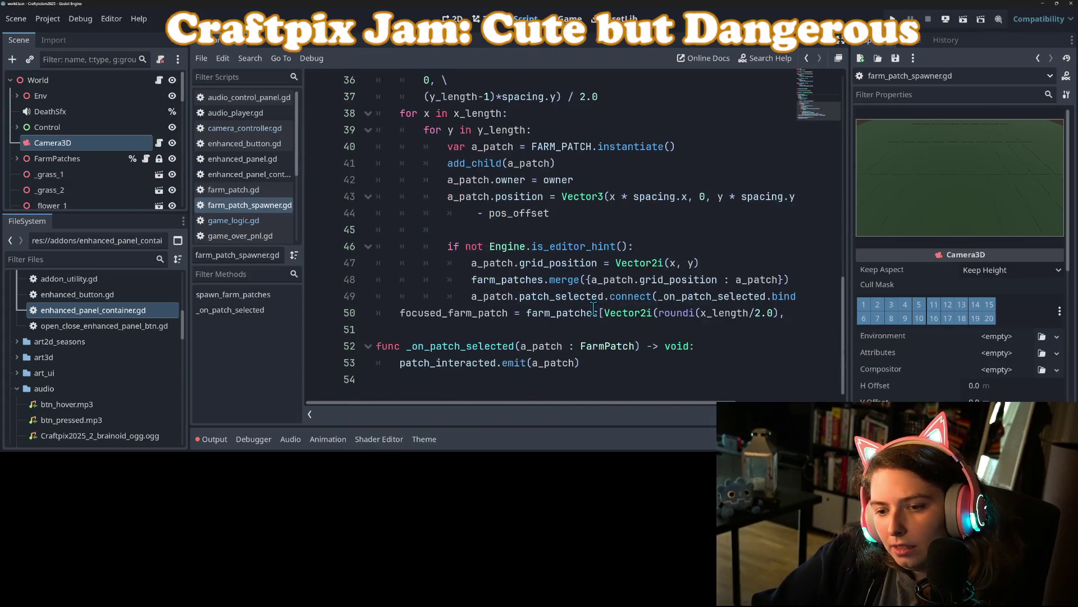
click(590, 313)
double_click(464, 313)
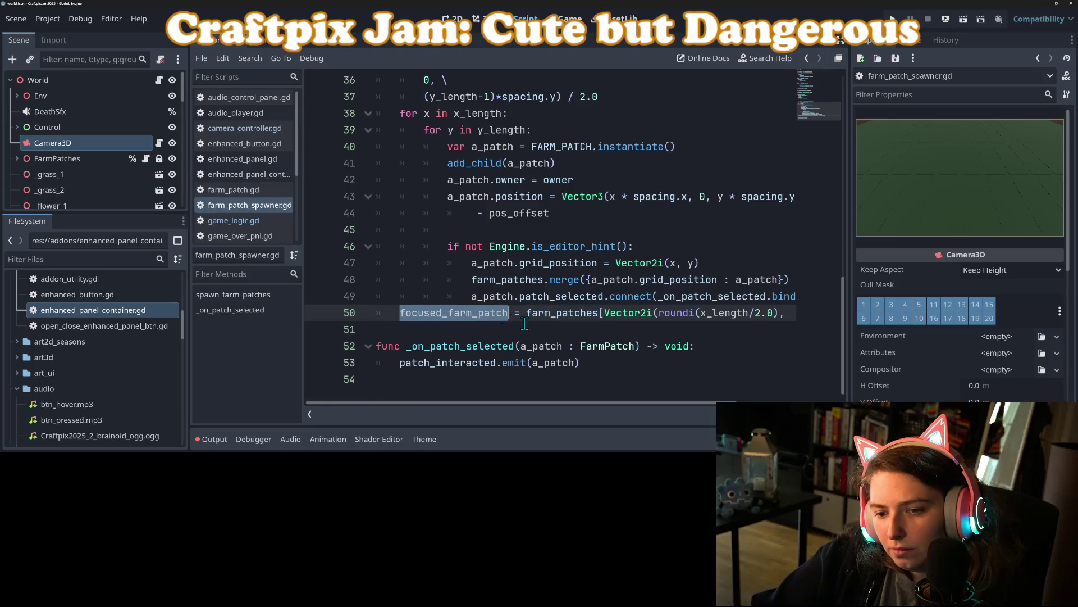
scroll(536, 326, up, 8)
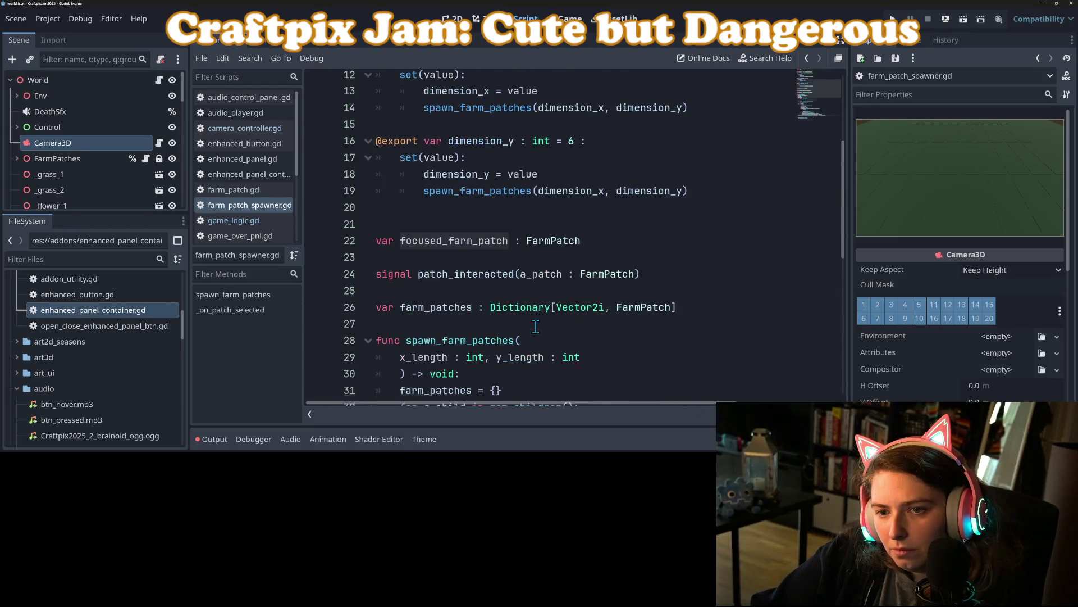
click(544, 247)
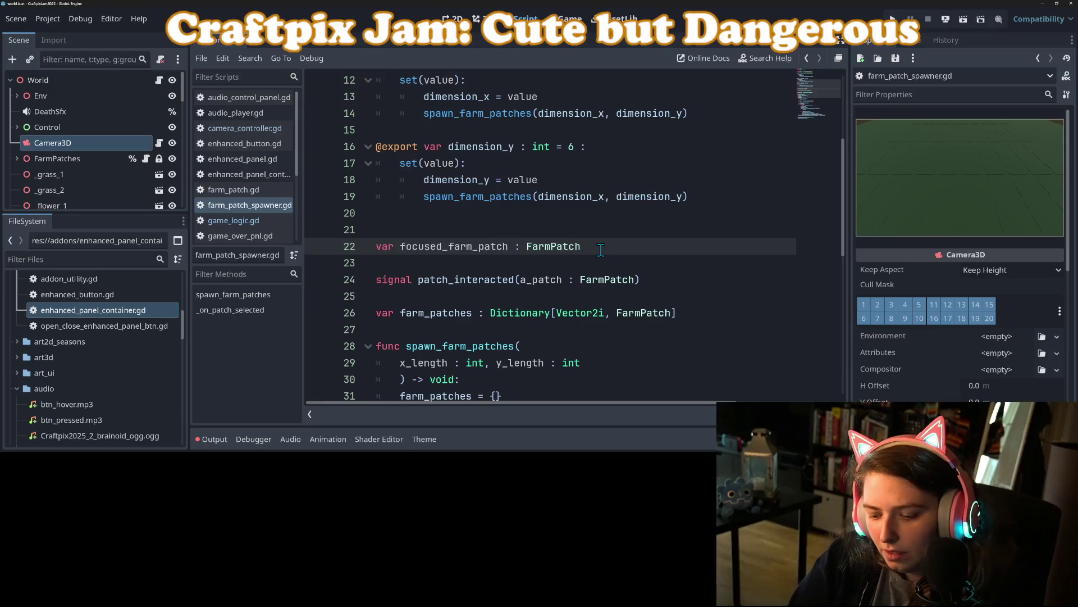
text(:)
- Add a 'set(value):' block under the focused_farm_patch declaration
key(Return)
text(set)
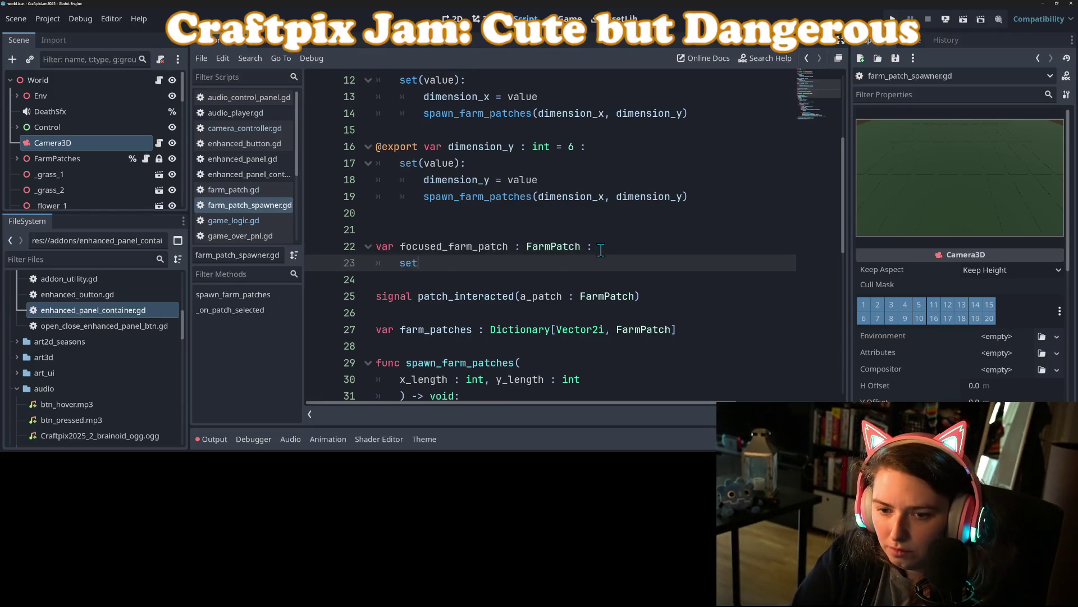
text(cuse)
key(BackSpace)
key(BackSpace)
key(BackSpace)
text(value))
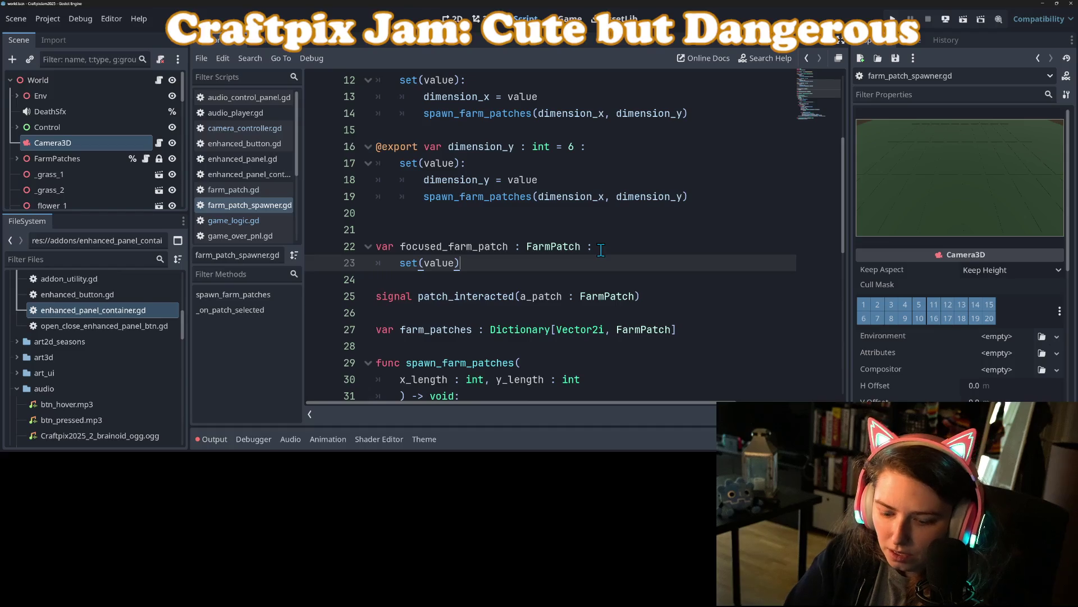
text(L)
key(Return)
key(BackSpace)
key(BackSpace)
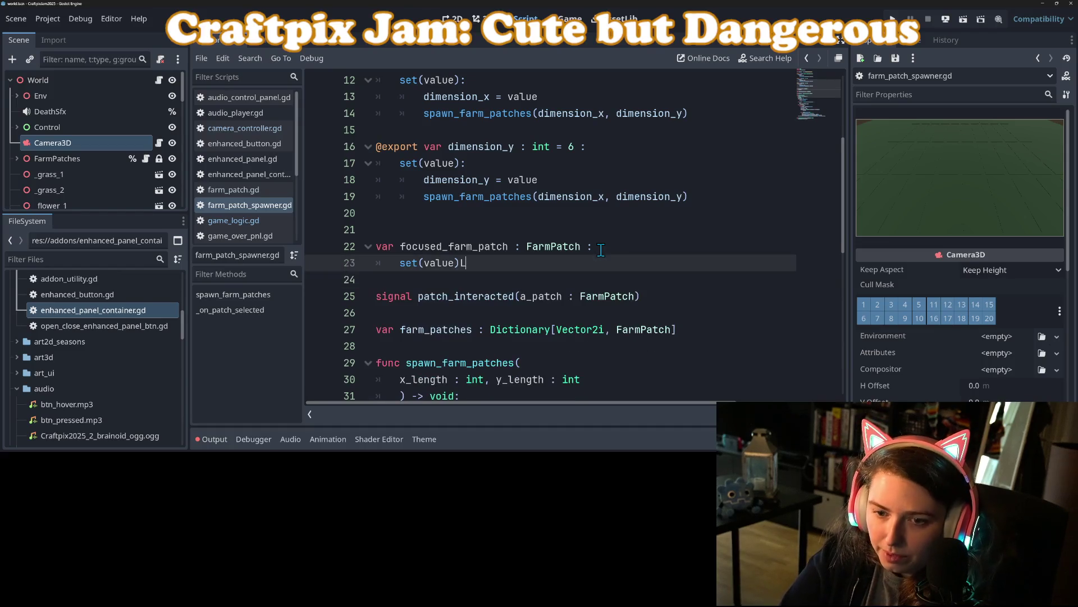
text(:)
- Write 'focused_farm_patch = value' as the setter body
key(Return)
text(fo)
key(Return)
text(=)
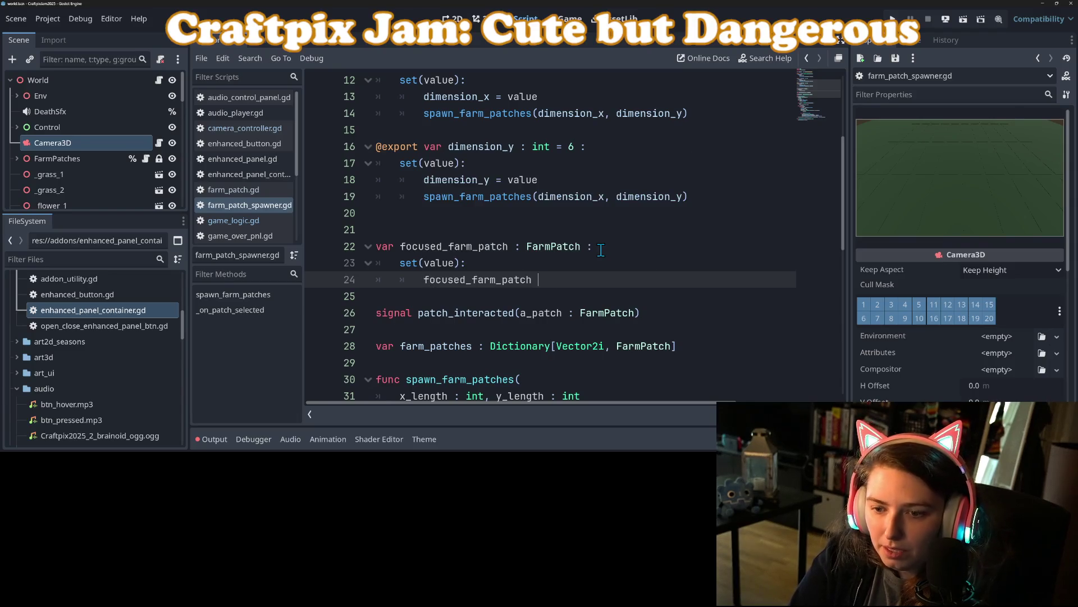
text( value)
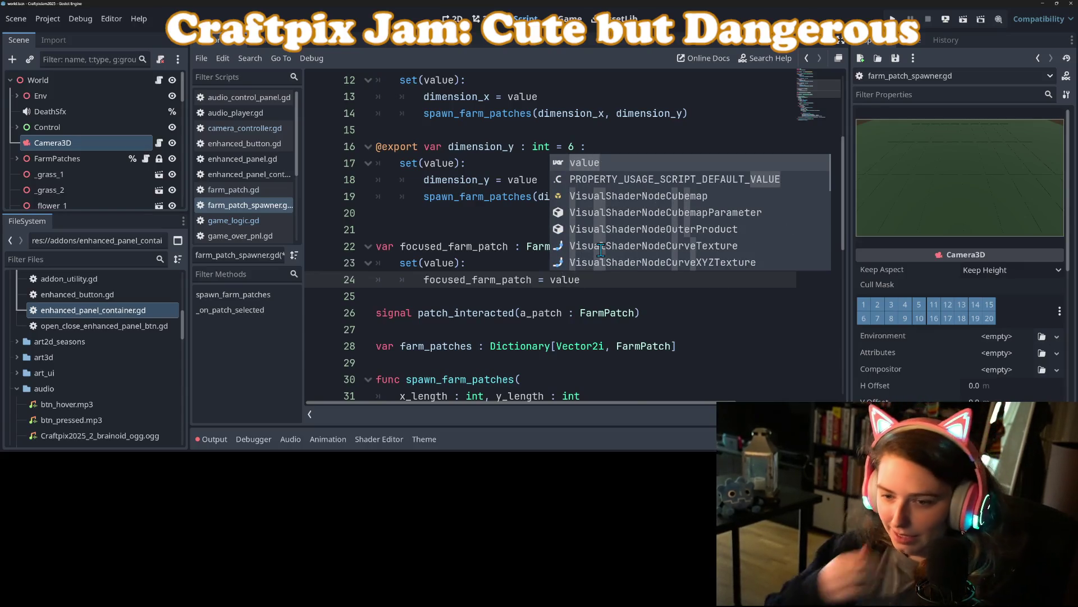
key(Return)
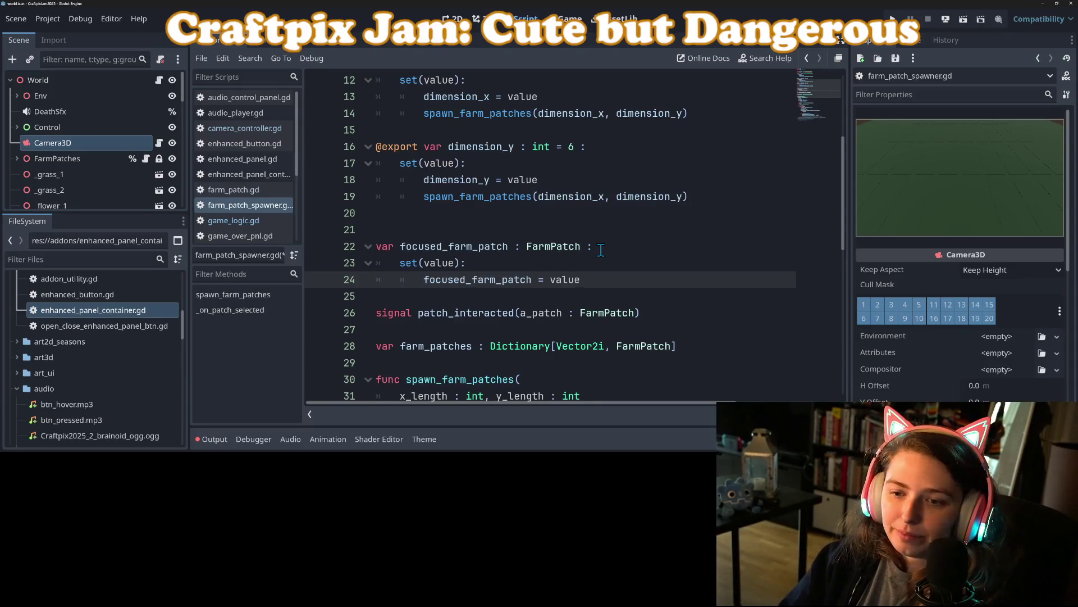
key(Return)
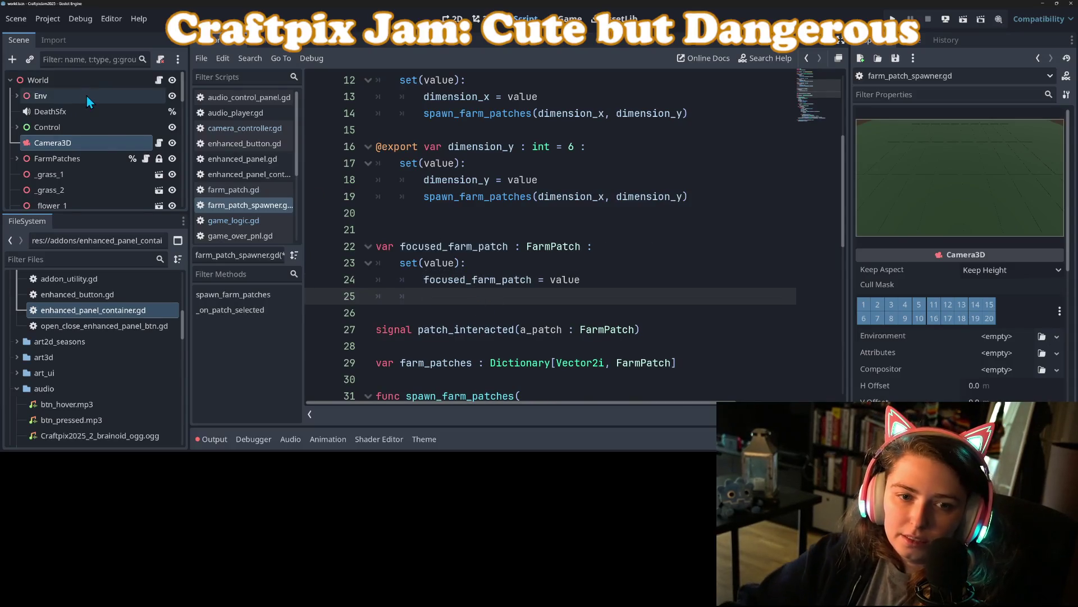
right_click(100, 145)
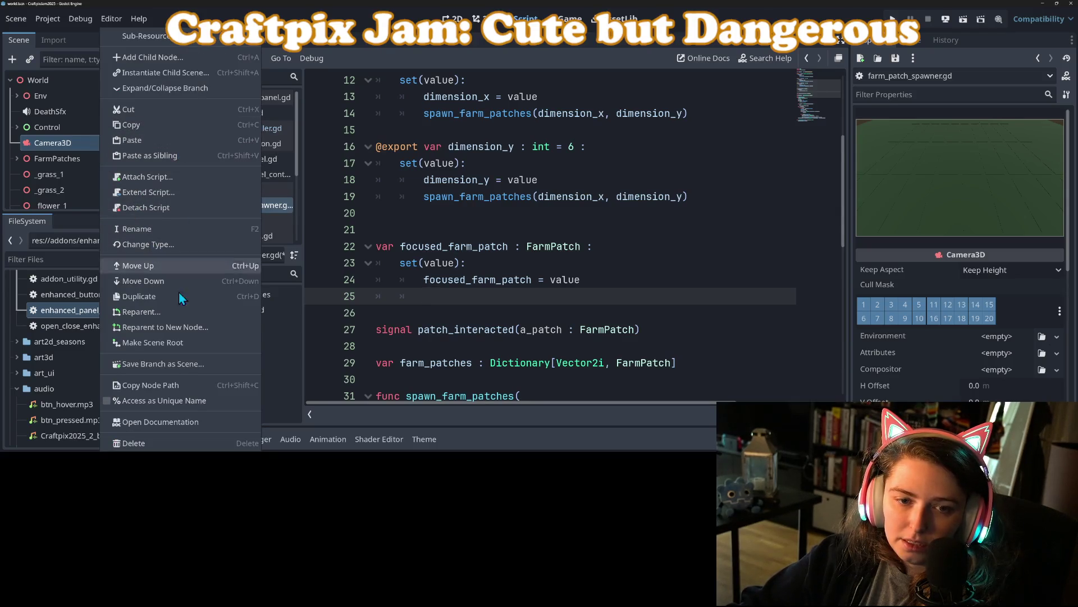
- Give Camera3D a unique name and add a '%Camera3D.position_target = Vector3()' line to the setter
click(174, 401)
drag(90, 145, 464, 298)
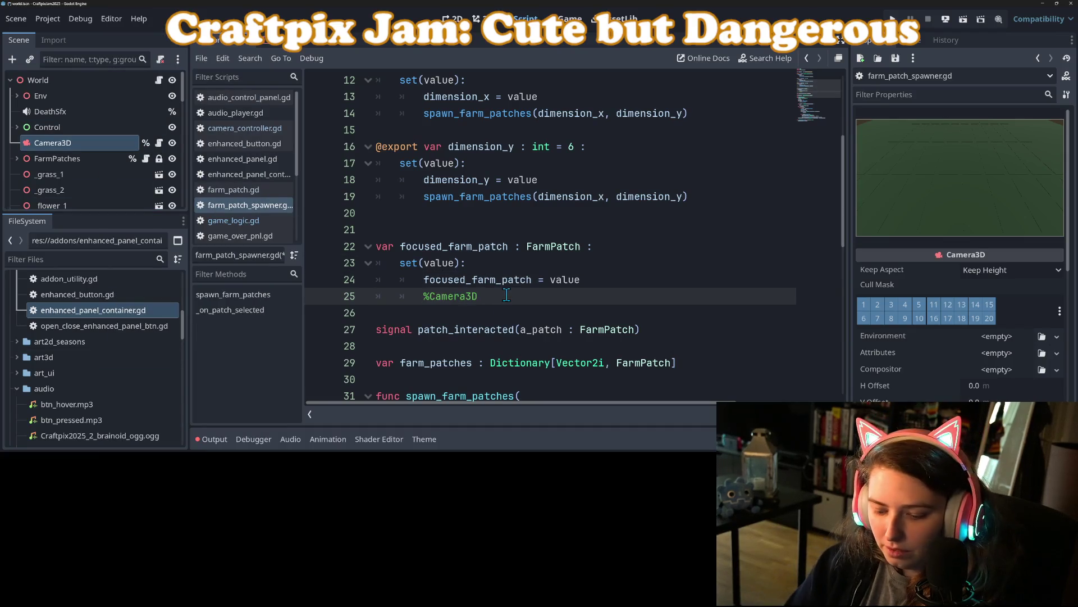
text(.t)
text(osition_target )
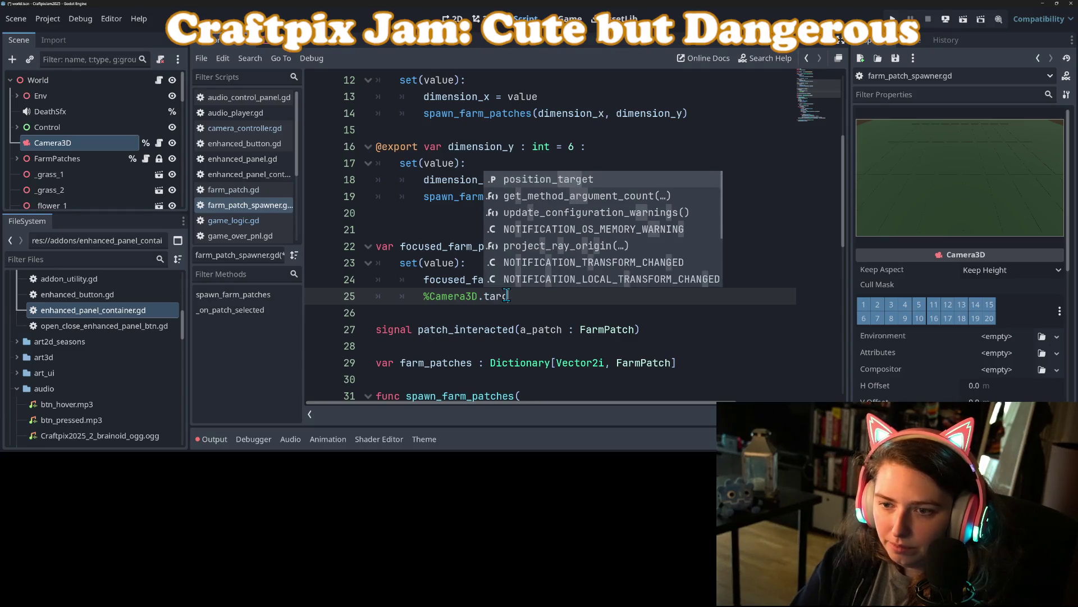
text(Ve)
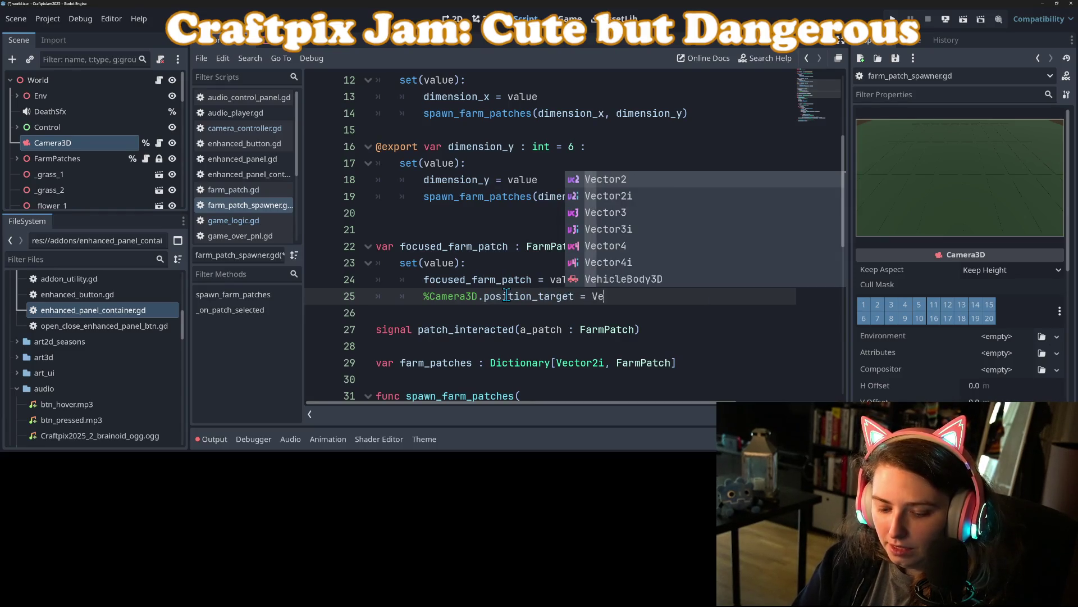
text(ctor3()
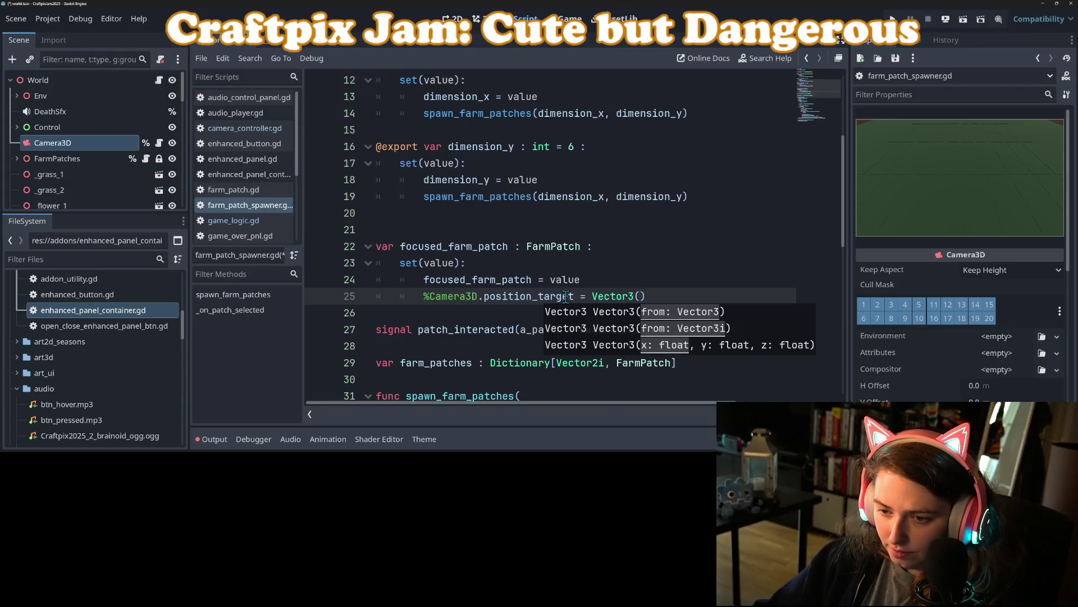
key(Escape)
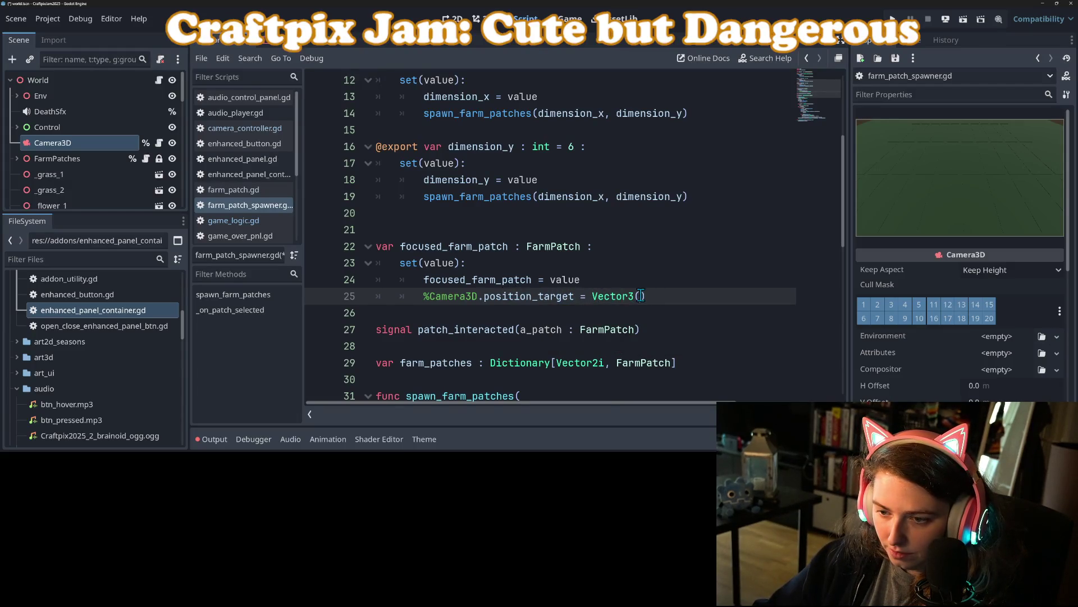
- Add 'var pos = focused_farm_patch.grid_position' above the camera assignment
key(ctrl+shift+Return)
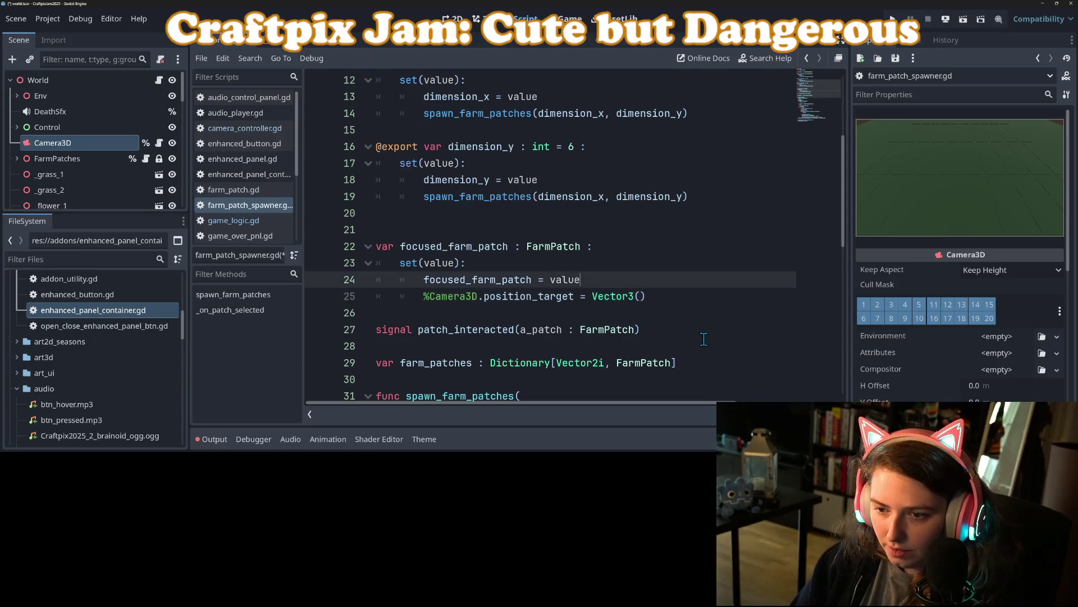
text(var pos)
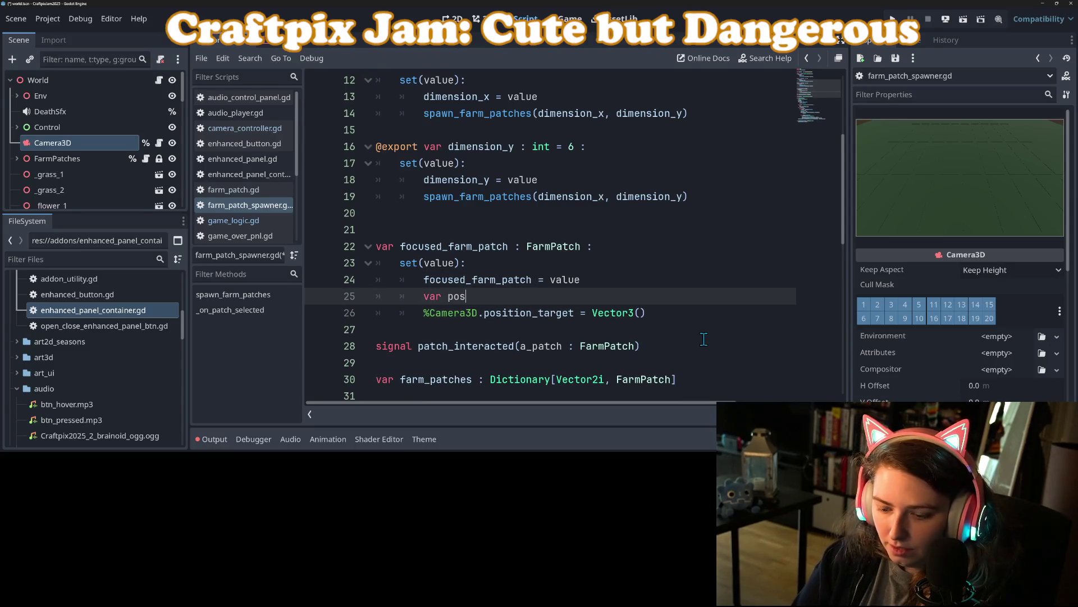
text( = )
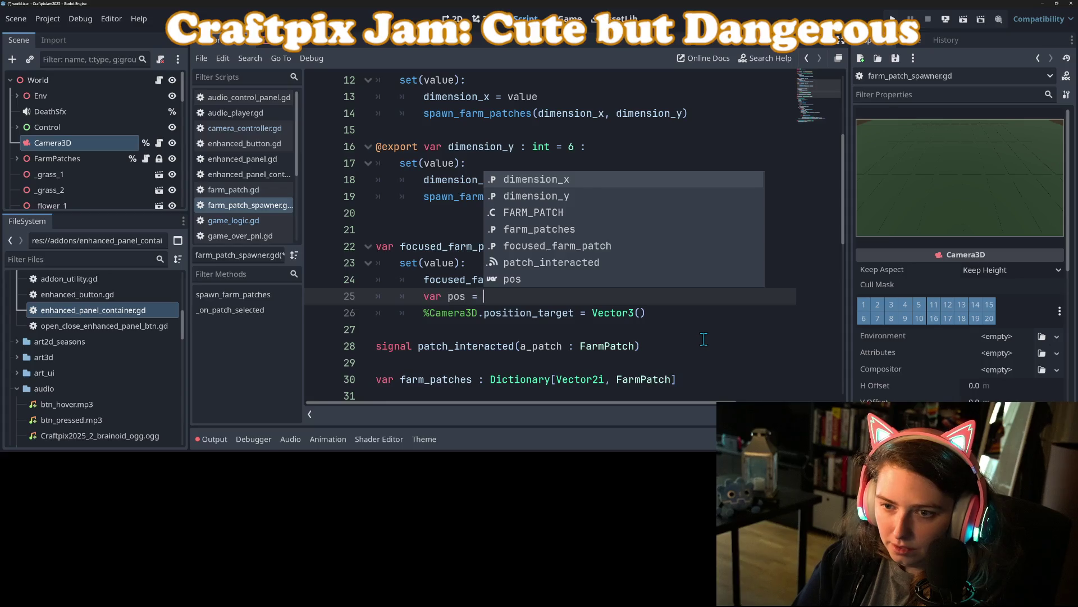
text(f)
key(Down)
key(Return)
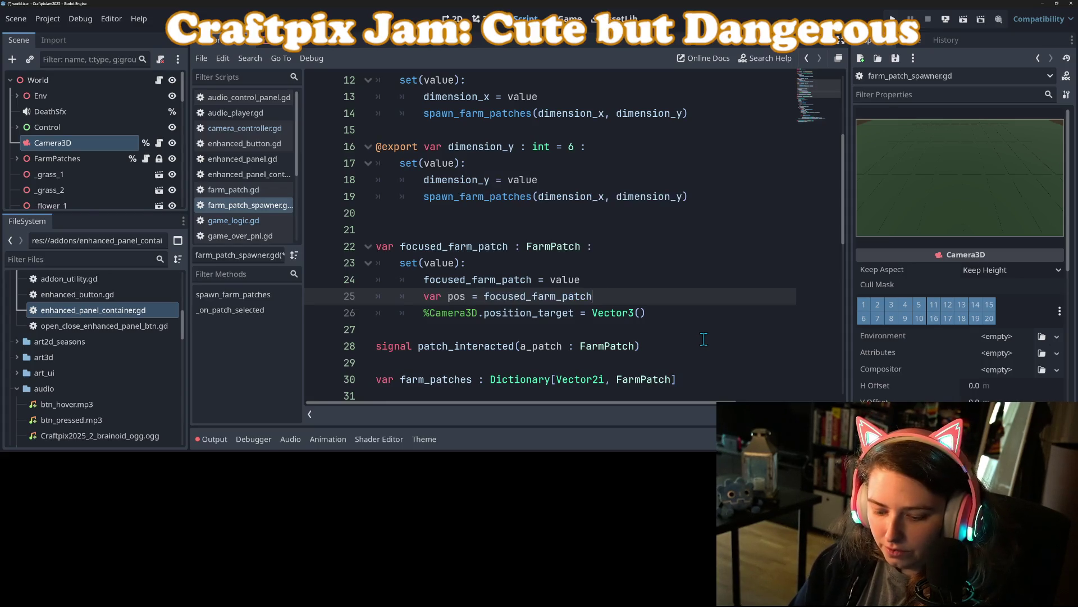
text(.p)
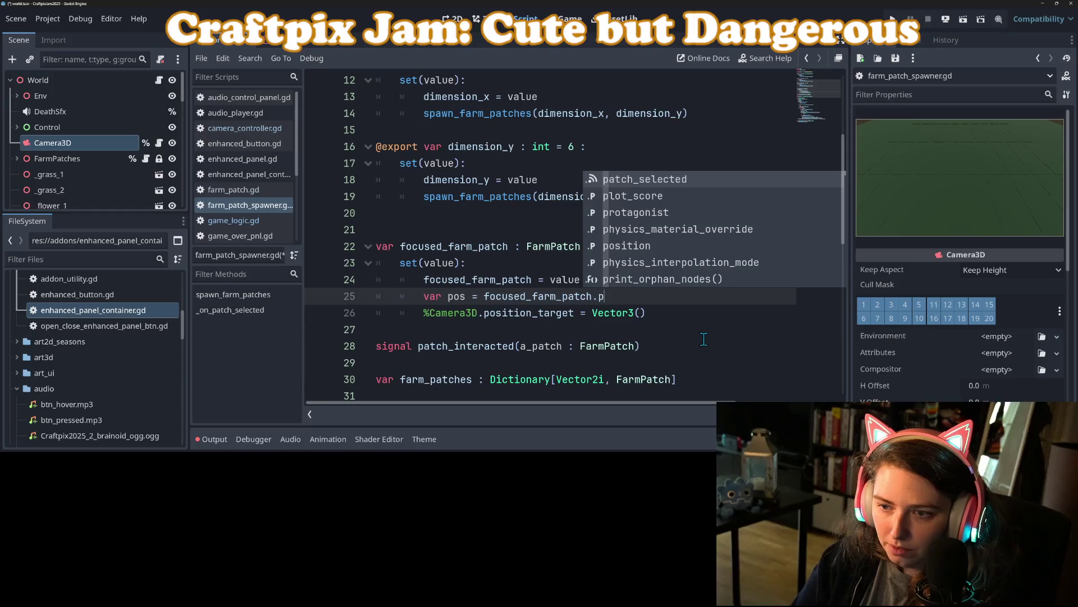
text(os)
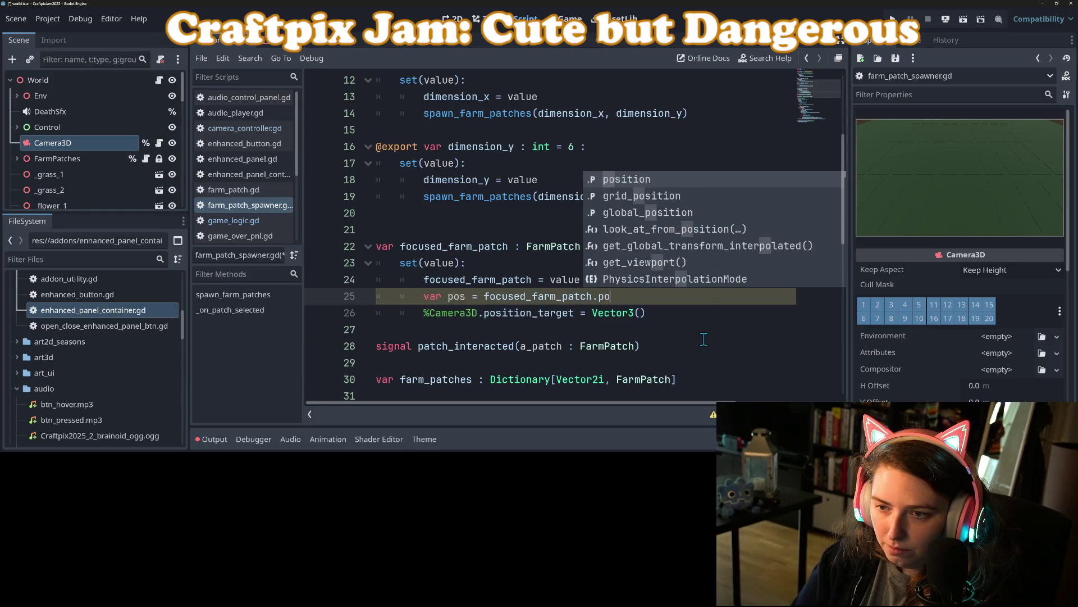
key(Down)
key(Return)
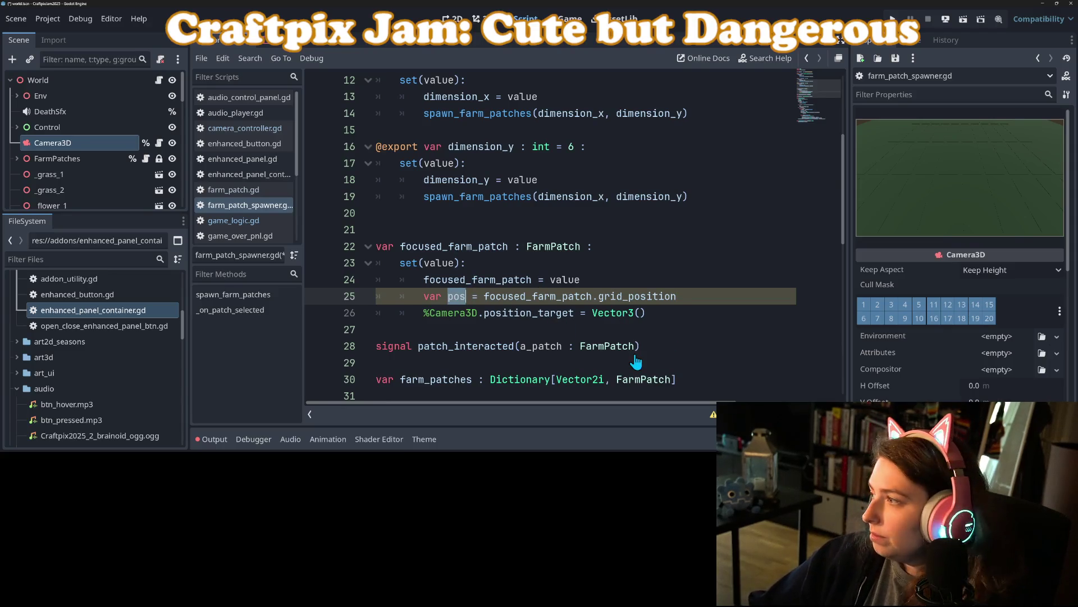
- Enter 'pos.x * spacing' as the first Vector3 argument
click(710, 318)
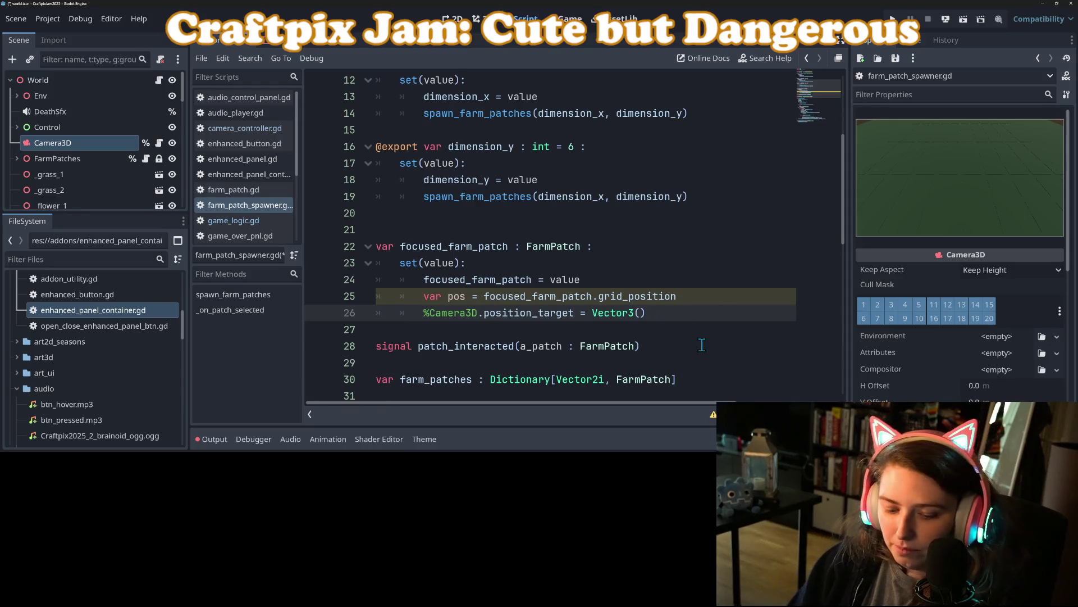
text(pos.)
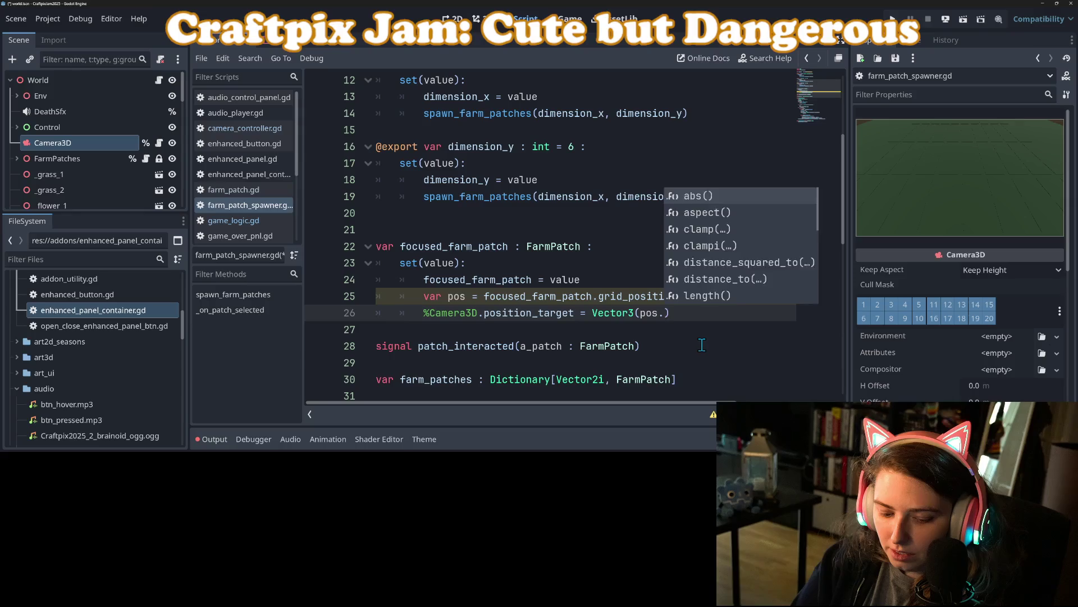
text(x * )
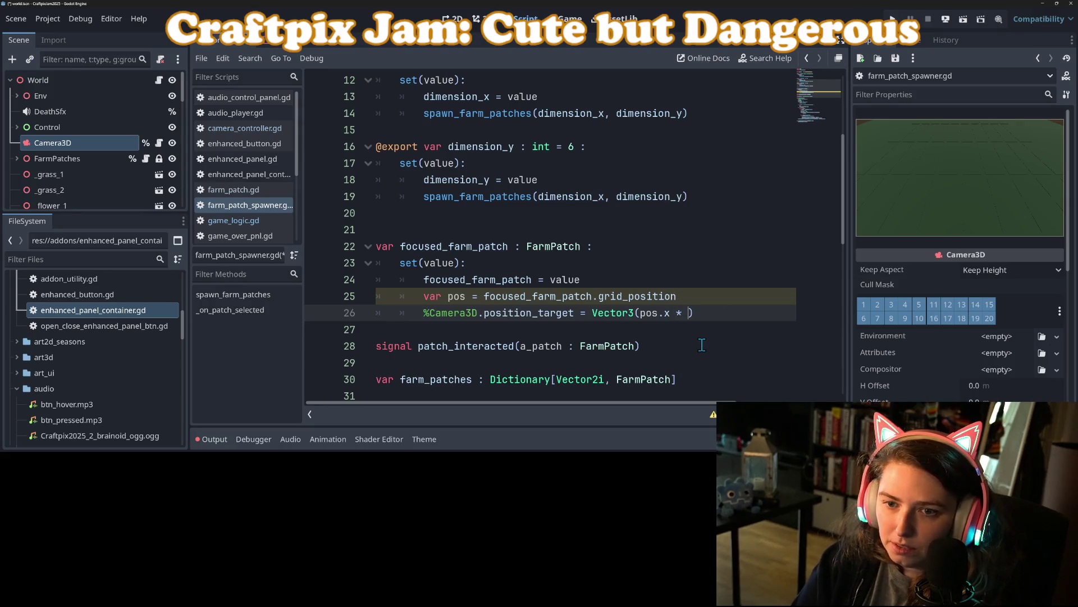
text(d)
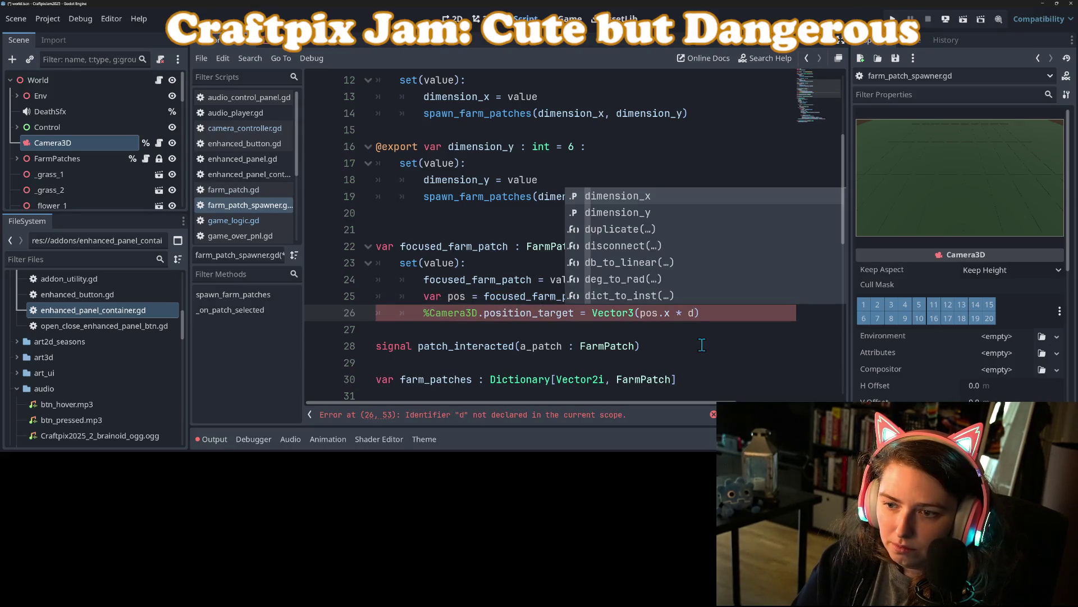
key(BackSpace)
text(si)
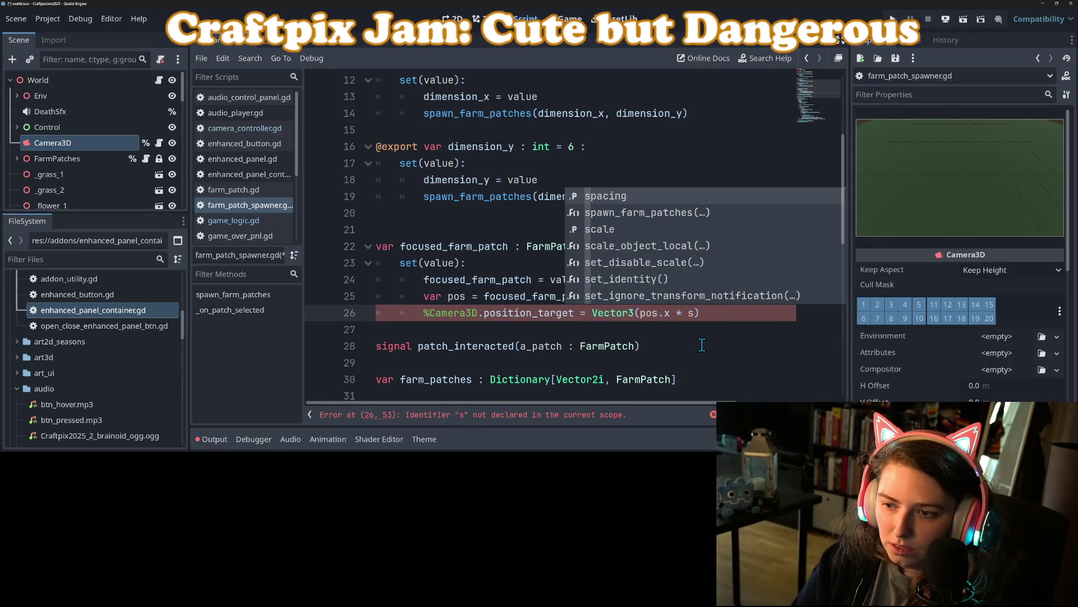
key(BackSpace)
key(BackSpace)
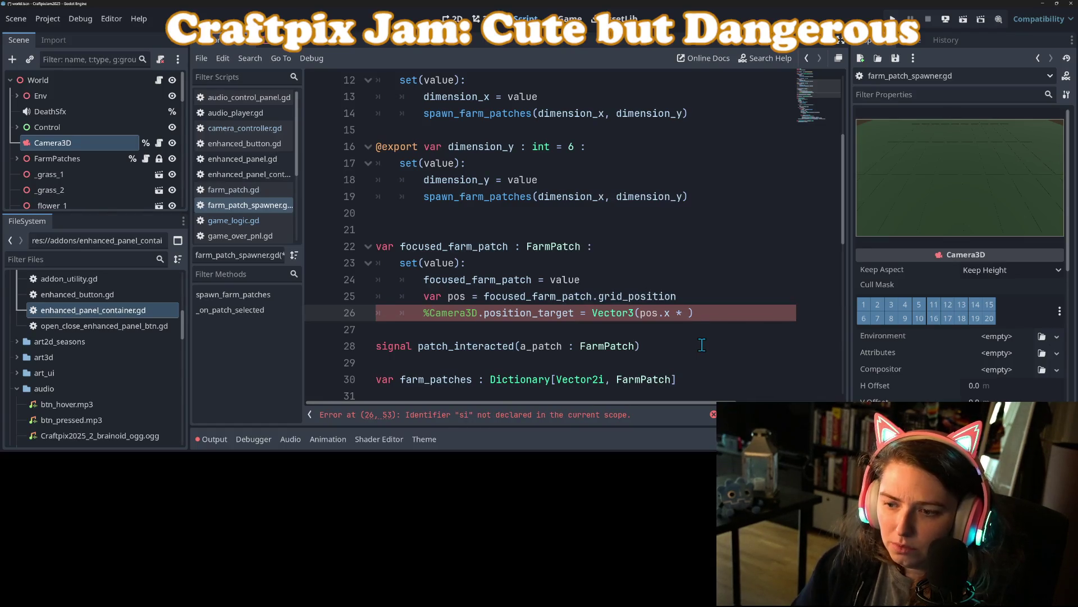
scroll(680, 332, up, 3)
scroll(681, 332, up, 3)
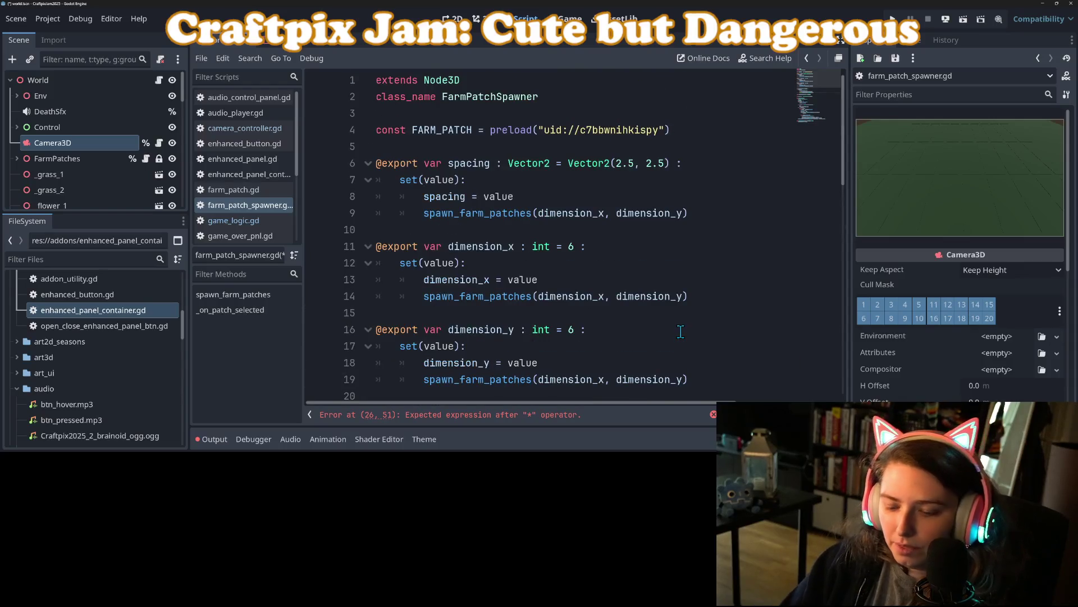
text(spacing))
key(Return)
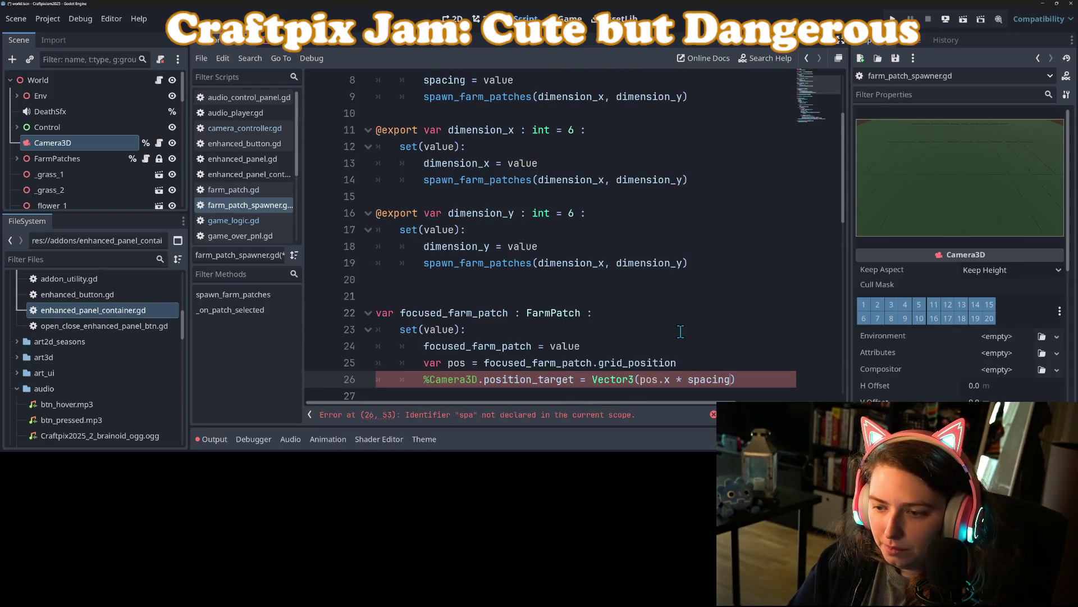
- Complete the call as Vector3(pos.x * spacing.x, 0, pos.y * spacing.y) and save
text(.x, 0, )
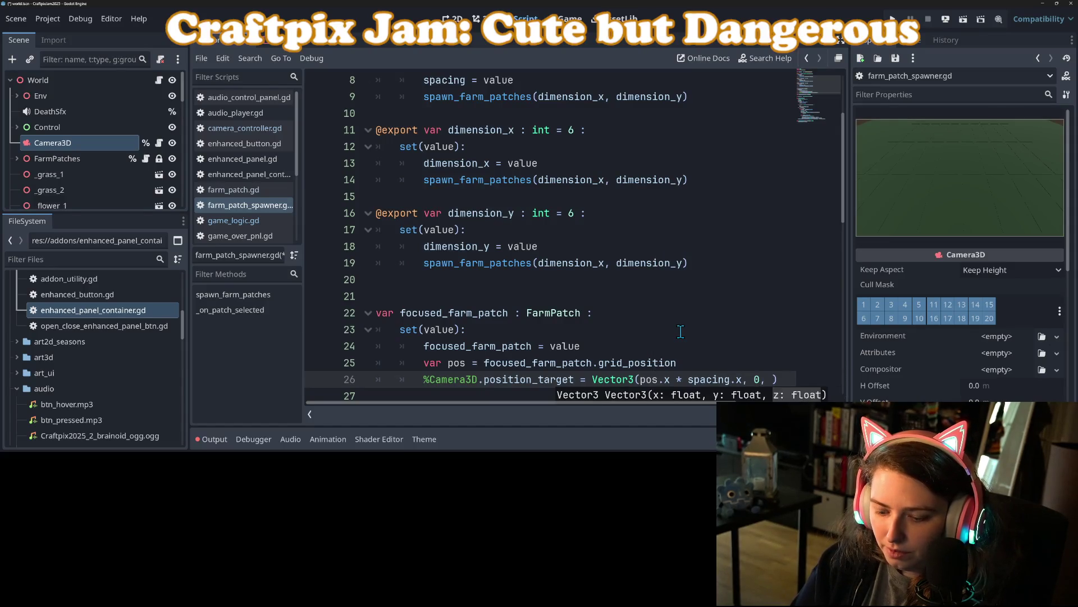
text(pos.y)
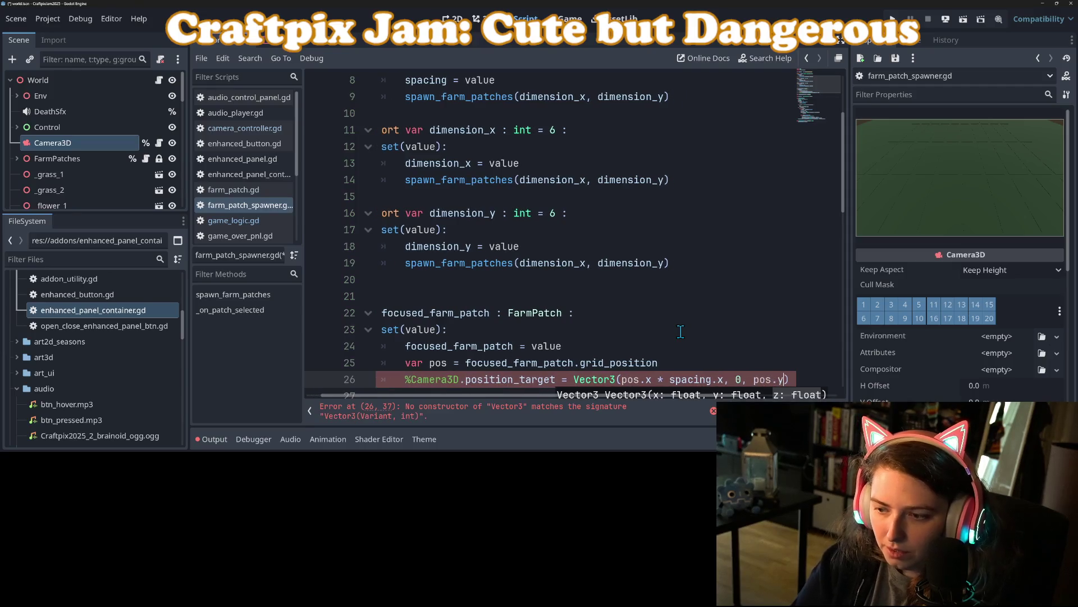
text(,)
key(BackSpace)
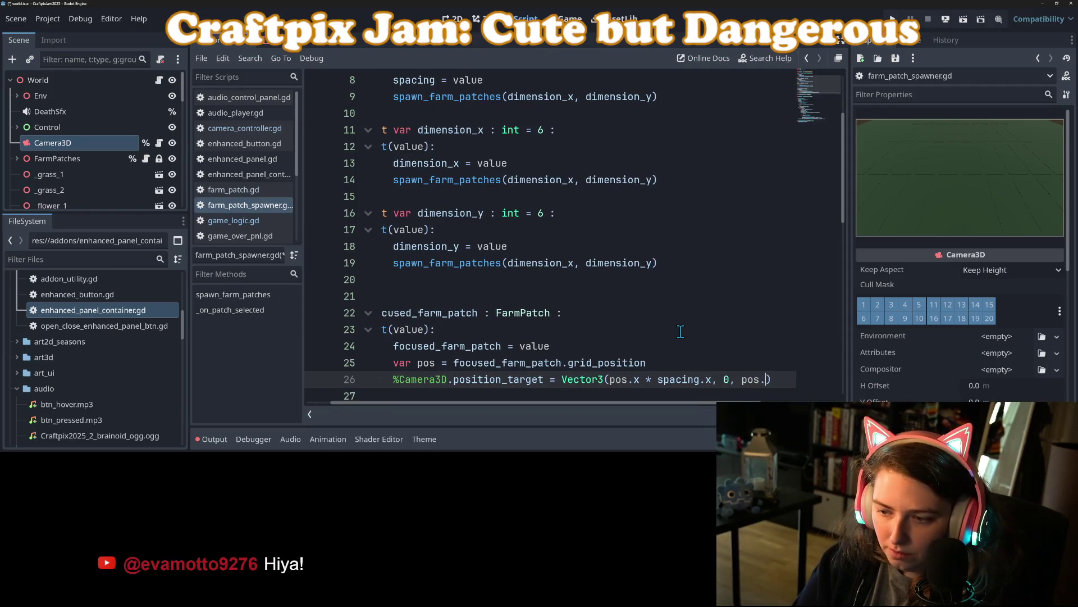
text(* spacing)
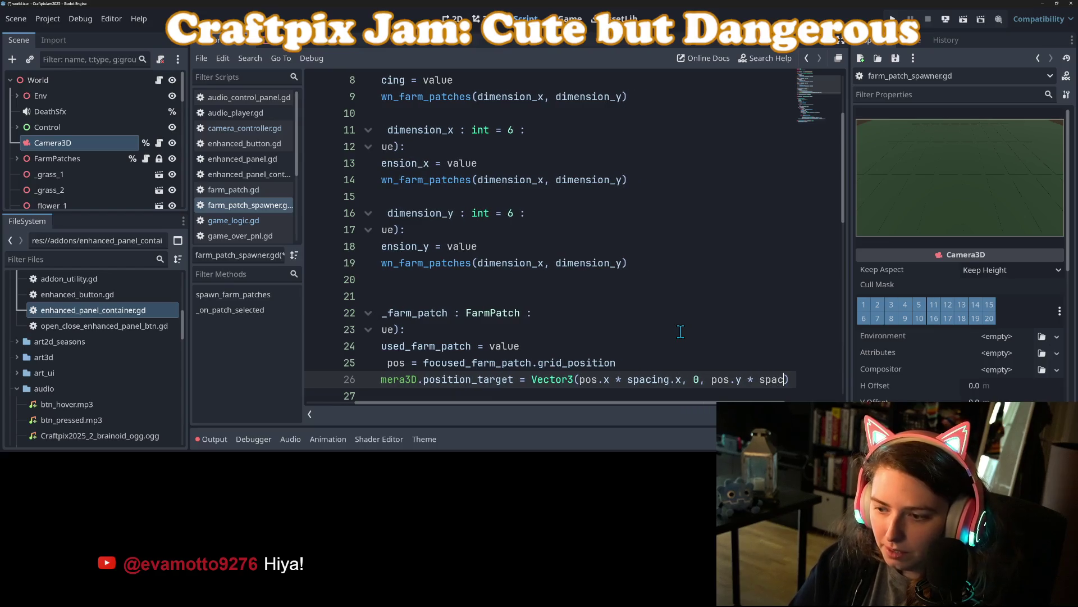
text(.y)
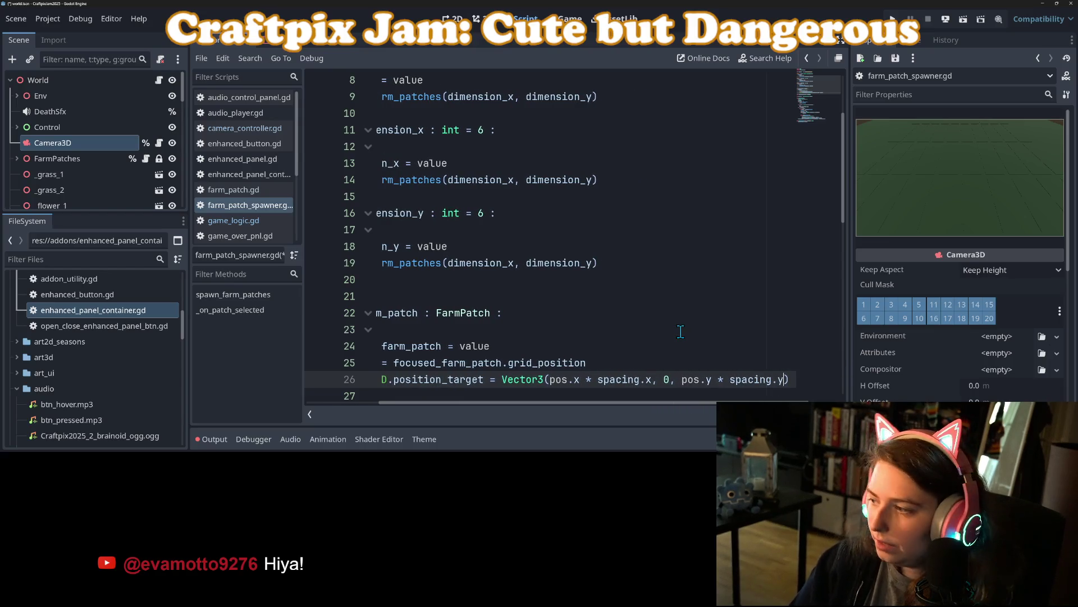
key(ctrl+s)
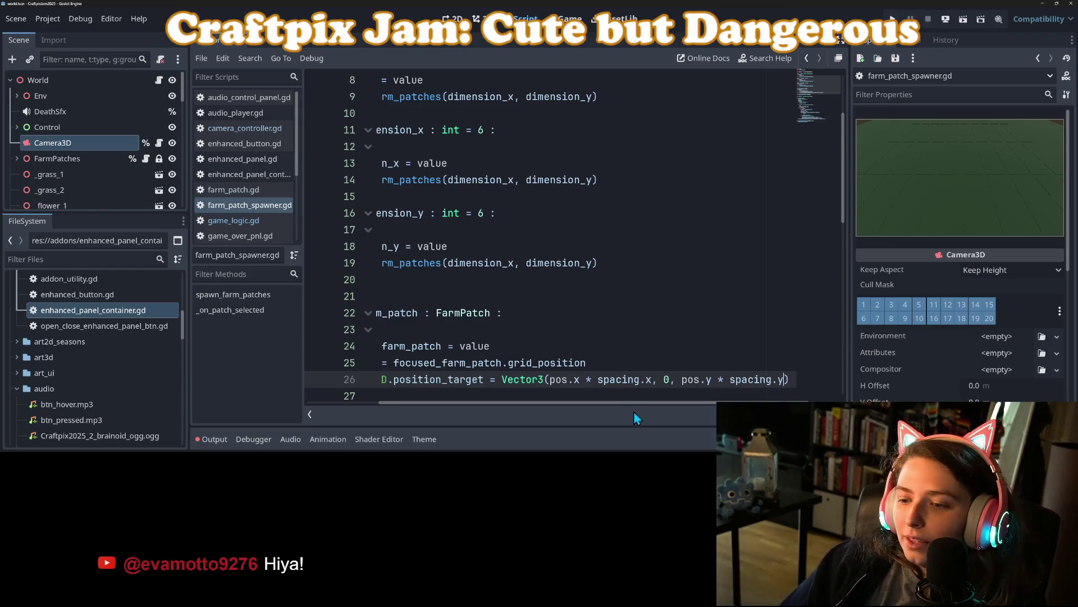
drag(649, 406, 575, 404)
- Split the long position_target line before the equals sign and save
scroll(545, 365, down, 2)
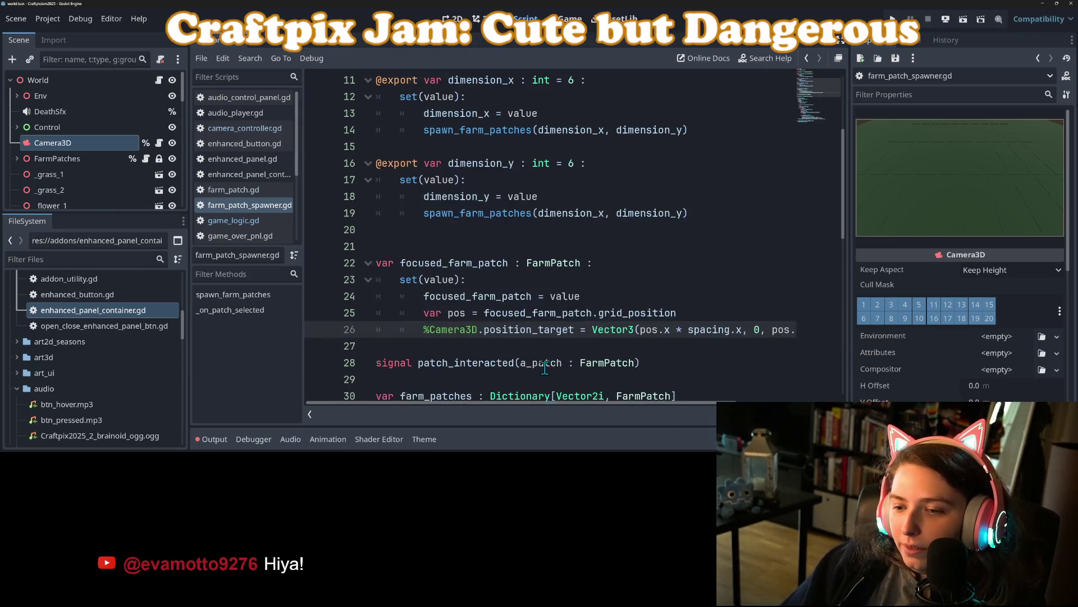
click(583, 281)
key(BackSpace)
key(Return)
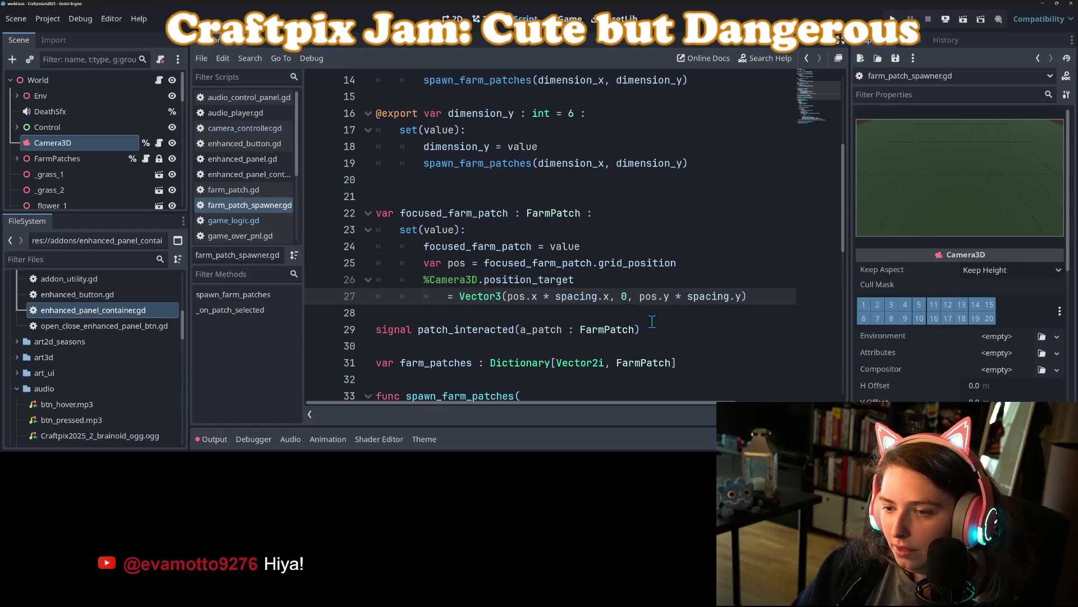
click(627, 326)
key(ctrl+s)
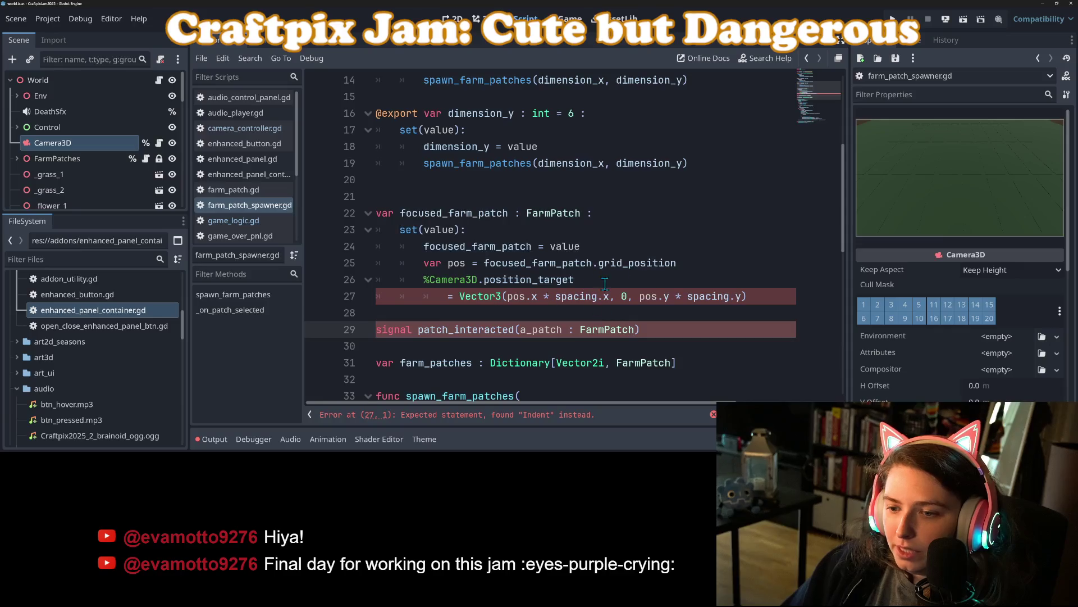
click(637, 276)
text(\)
key(ctrl+s)
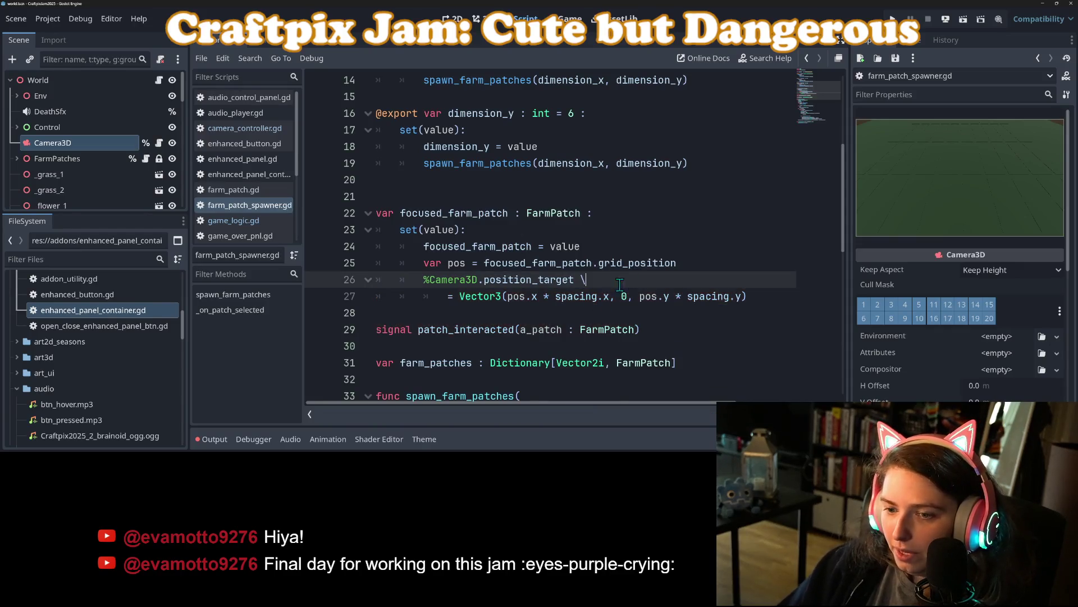
- Join line 27 back onto line 26, then re-split after '= \' so Vector3 continues below
click(773, 304)
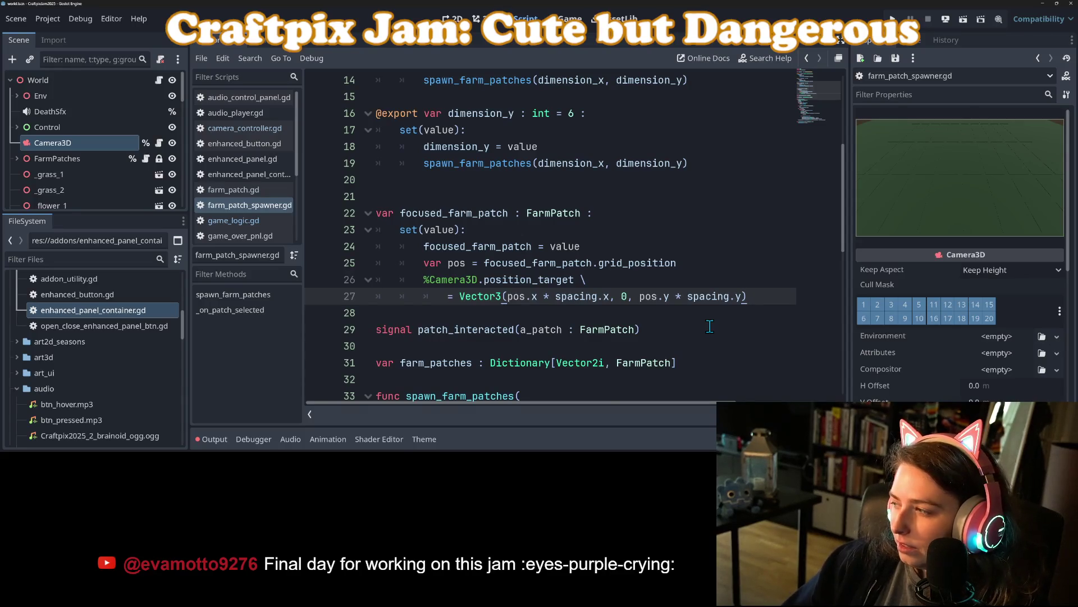
click(680, 314)
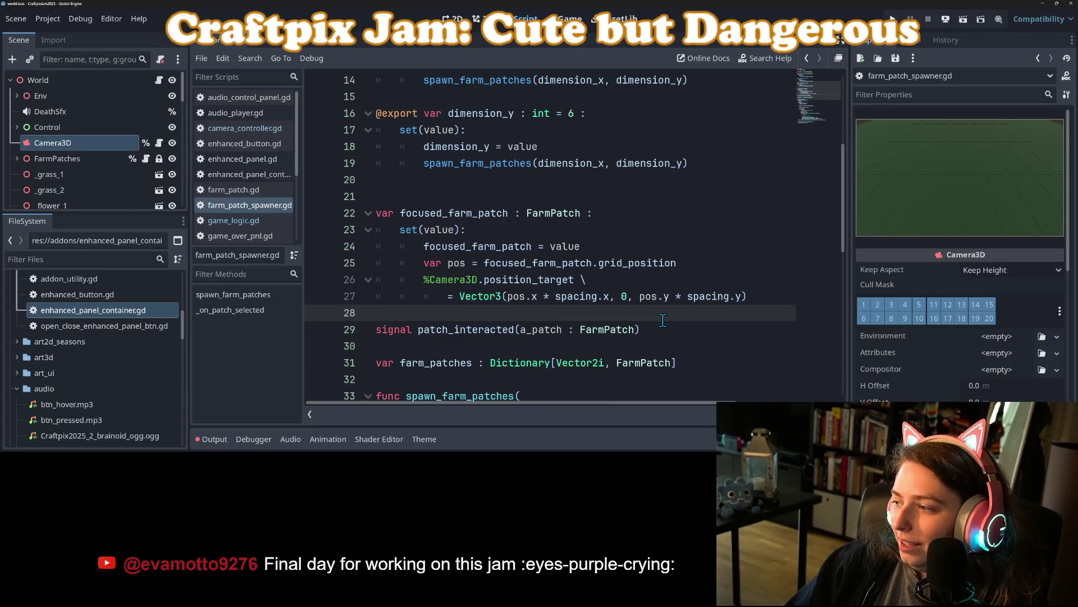
click(597, 300)
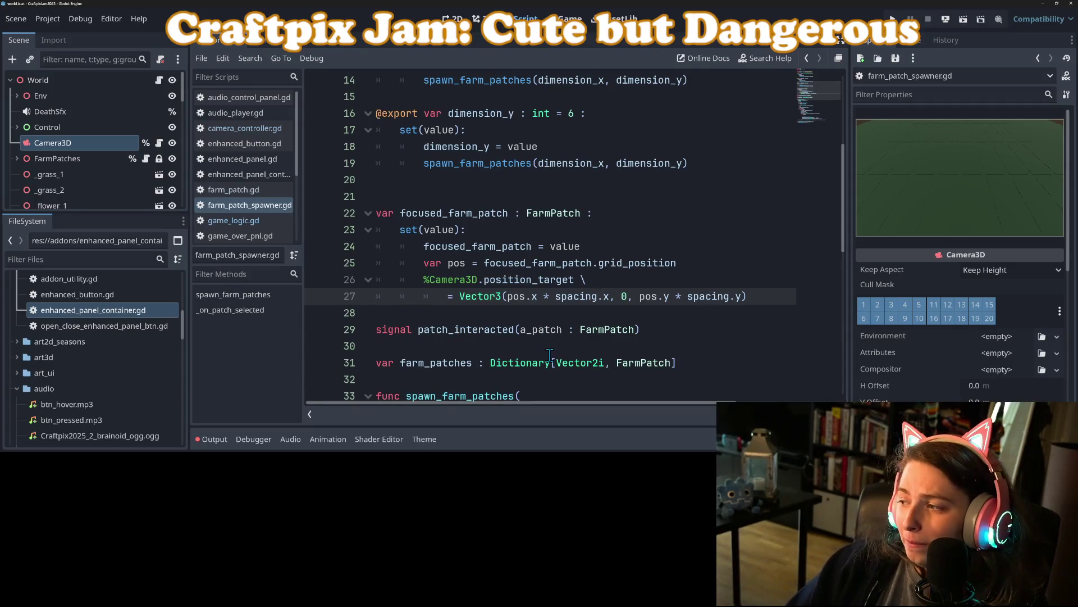
click(550, 354)
click(768, 299)
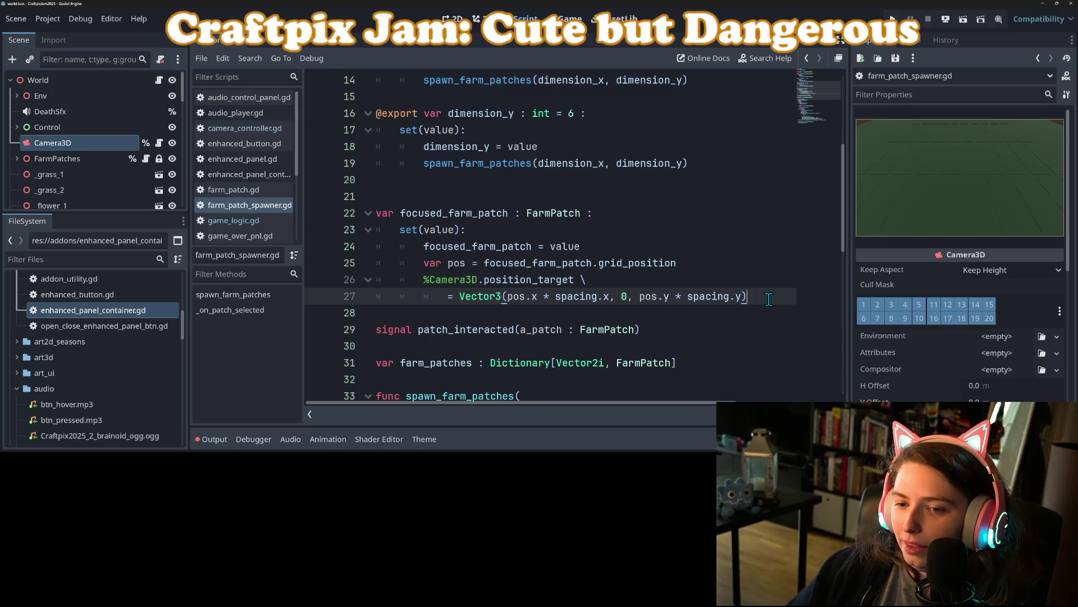
click(697, 284)
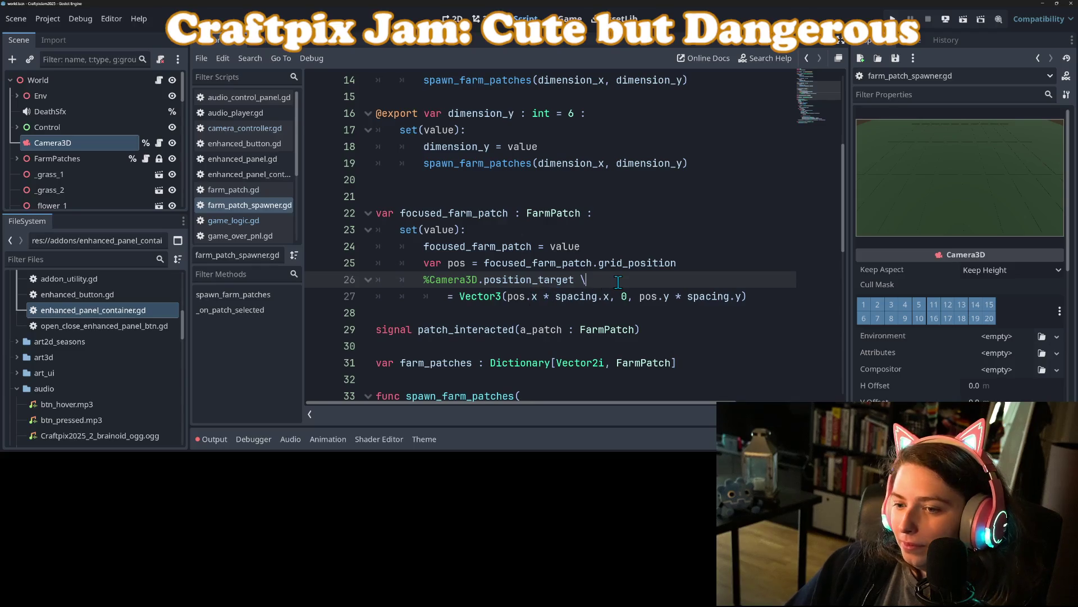
key(Delete)
key(Delete)
key(Delete)
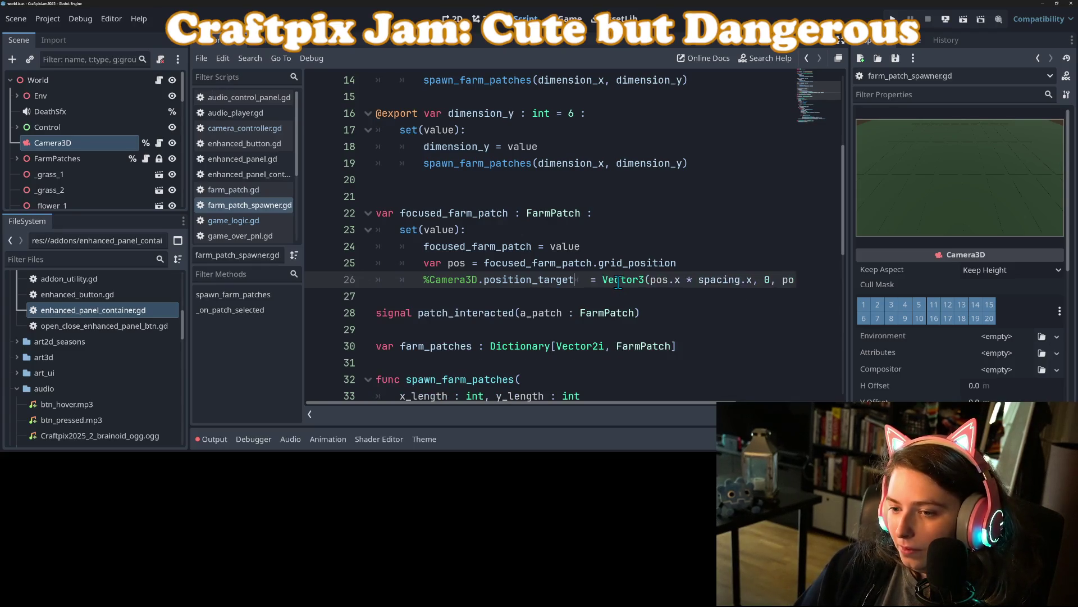
key(Right)
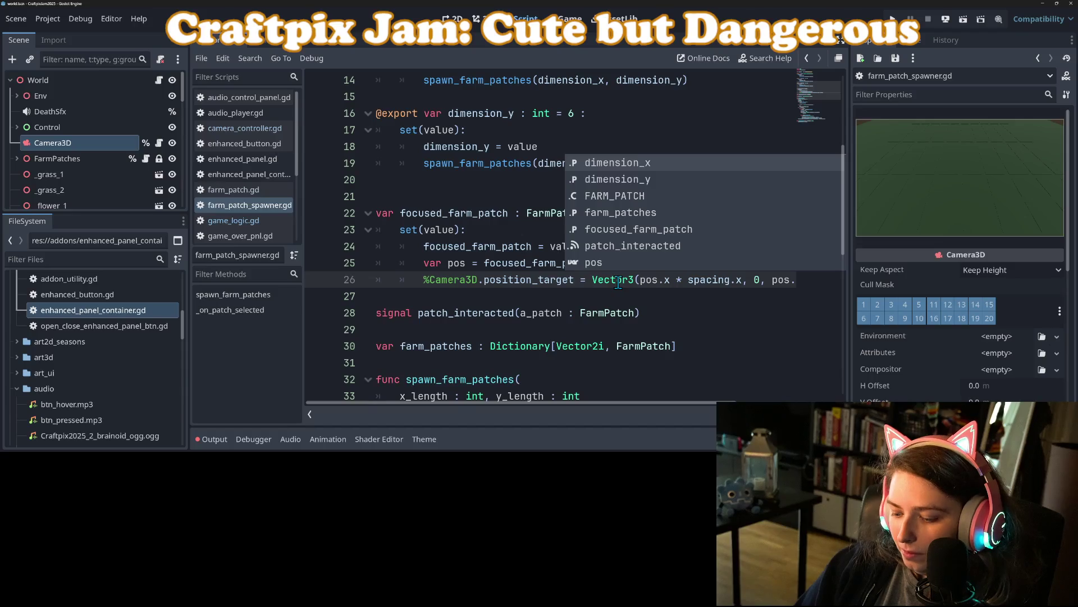
click(618, 281)
text(\)
key(Return)
- Check that the Vector3 parentheses and arguments on line 27 match
click(597, 296)
click(527, 298)
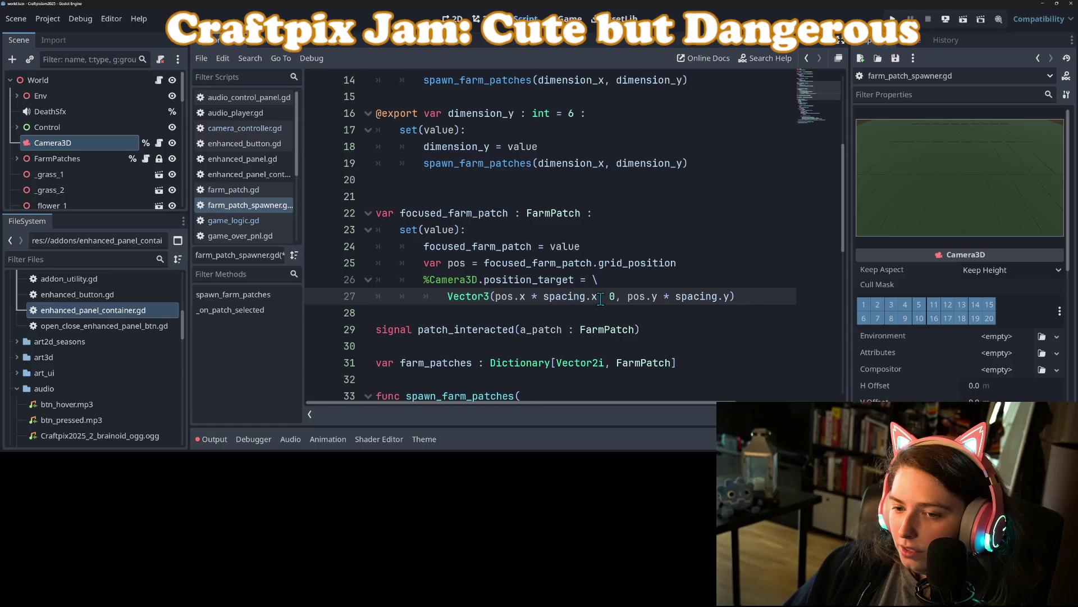
click(751, 301)
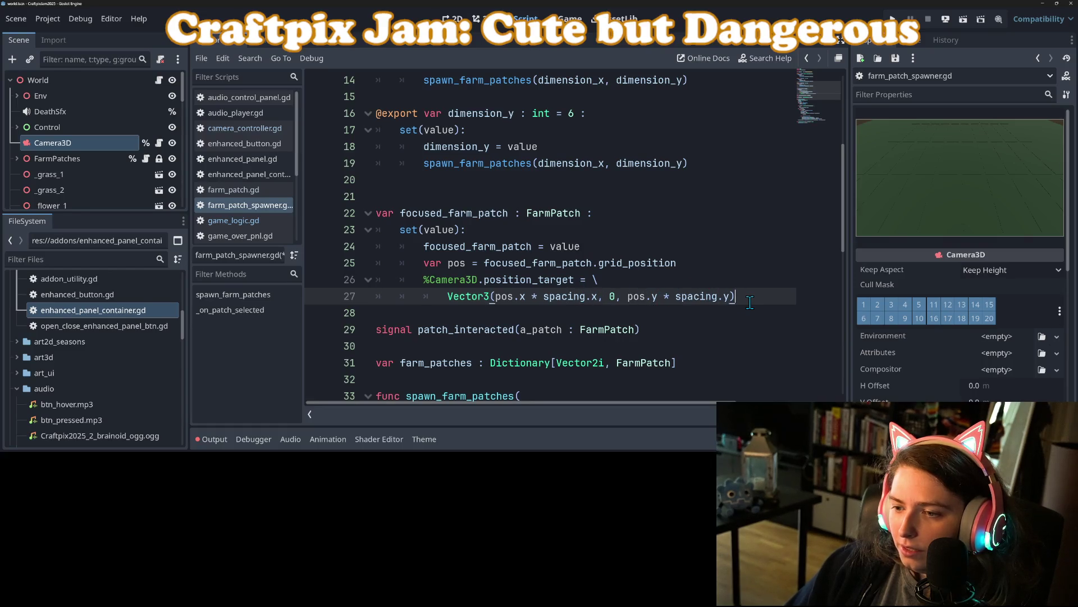
click(583, 262)
click(537, 296)
- Fold the spawn_farm_patches and _on_patch_selected functions
scroll(537, 298, down, 4)
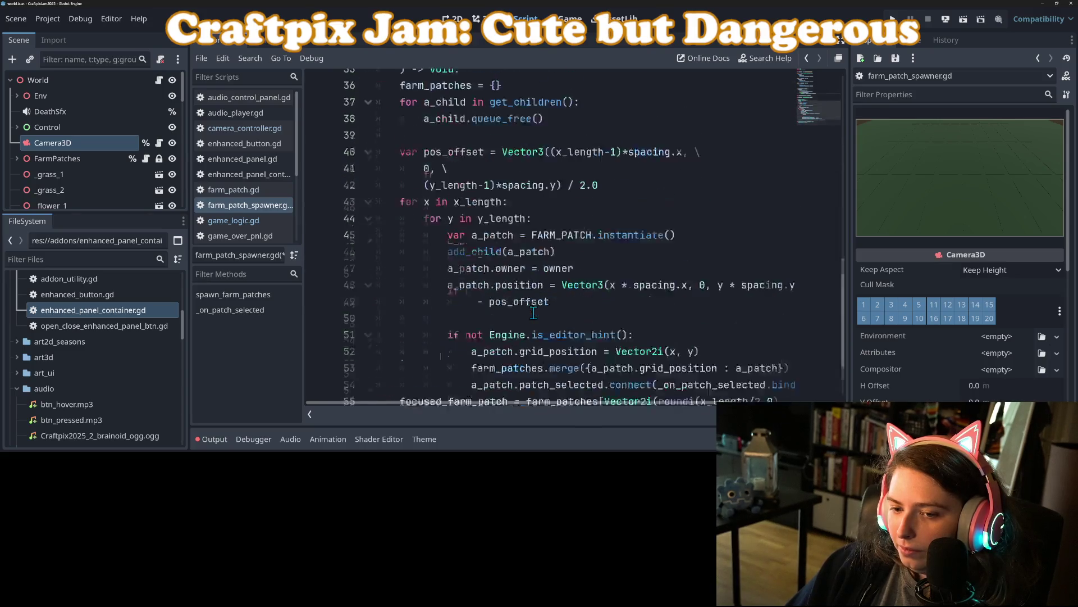
click(368, 196)
click(462, 266)
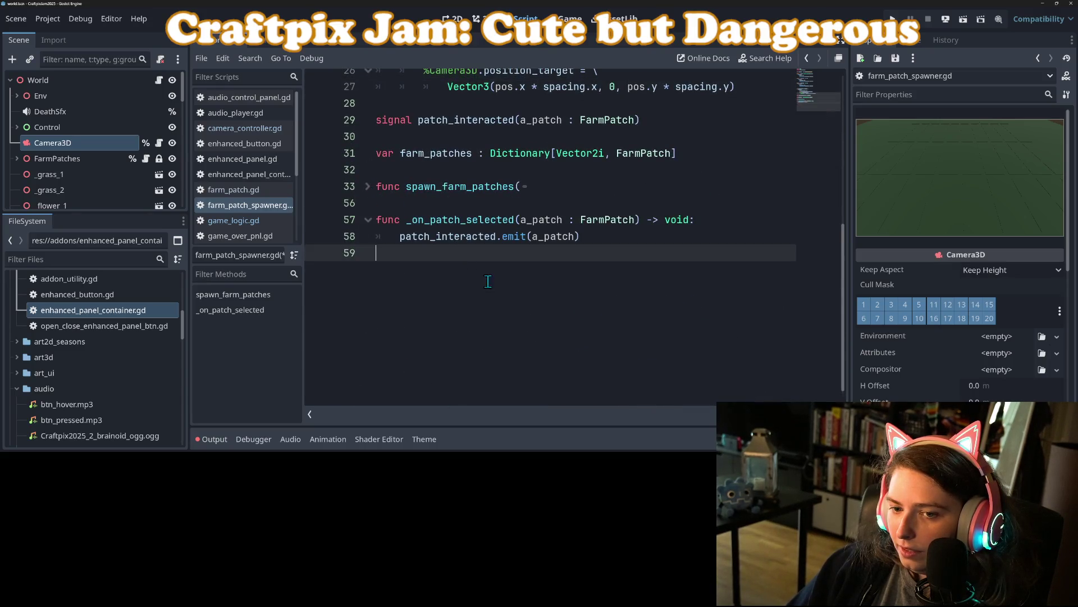
- Add 'func _process(delta: float) -> void:' at the end of the script
click(368, 215)
key(Return)
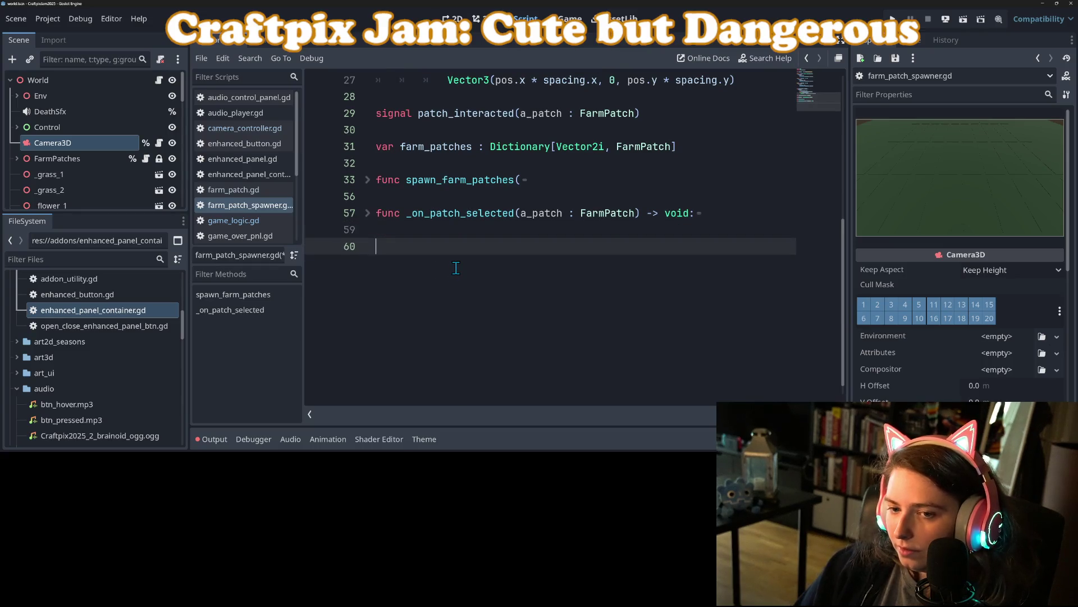
text(func _pr)
key(Return)
key(Return)
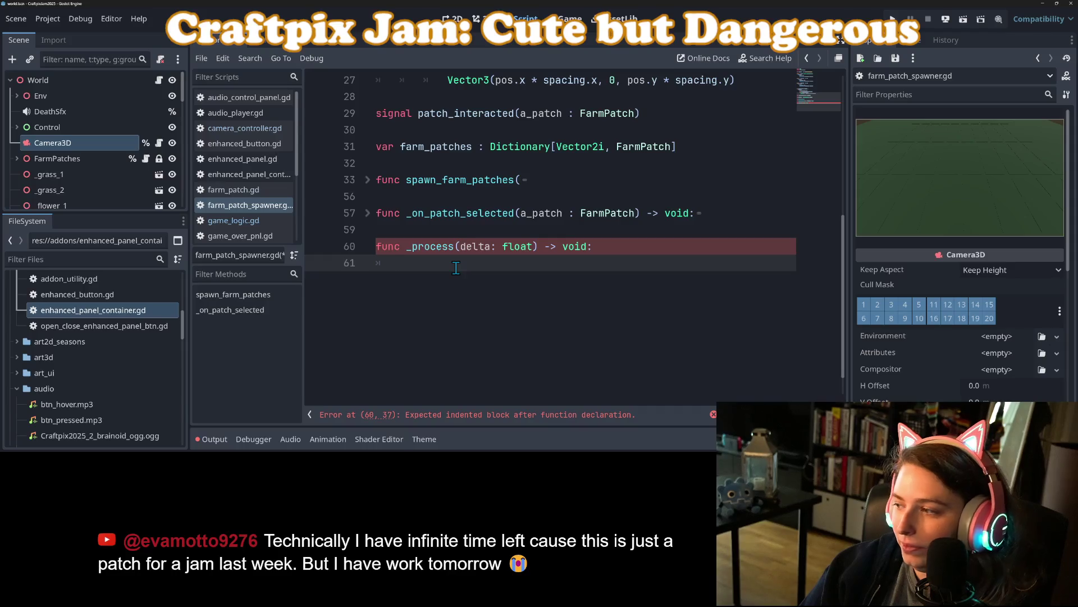
- Write 'if Input.is_action_just_pressed("move_camera_left"):' on line 61
text(if I)
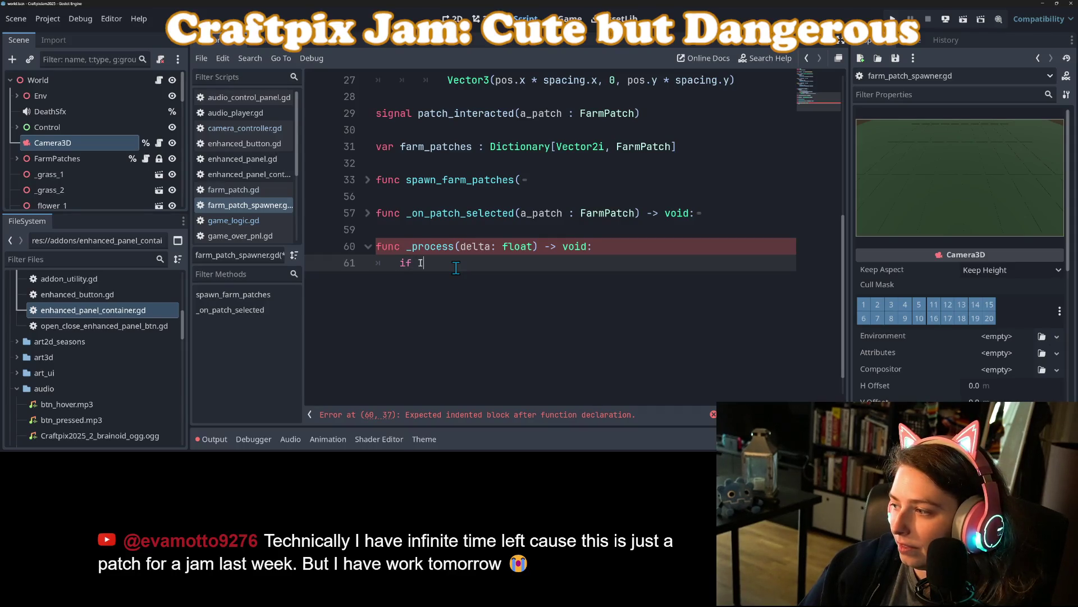
text(npu)
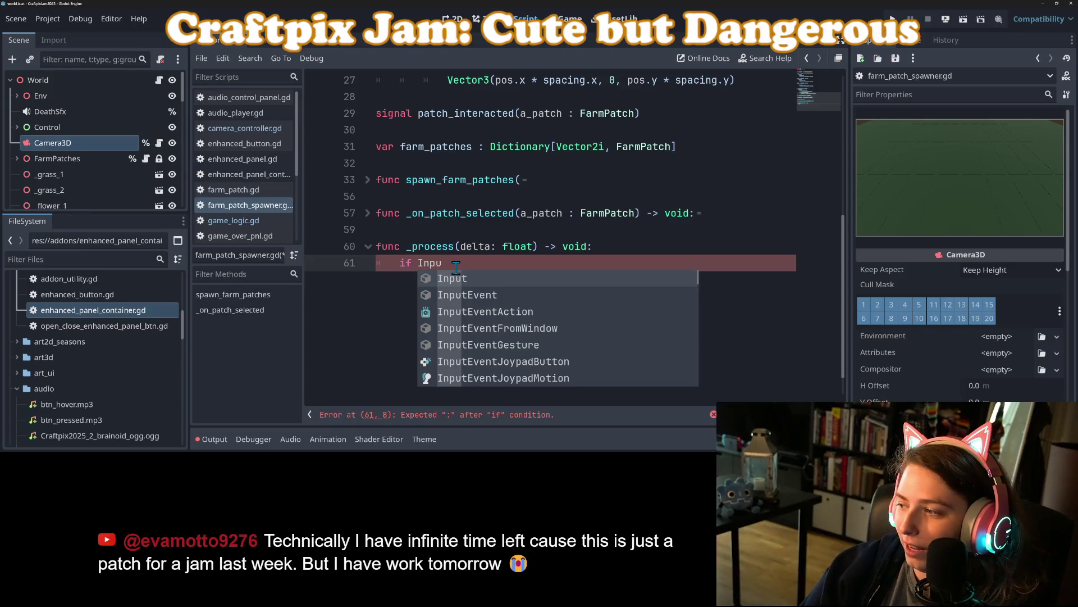
key(Return)
text(.)
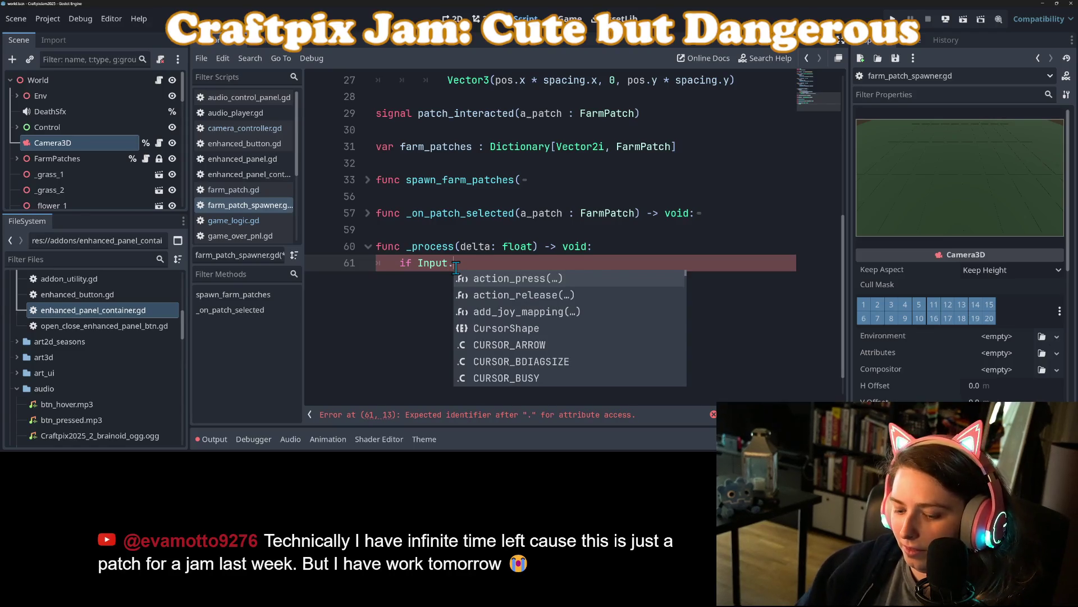
text(action)
key(Down)
key(Down)
key(Return)
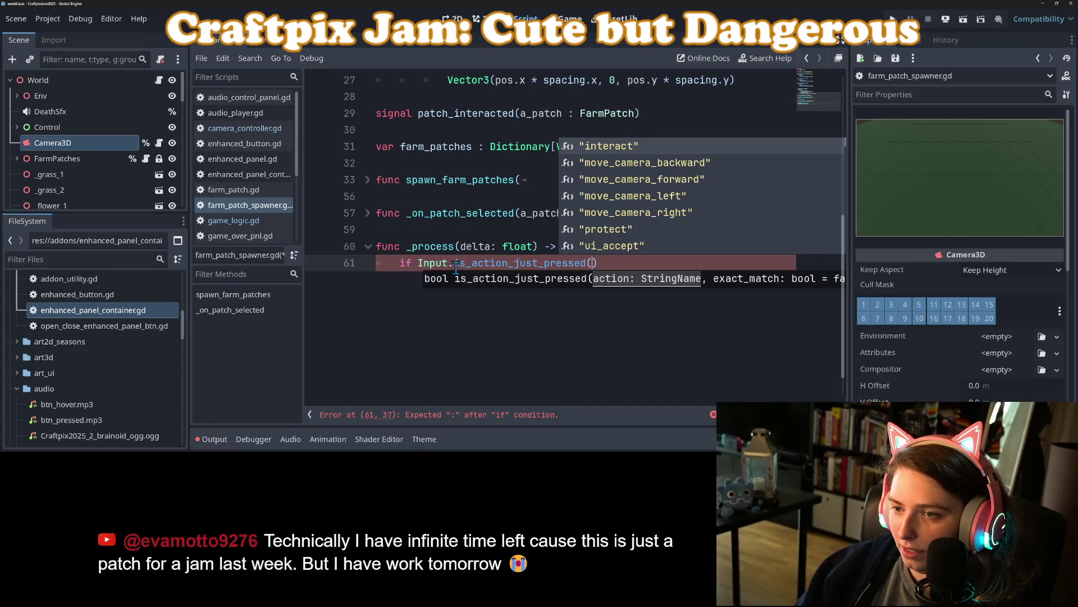
key(Down)
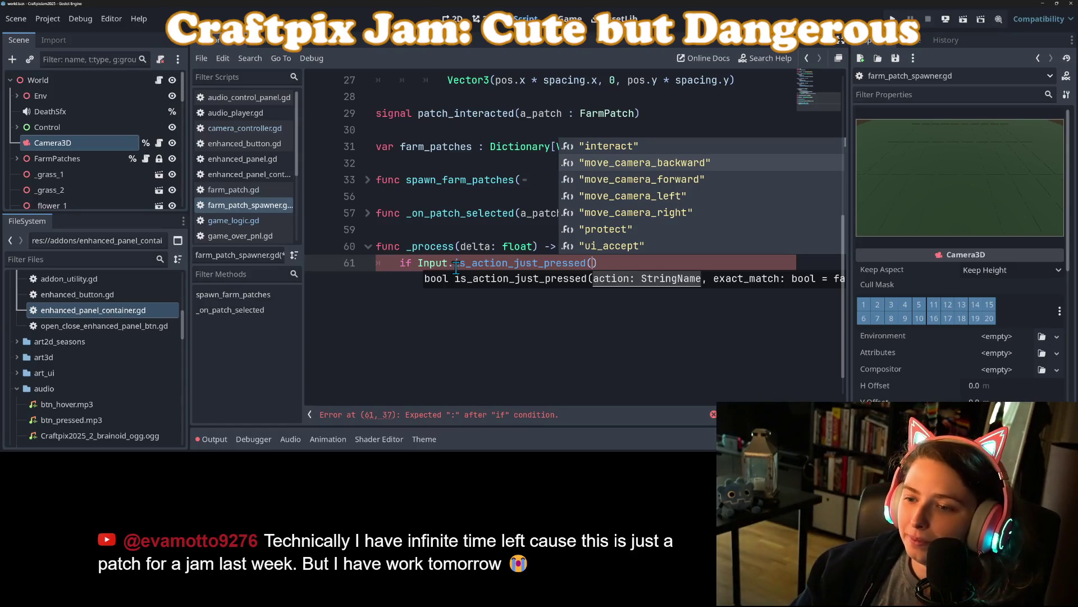
click(649, 194)
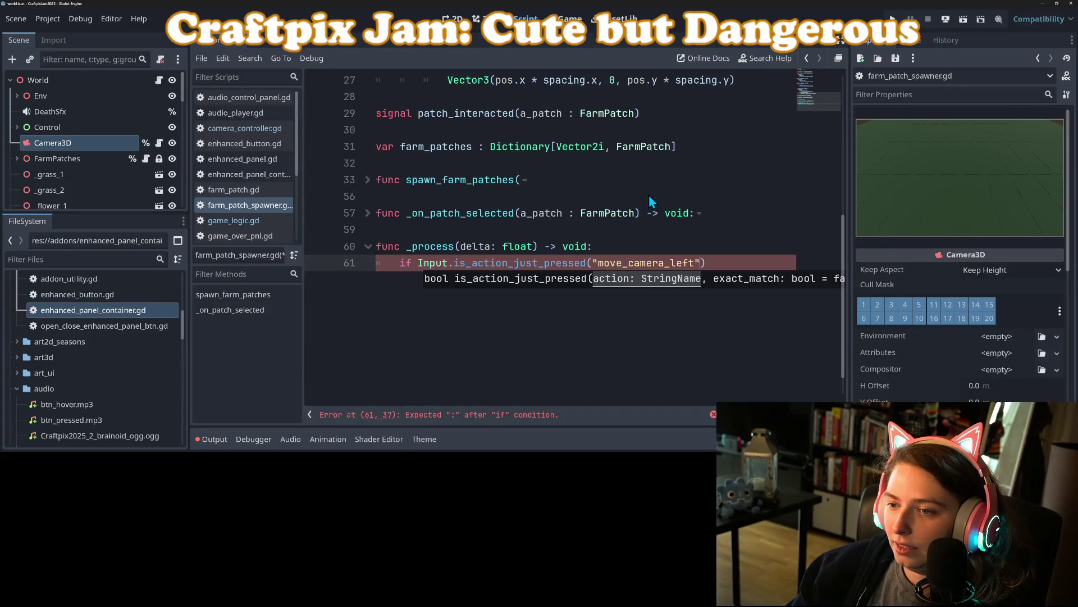
click(724, 259)
text(:)
key(Return)
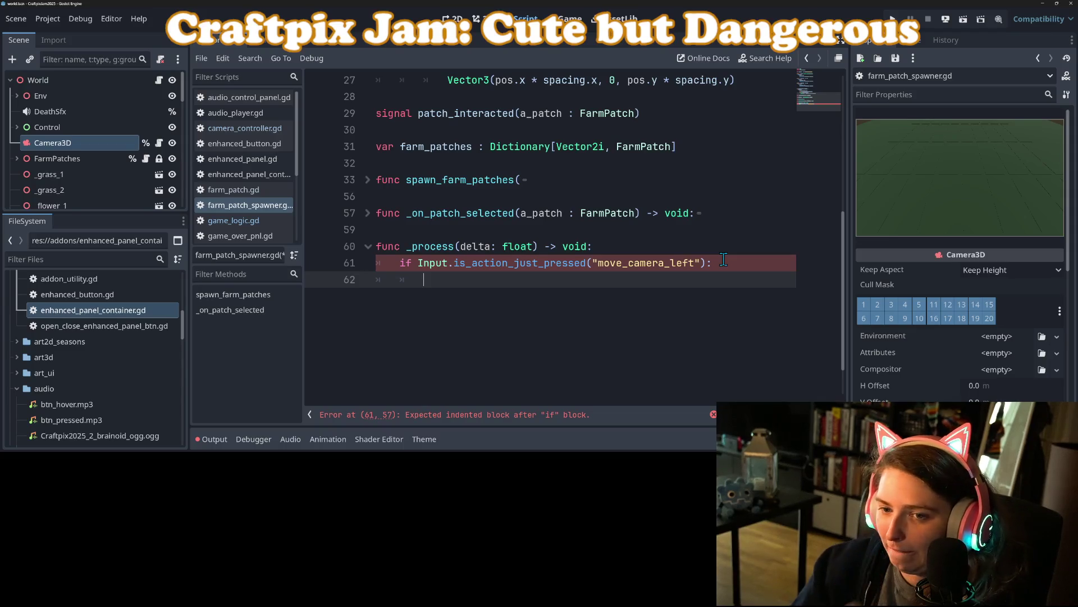
- Leave the if body empty and start 'func _move_target_patch()' below it
text(i)
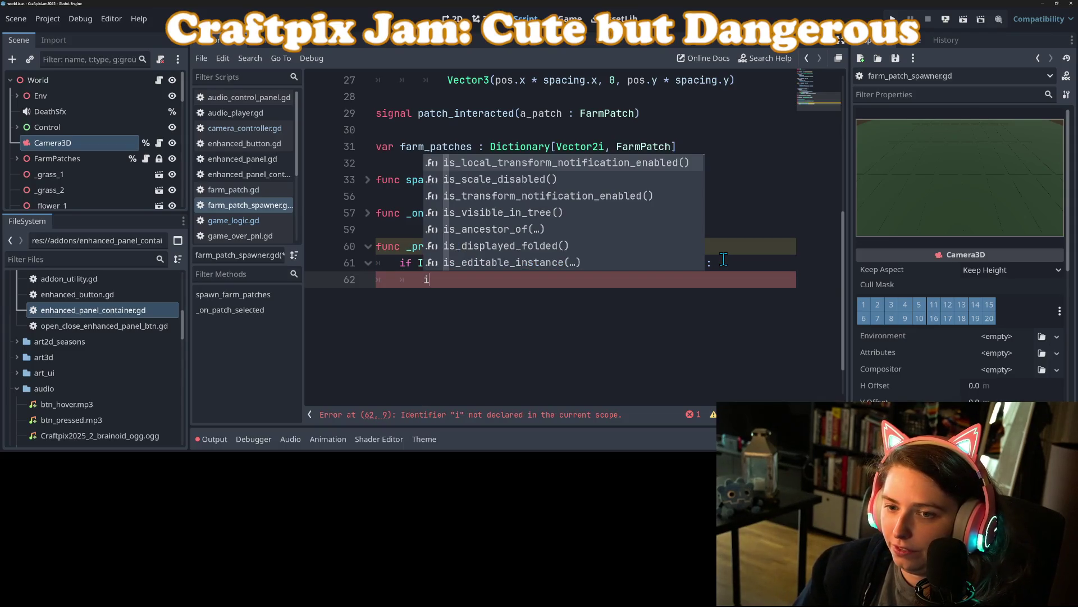
key(BackSpace)
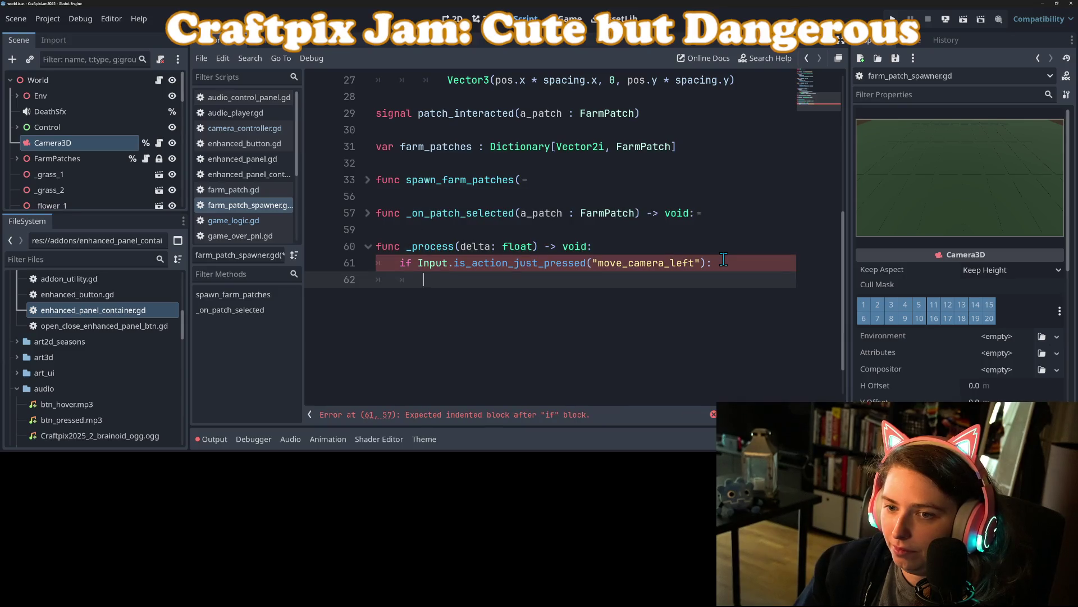
text(i)
key(BackSpace)
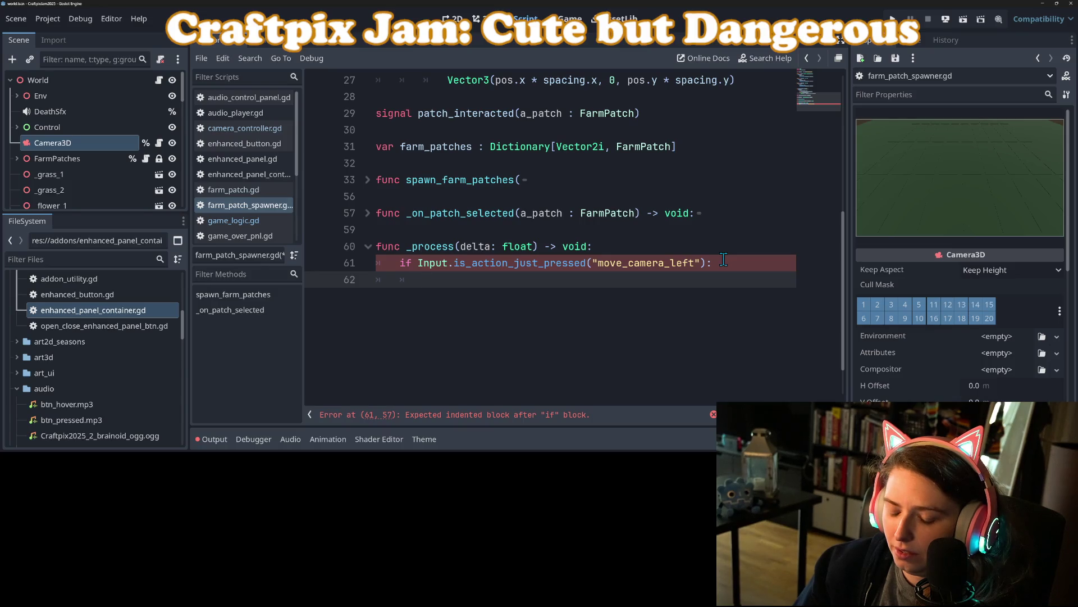
text(var)
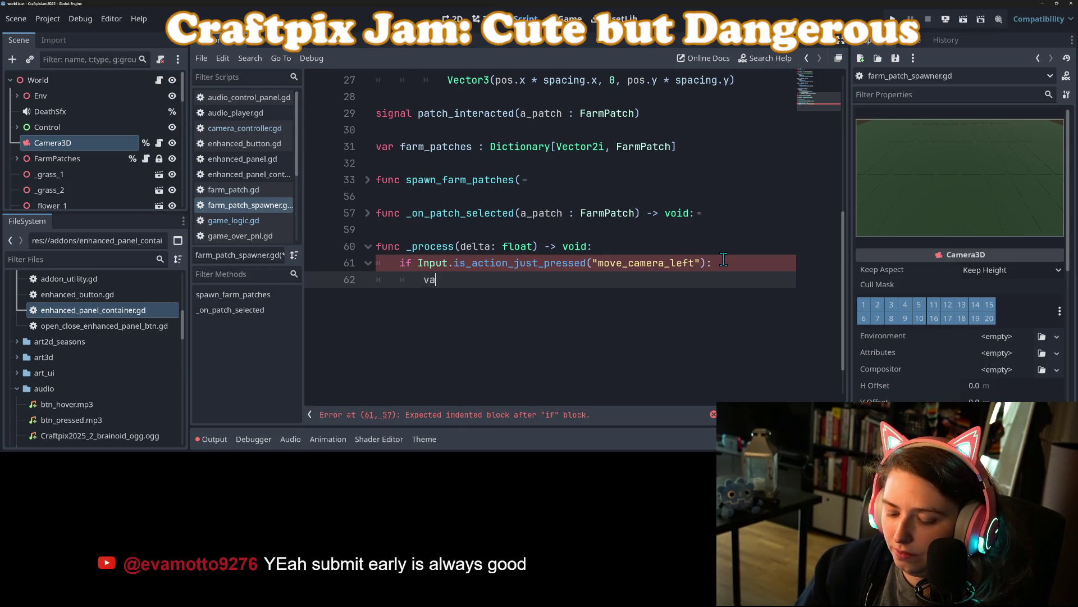
key(BackSpace)
key(BackSpace)
key(BackSpace)
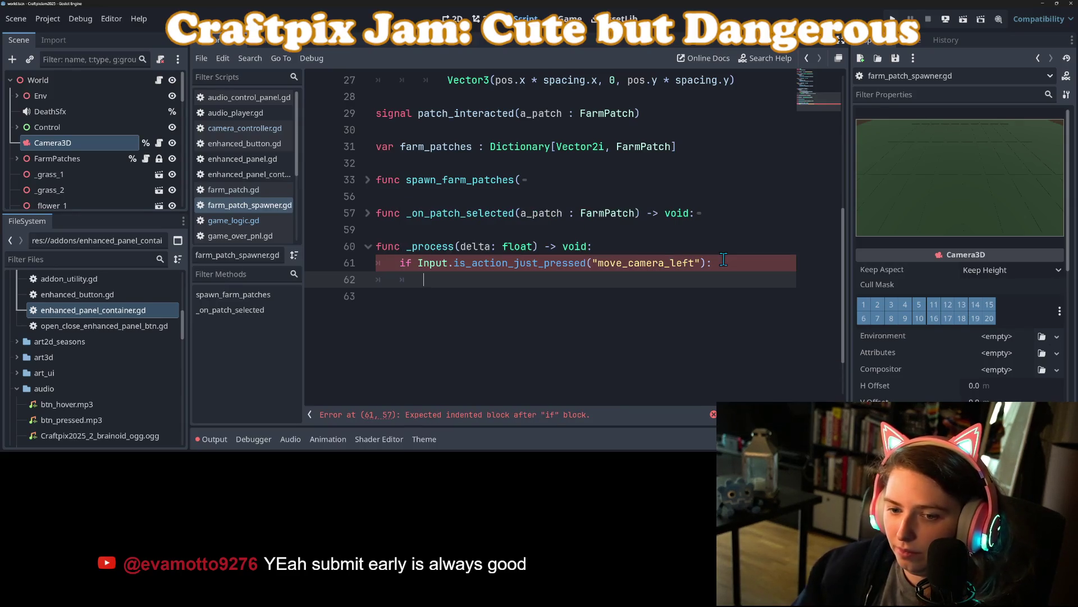
key(Return)
key(Return)
text(fun)
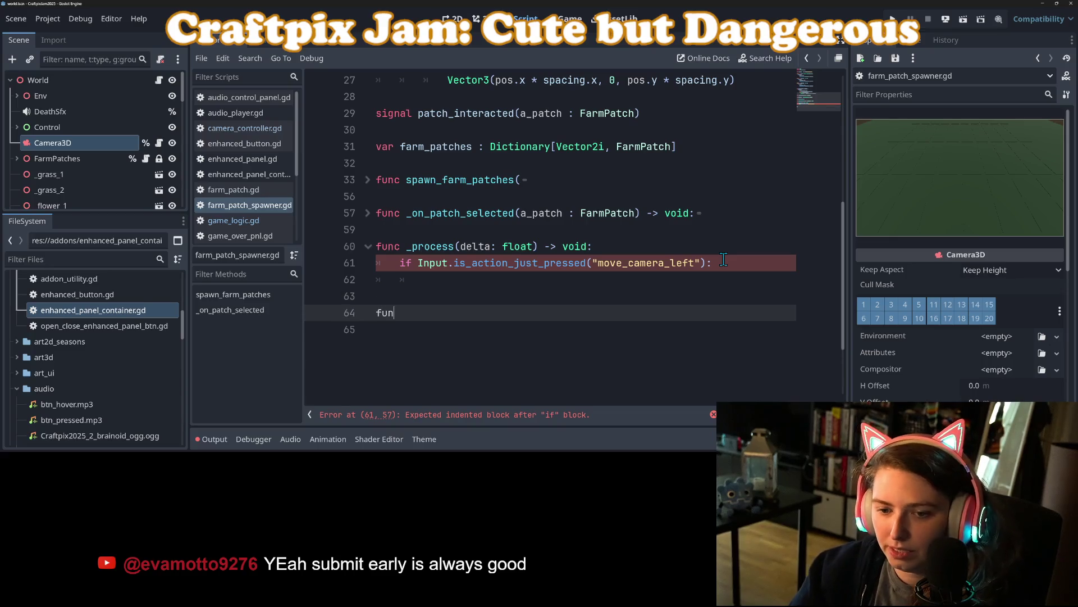
text(c _)
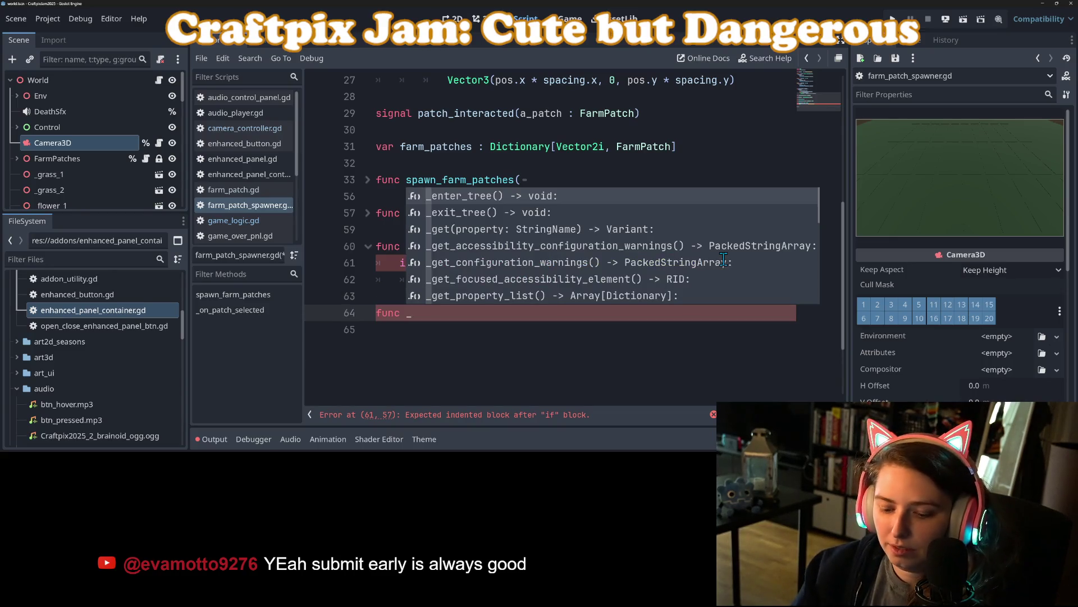
text(move)
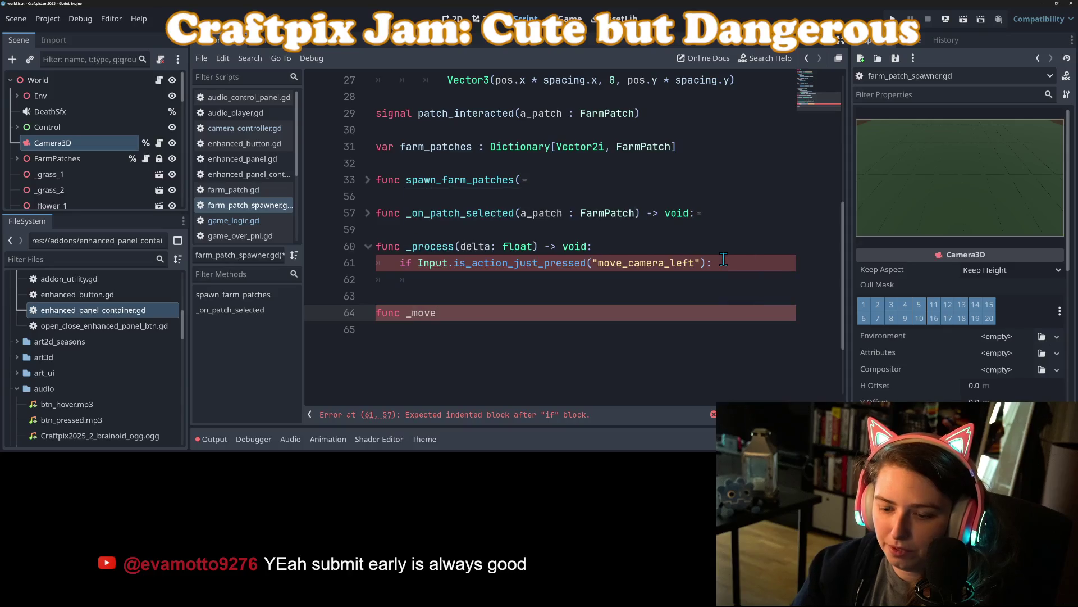
text(_target)
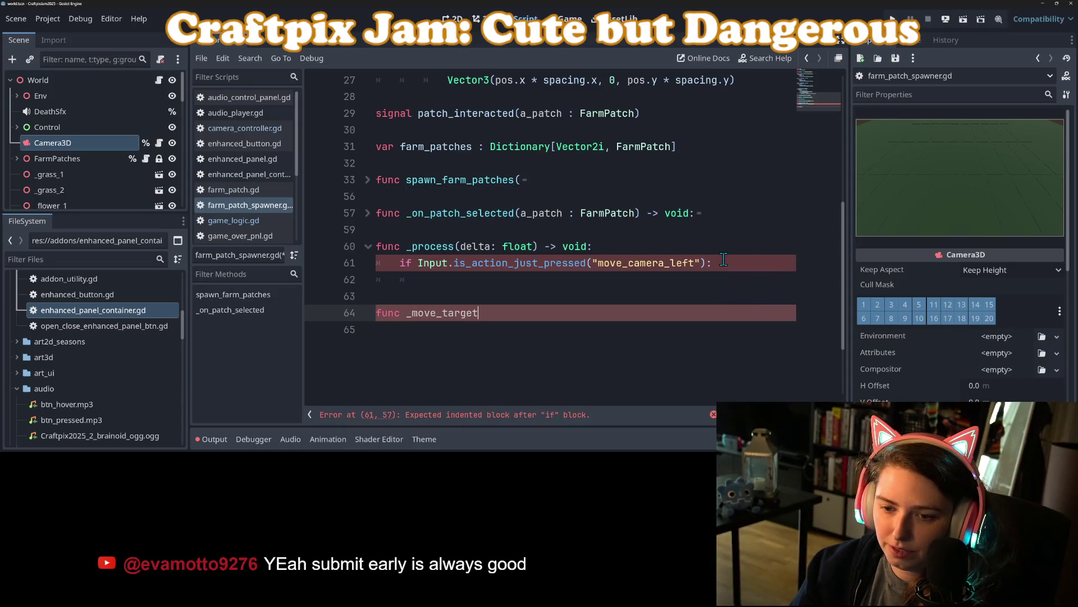
text(_patch())
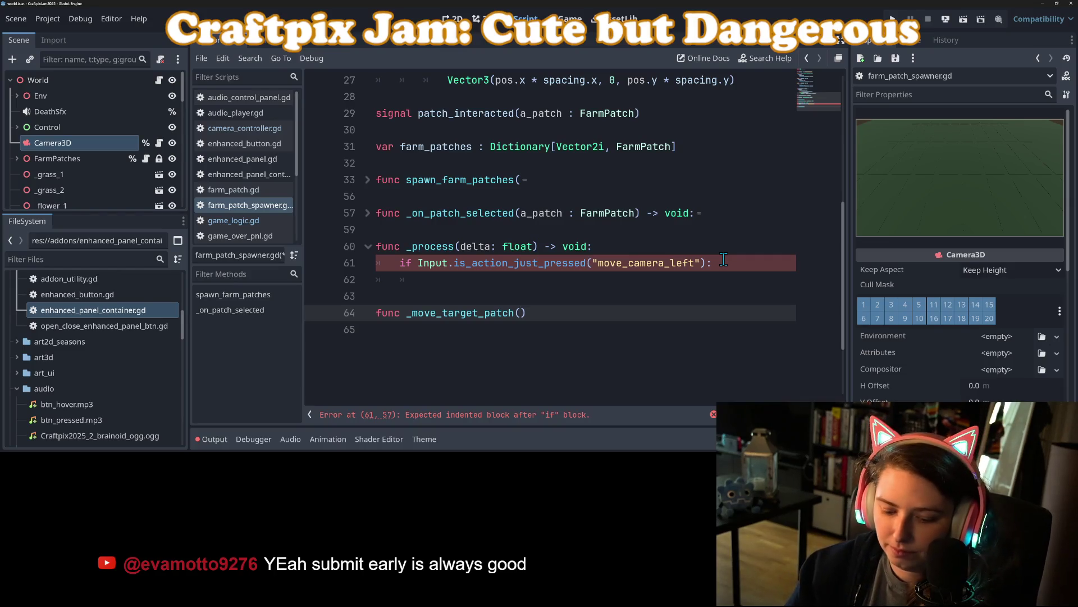
- Complete the signature as _move_target_patch(x_diff : int, y_diff : int) -> void: with a pass body
text(x_)
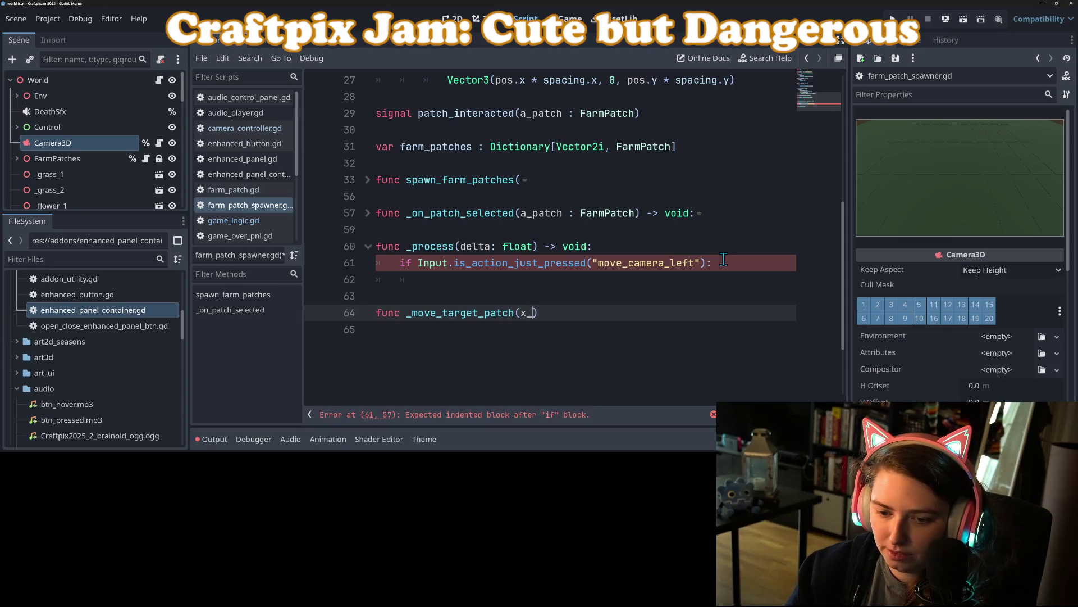
text(diff, )
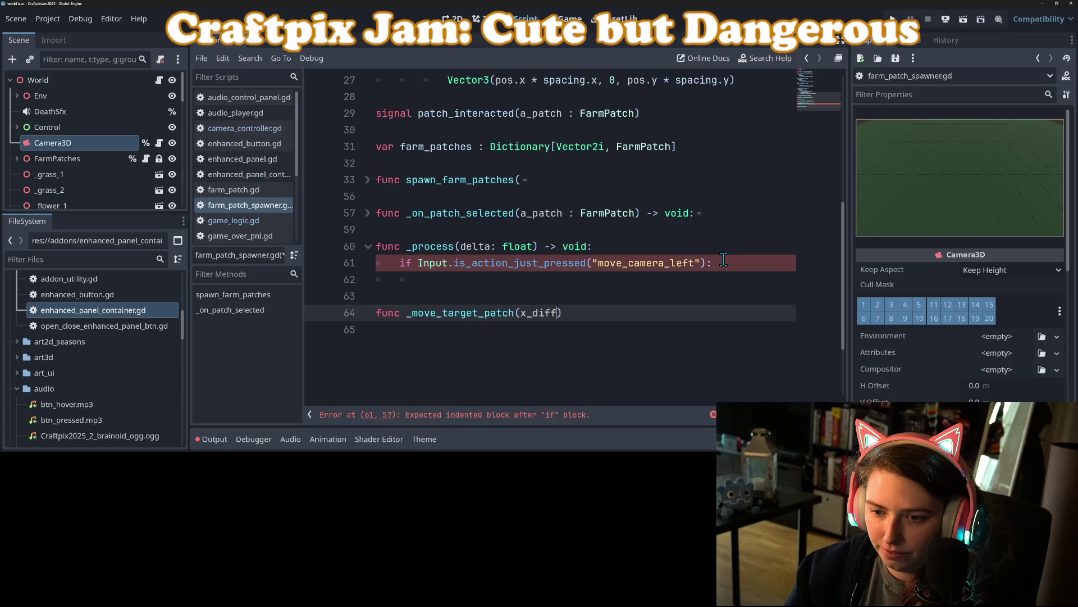
text(y_diff)
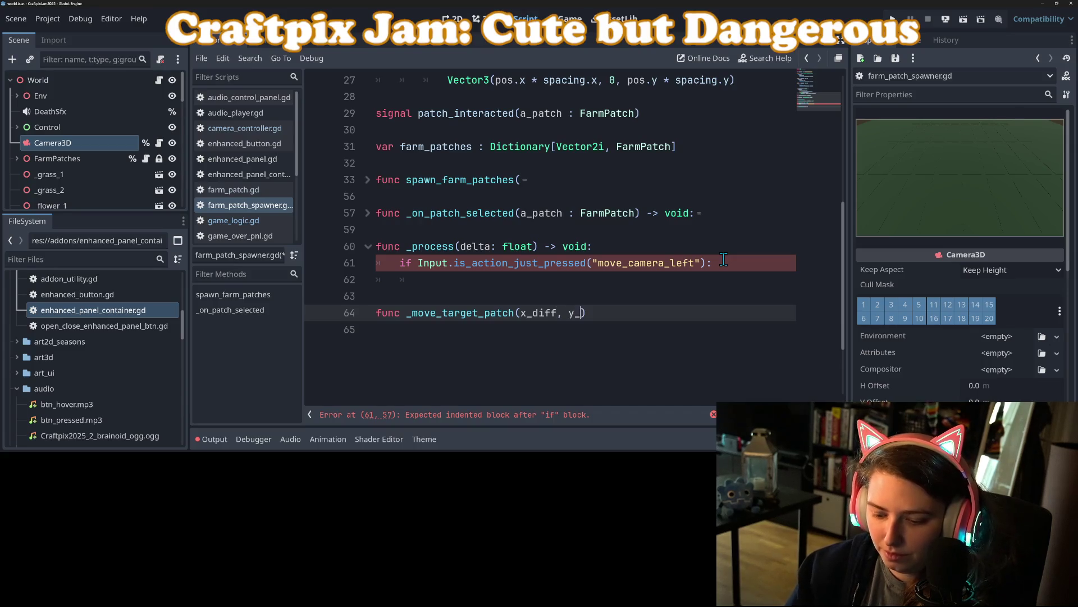
text( : int)
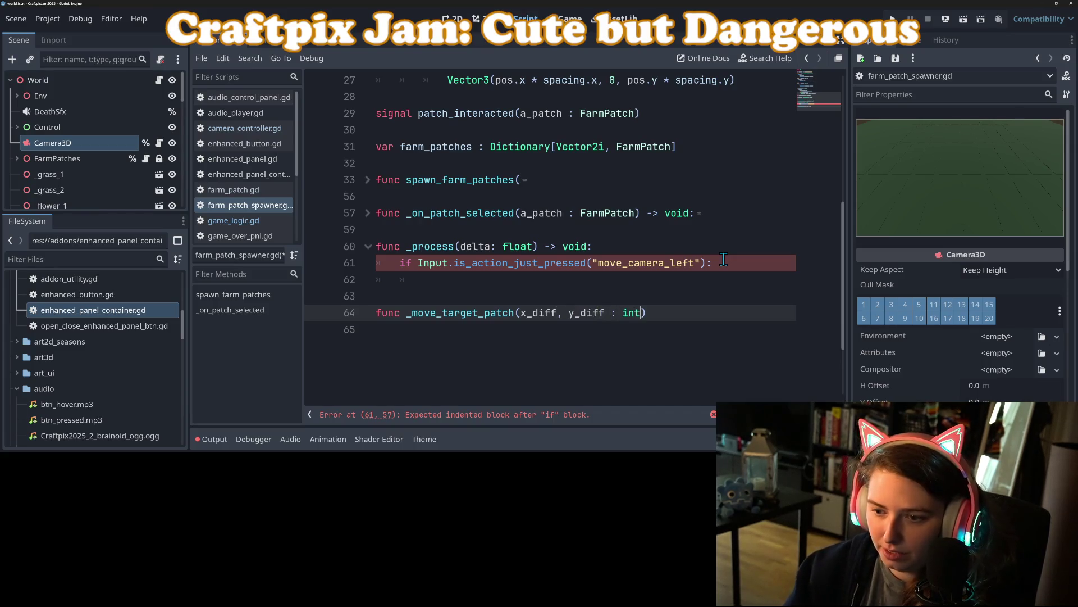
key(Left)
key(Left)
key(Left)
text(: int)
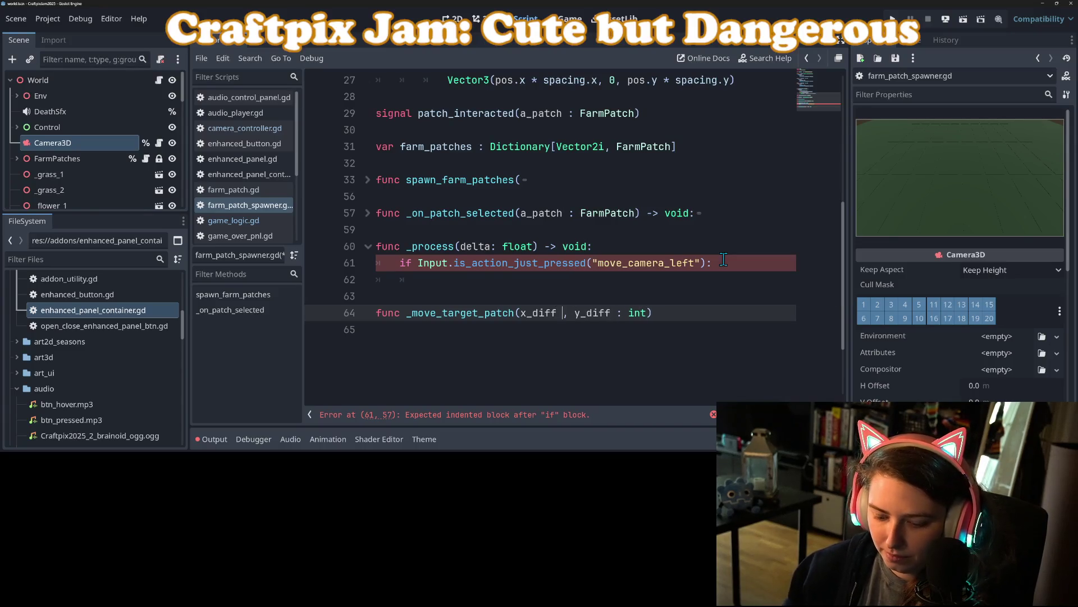
key(End)
text(-)
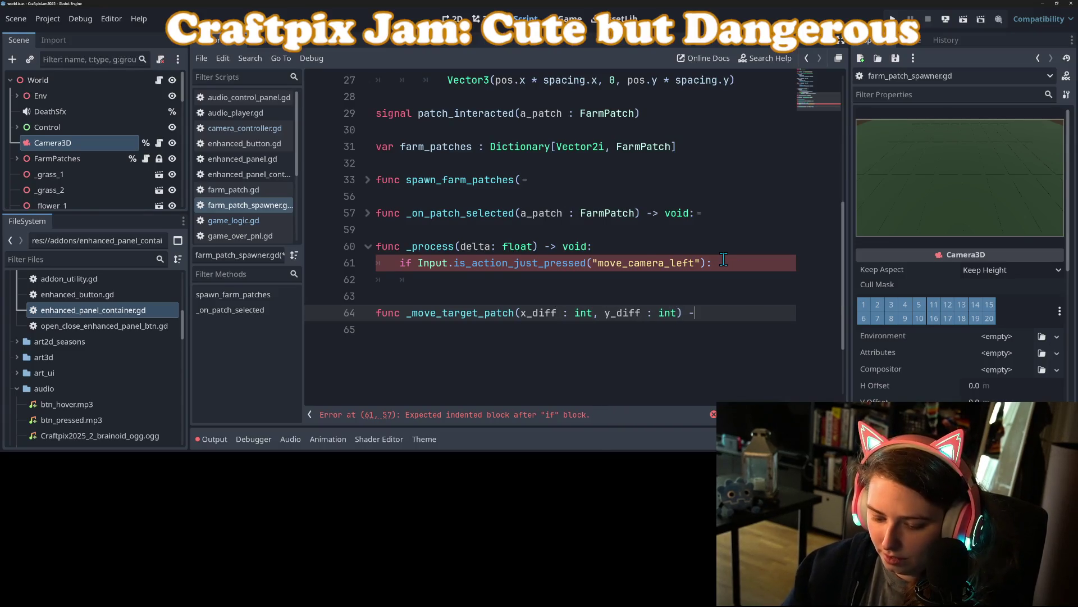
text(> void:)
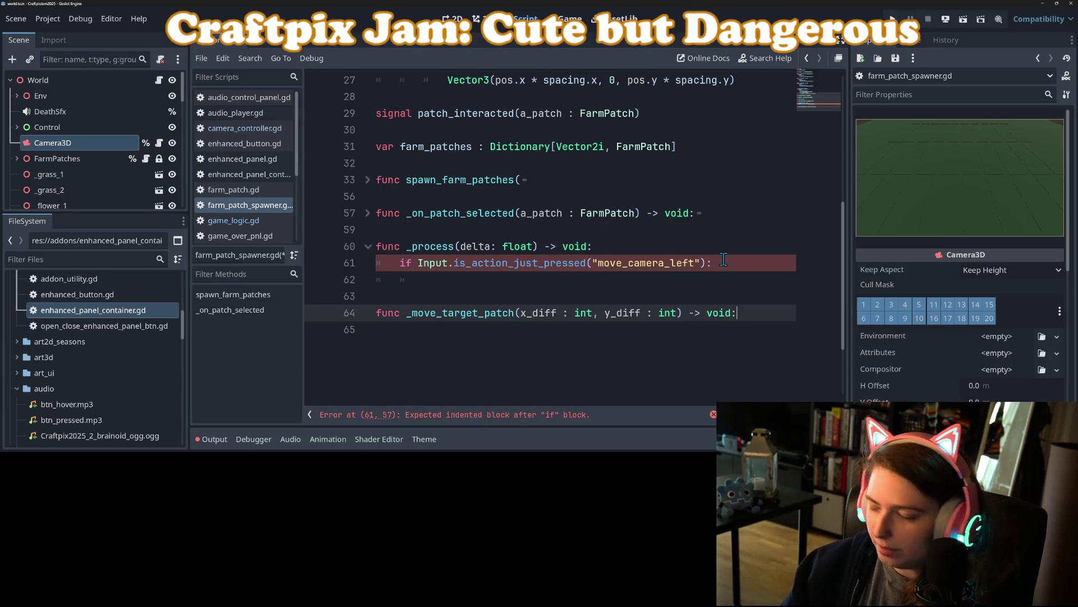
key(Return)
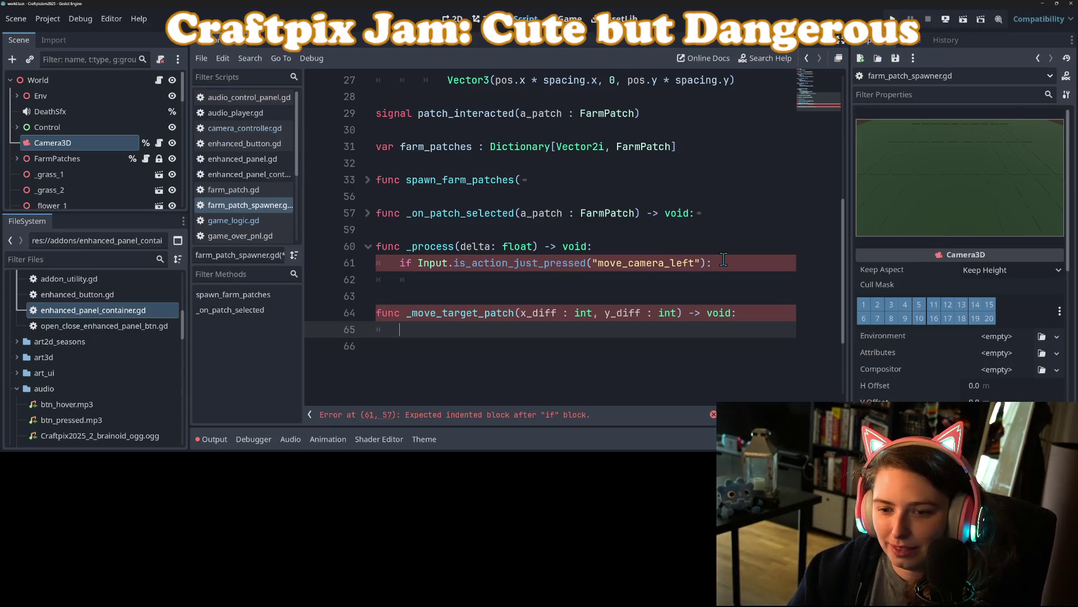
text(pass)
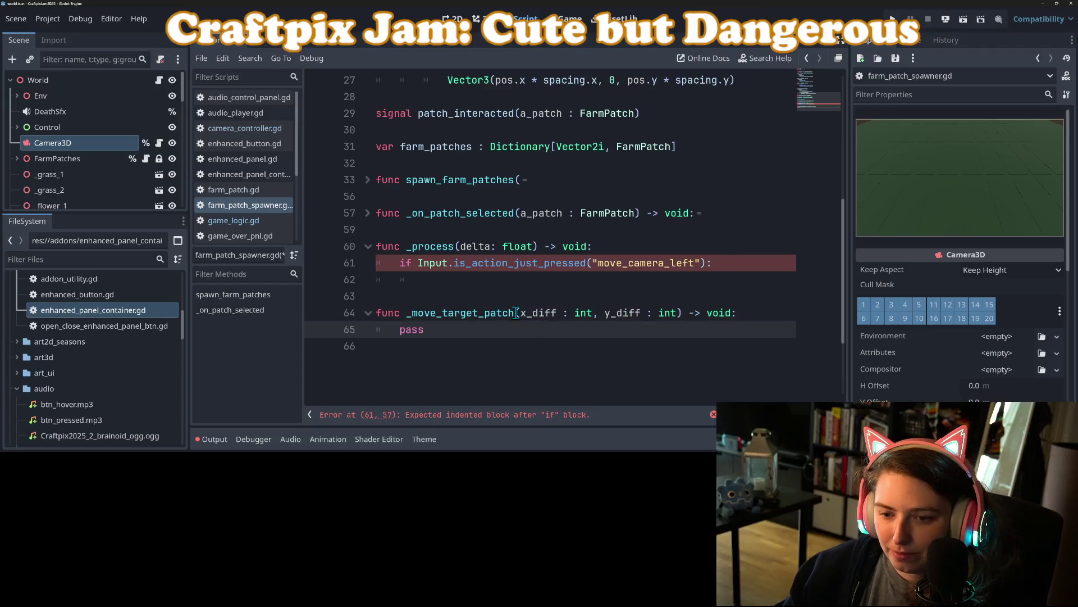
- Start calling _move_target_patch(1- inside the move_camera_left branch on line 62
double_click(492, 314)
key(ctrl+c)
click(491, 281)
key(ctrl+v)
text(()
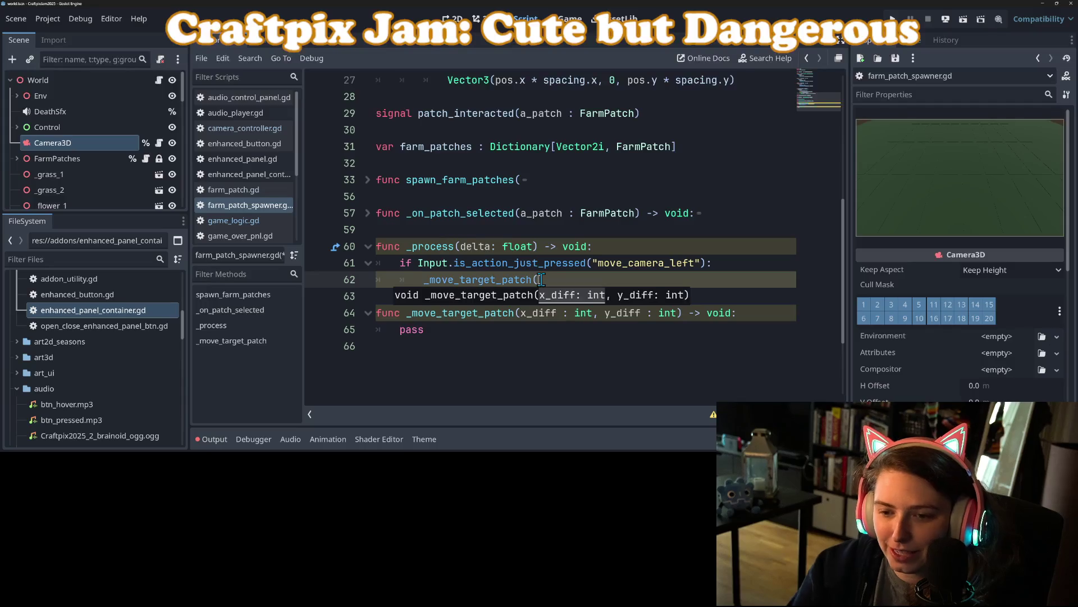
text(1)
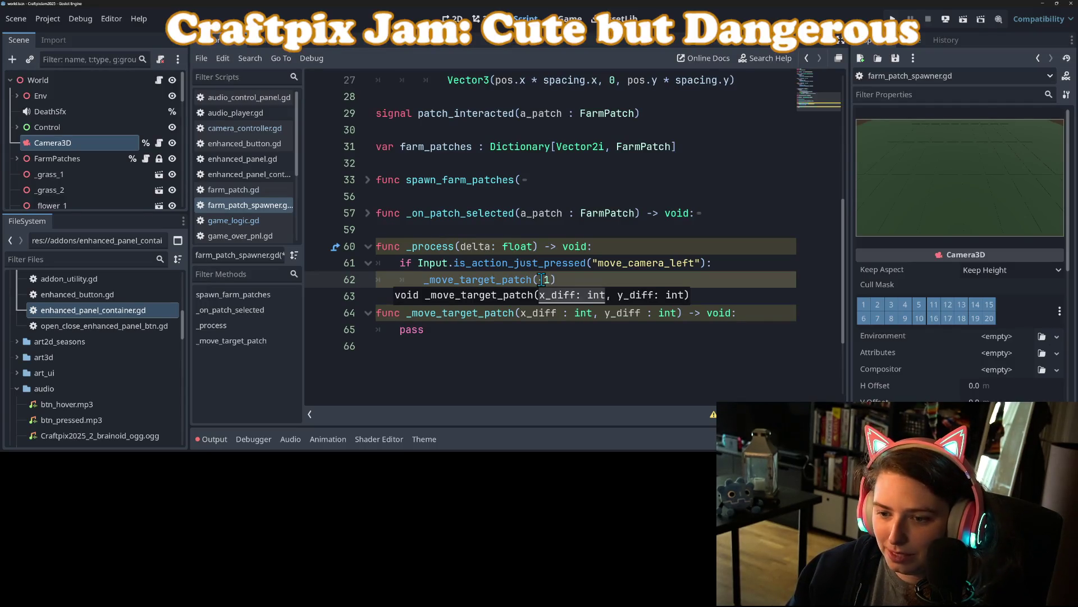
text(-)
- Finish the move_camera_left call as _move_target_patch(-1, 0)
key(Right)
text(, 0)
scroll(542, 279, up, 1)
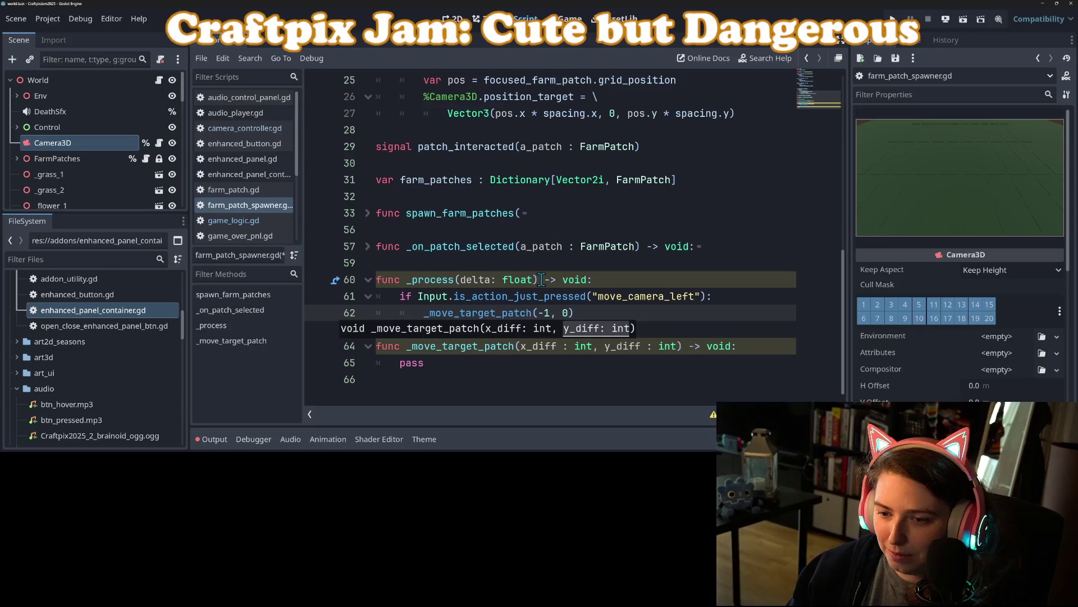
key(Escape)
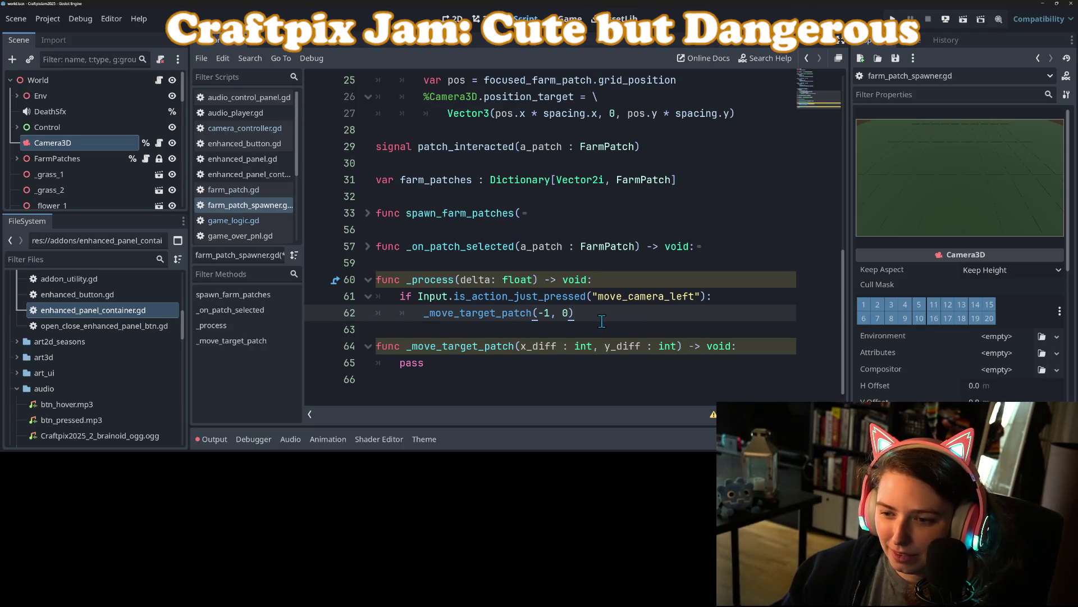
- Add an if Input.is_action_just_pressed("move_camera_right"): check below the left-move call
key(Return)
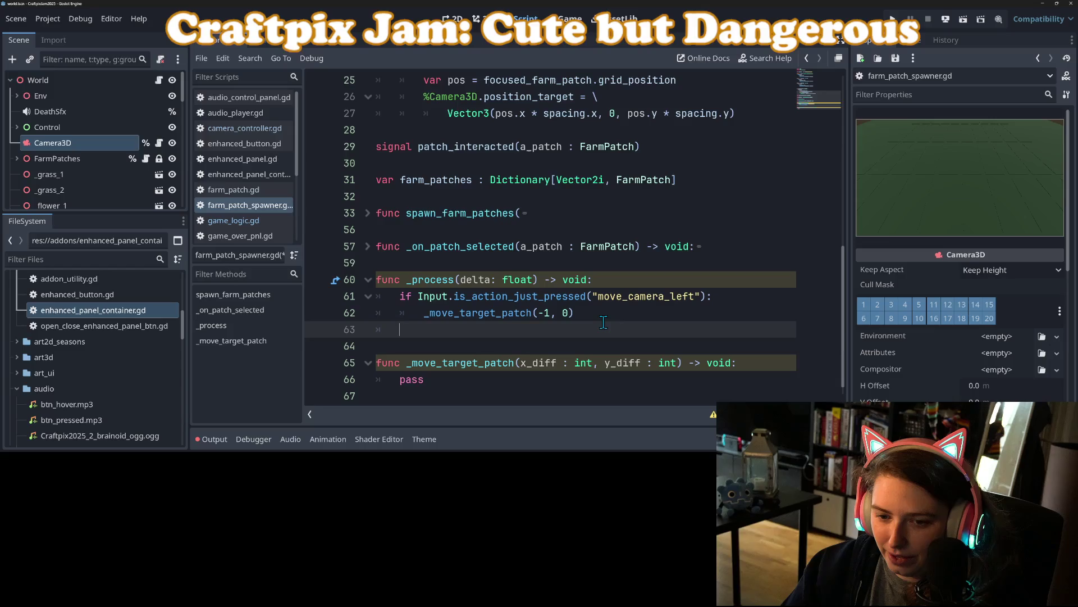
text(if Inp)
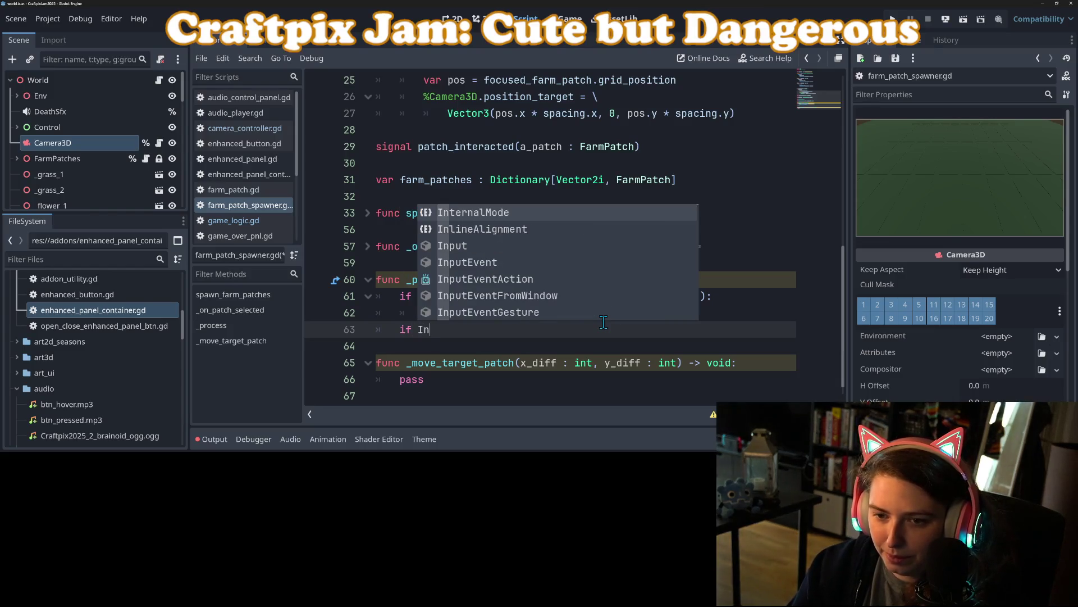
key(Return)
text(.is)
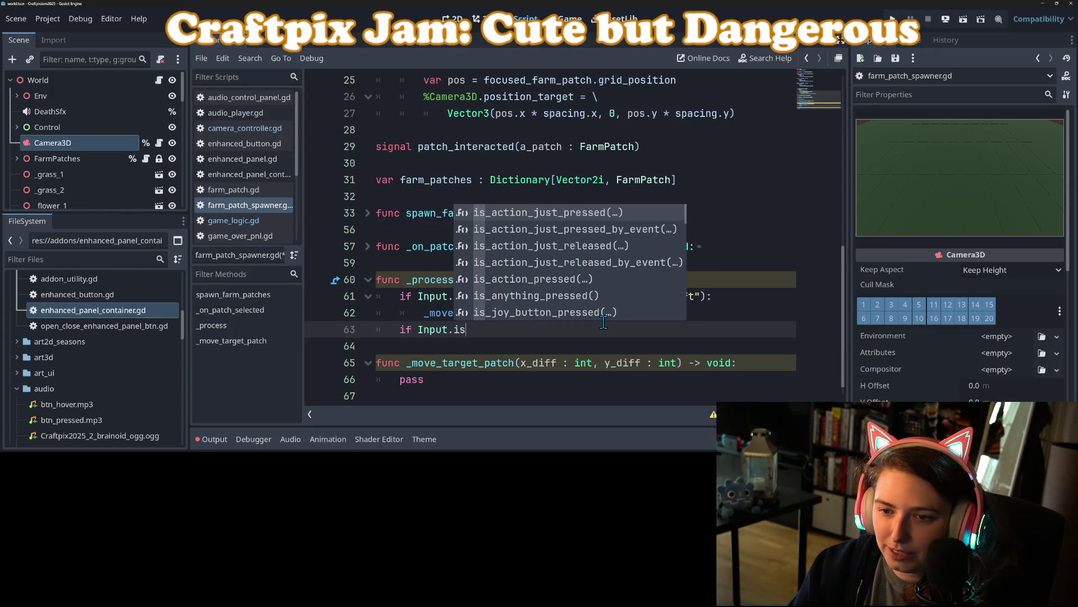
key(Return)
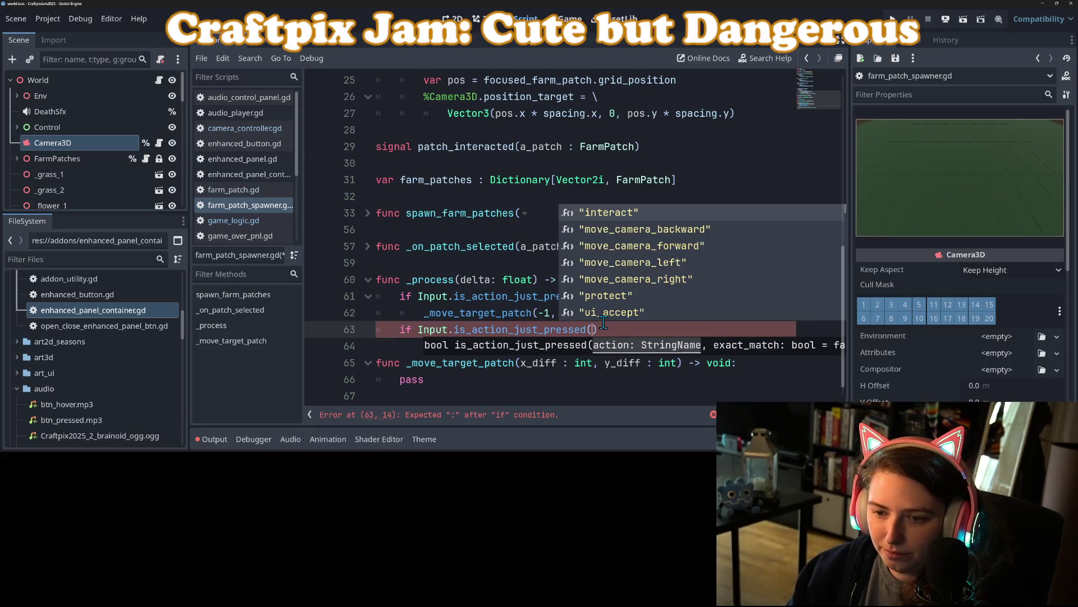
key(Down)
key(Down)
key(Down)
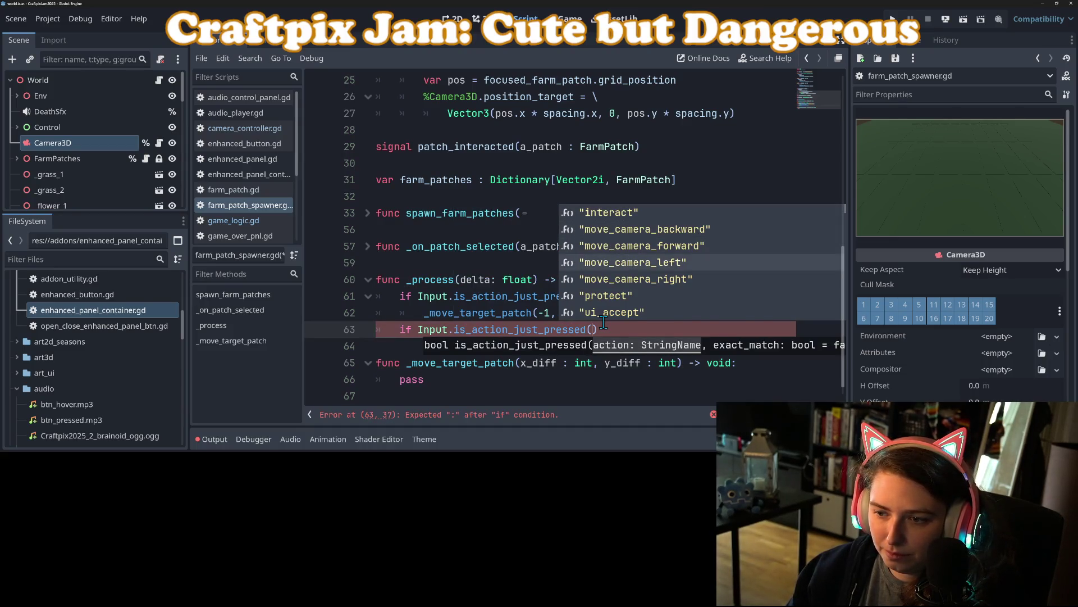
key(Return)
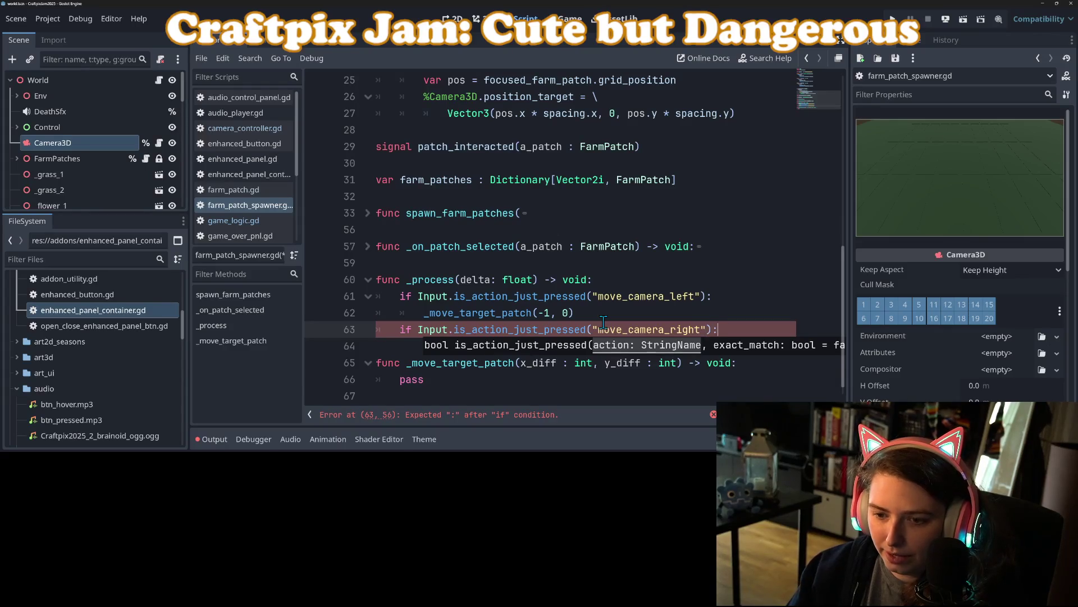
key(Return)
- Give the move_camera_right branch a _move_target_patch(1, 0) call
drag(424, 313, 599, 312)
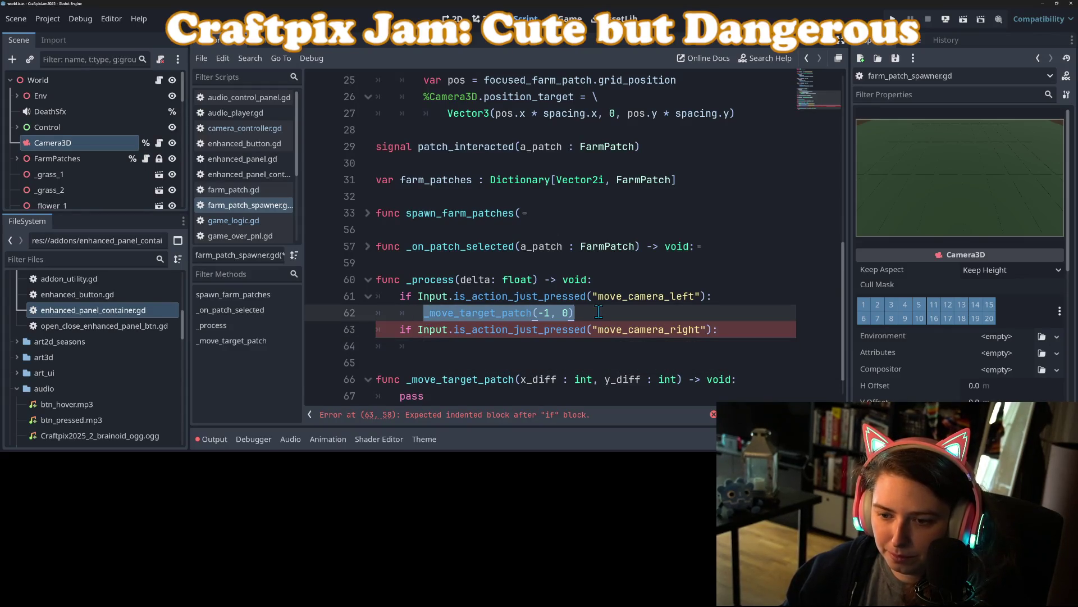
key(ctrl+c)
click(566, 346)
key(ctrl+v)
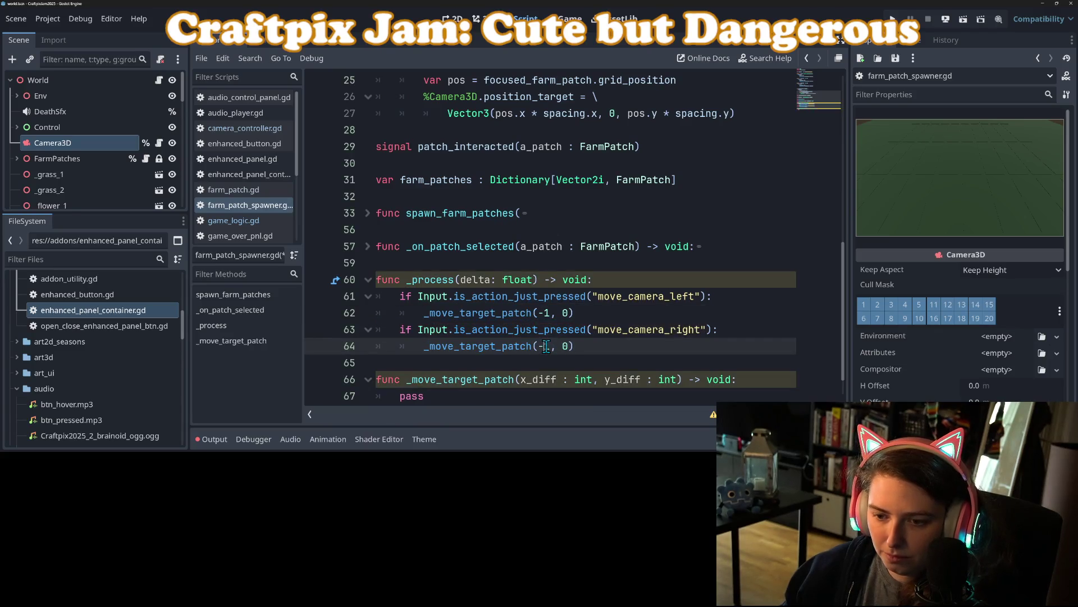
click(545, 346)
key(BackSpace)
- Turn the right check into an elif and paste a copy of that branch below it
mouse_move(570, 346)
mouse_down()
mouse_move(424, 313)
mouse_move(400, 296)
mouse_up()
click(400, 330)
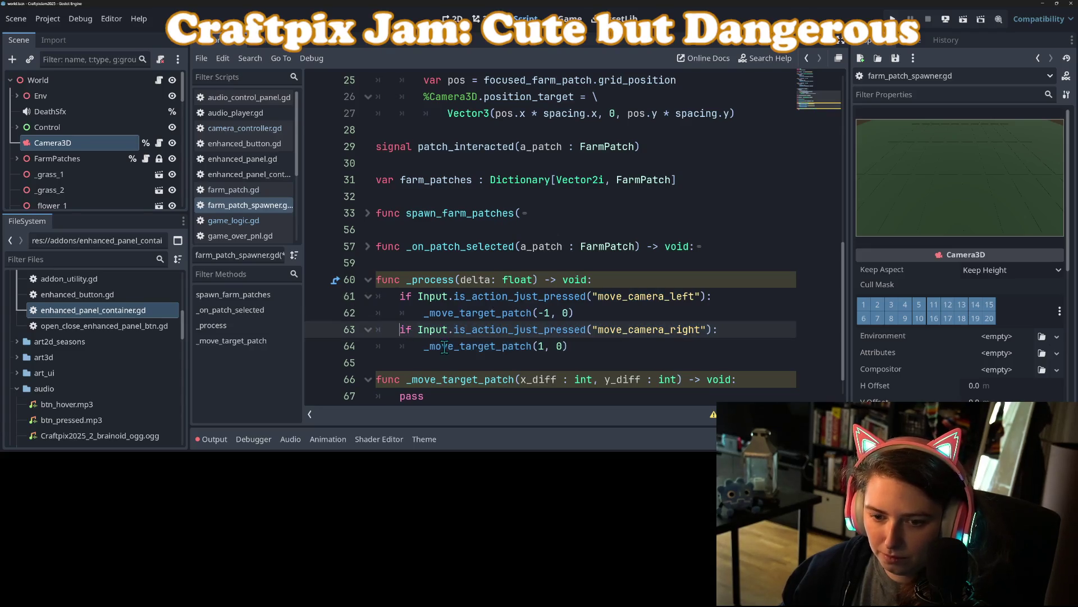
text(el)
key(Escape)
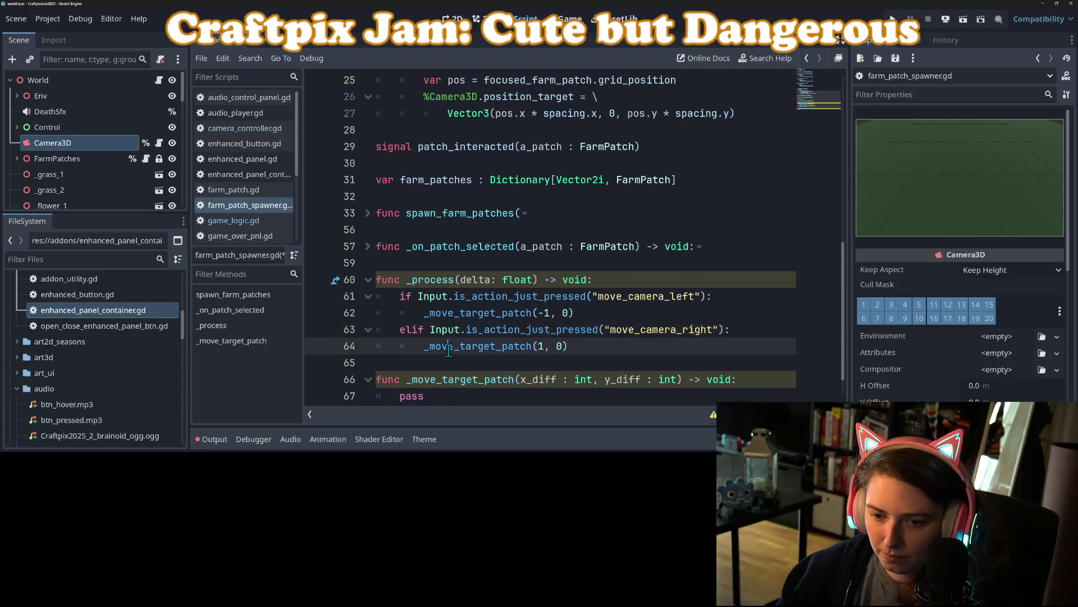
drag(400, 330, 605, 341)
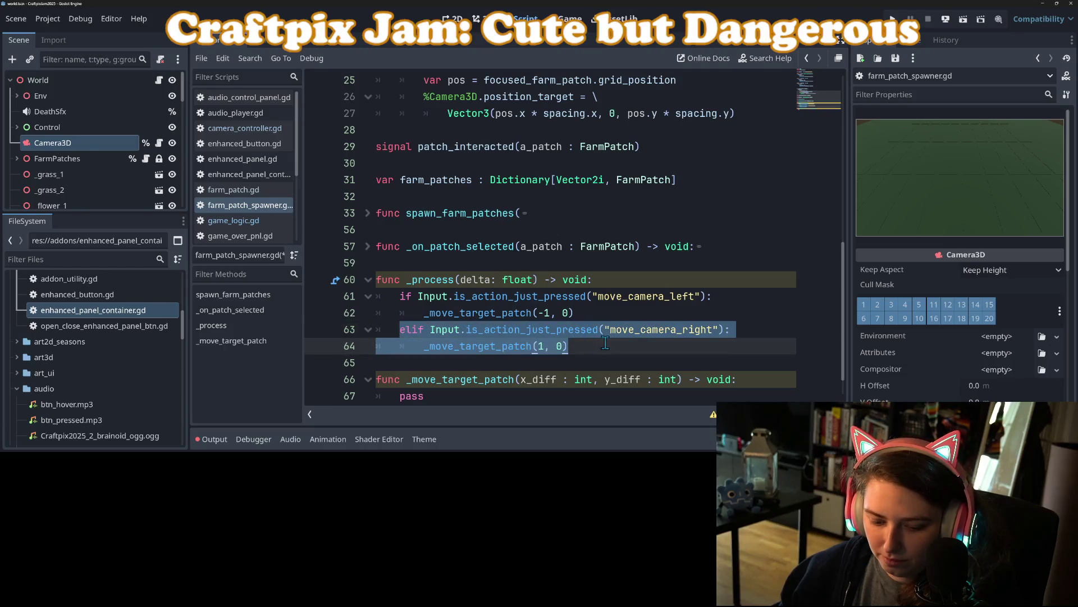
click(605, 343)
key(Return)
key(ctrl+v)
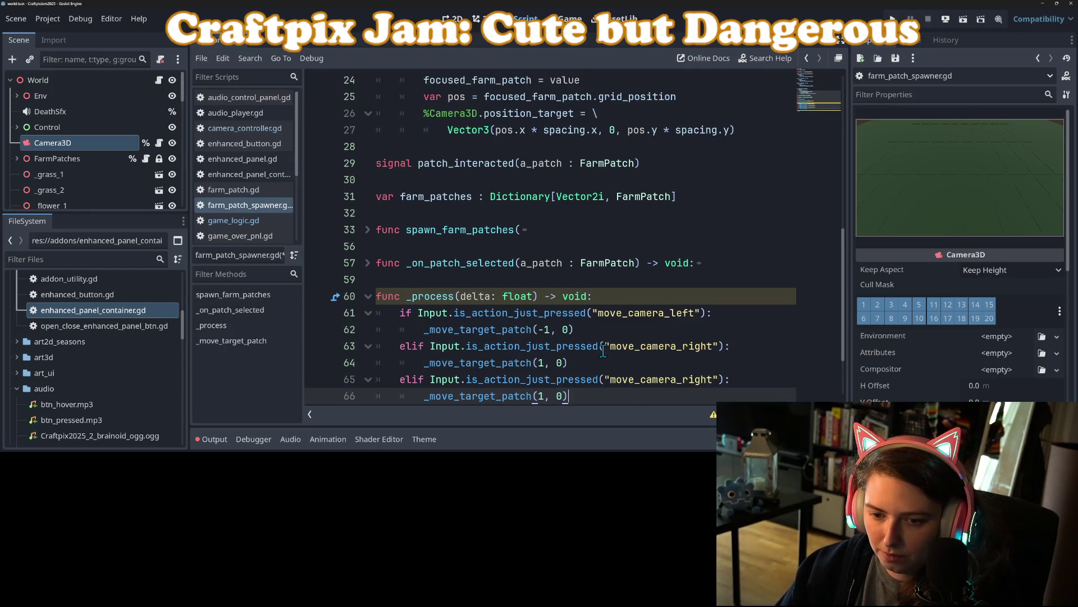
- Paste another elif copy and set the copied calls to _move_target_patch(0, -1) and (0, 1)
key(ctrl+v)
scroll(590, 326, down, 2)
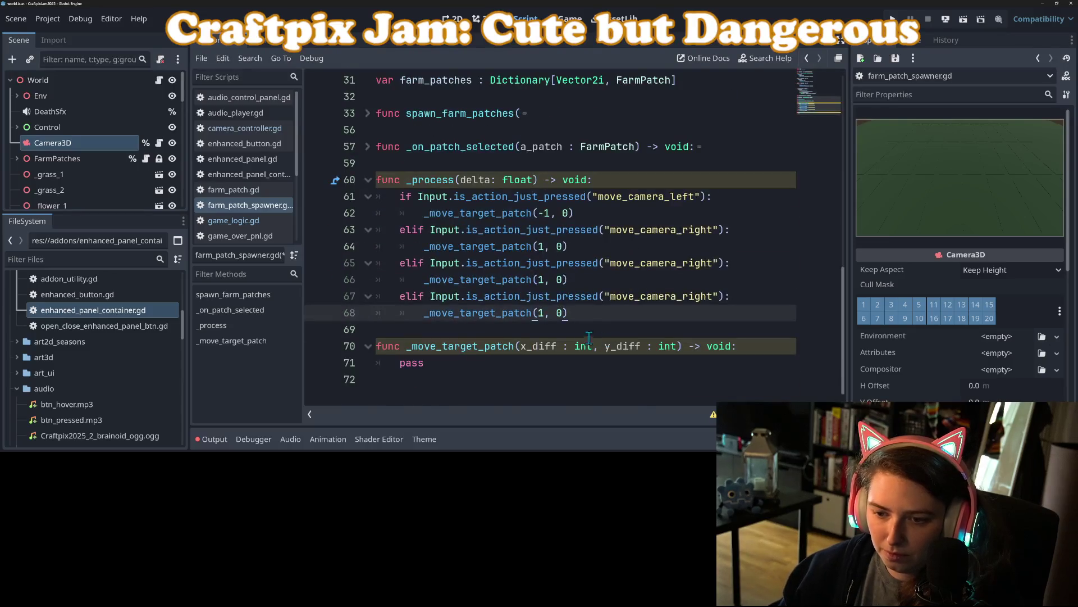
click(558, 279)
double_click(559, 279)
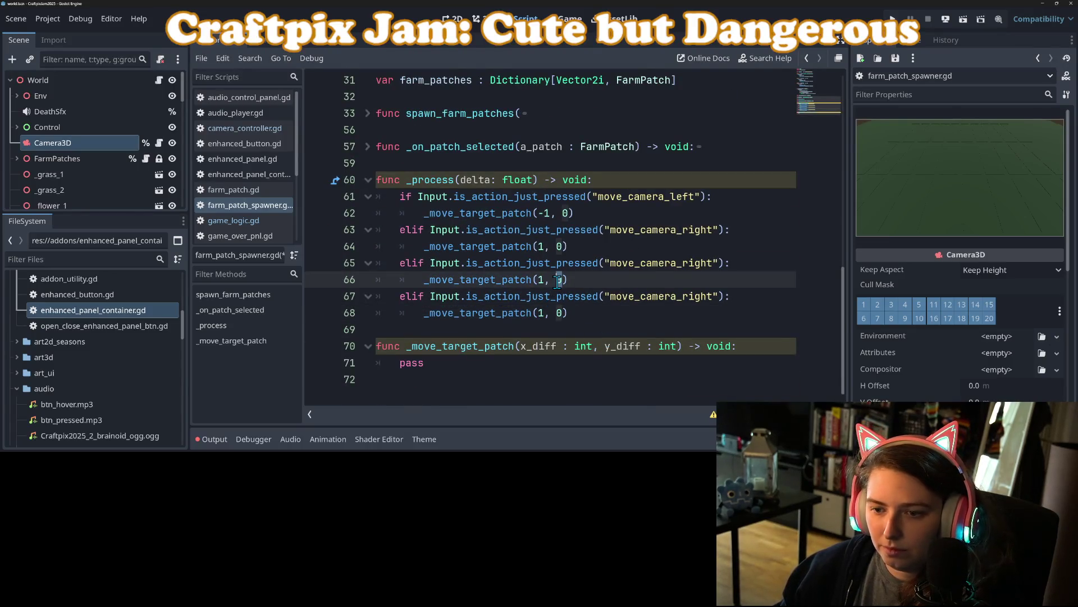
text(-1)
double_click(540, 279)
text(0)
double_click(540, 313)
text(0)
double_click(560, 313)
text(1)
- Change the copied actions to move_camera_backward and move_camera_forward, then save the script
click(685, 264)
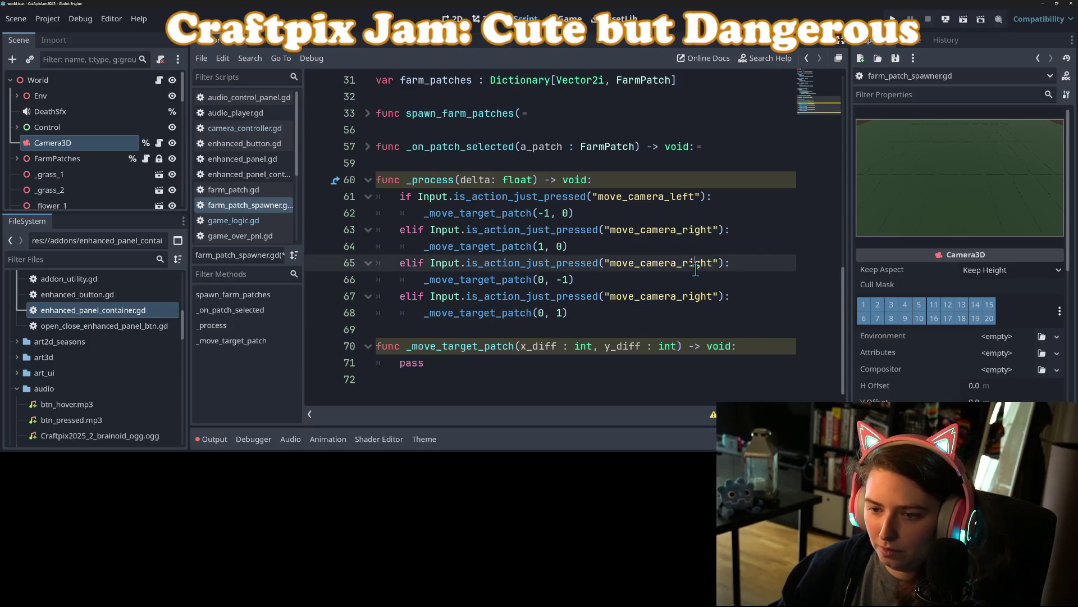
double_click(696, 264)
text(move)
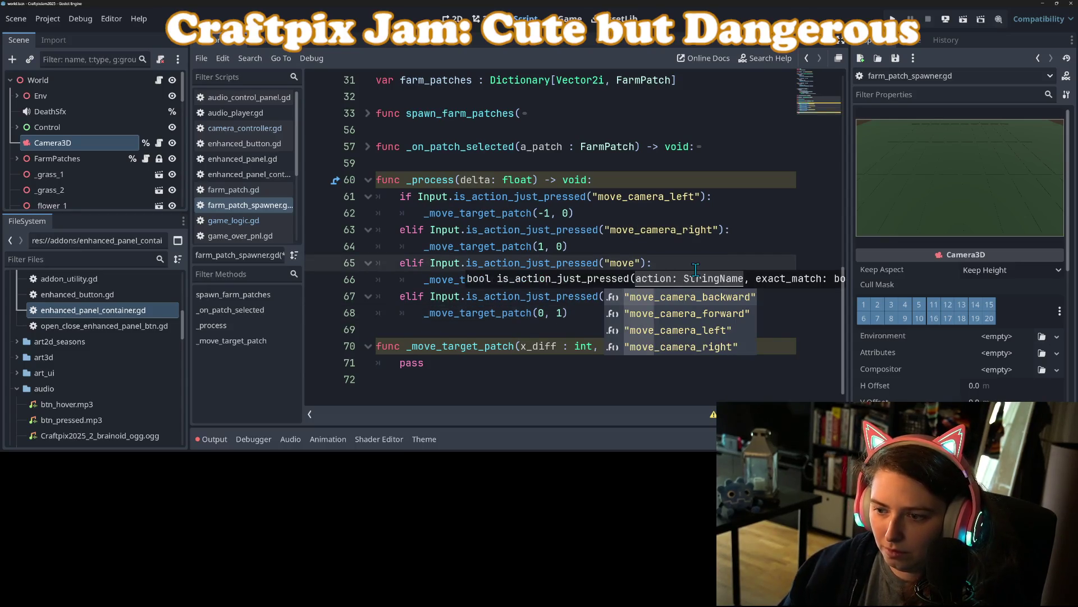
key(Return)
double_click(685, 296)
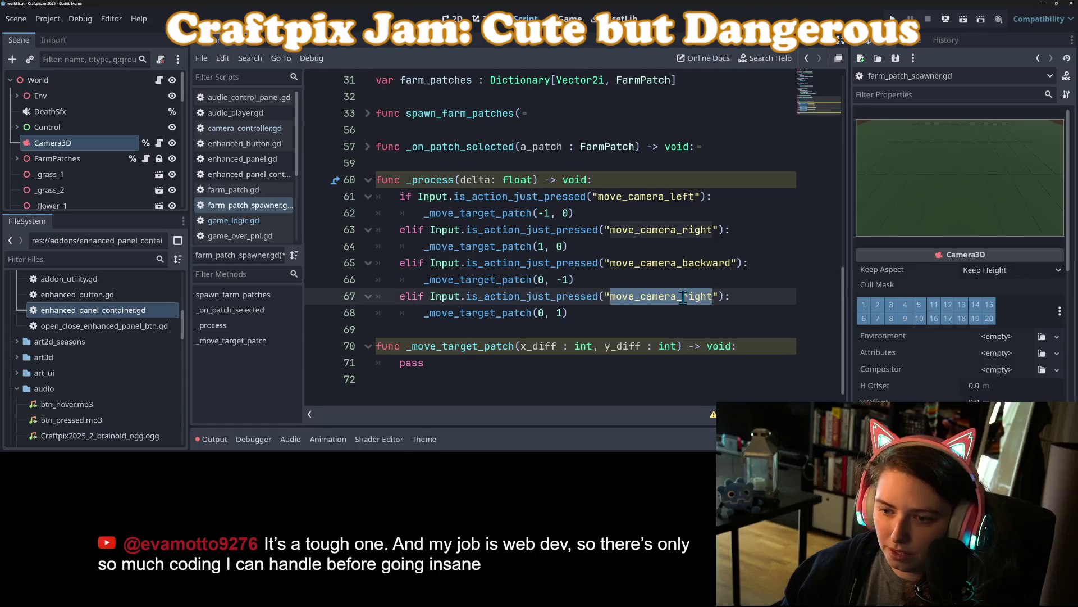
text(move)
key(Down)
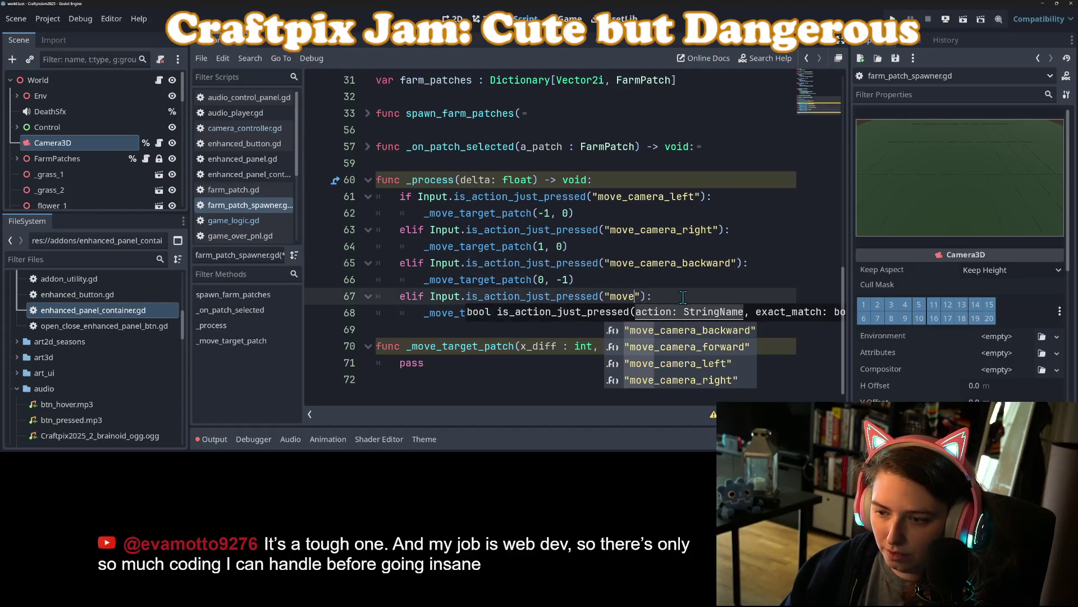
key(Return)
key(ctrl+s)
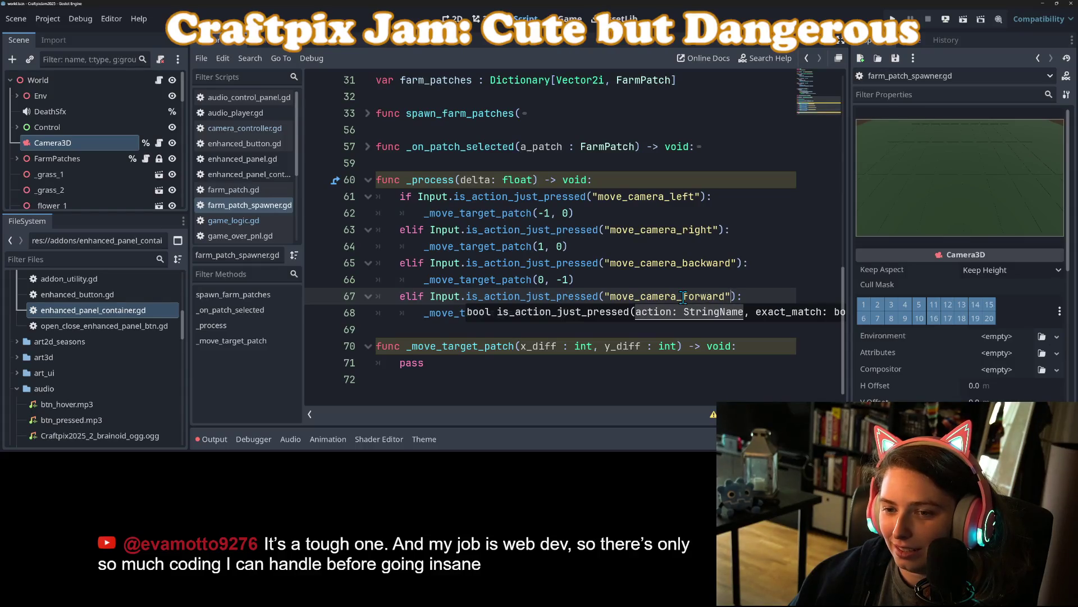
- Rename the delta parameter to _delta and add a blank line after the movement checks
click(459, 180)
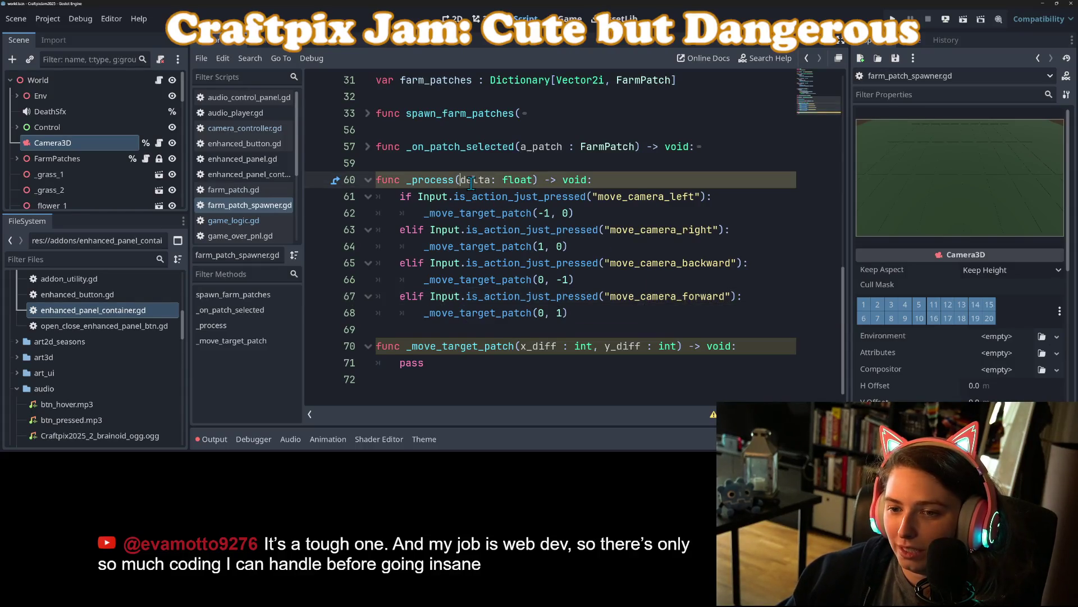
text(_)
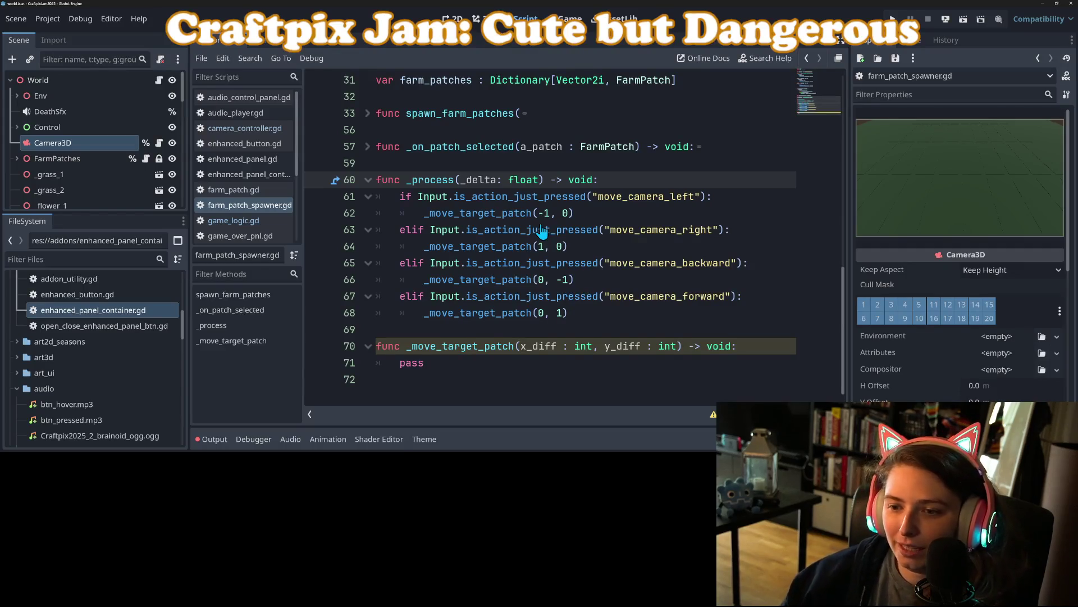
click(550, 263)
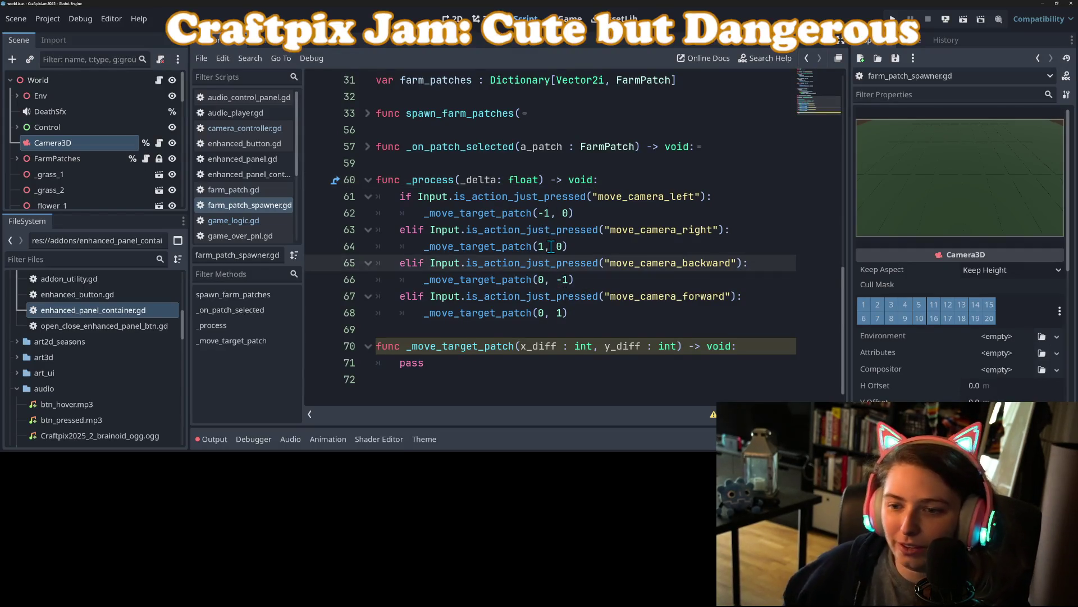
click(579, 246)
click(563, 315)
click(593, 332)
click(590, 349)
click(408, 359)
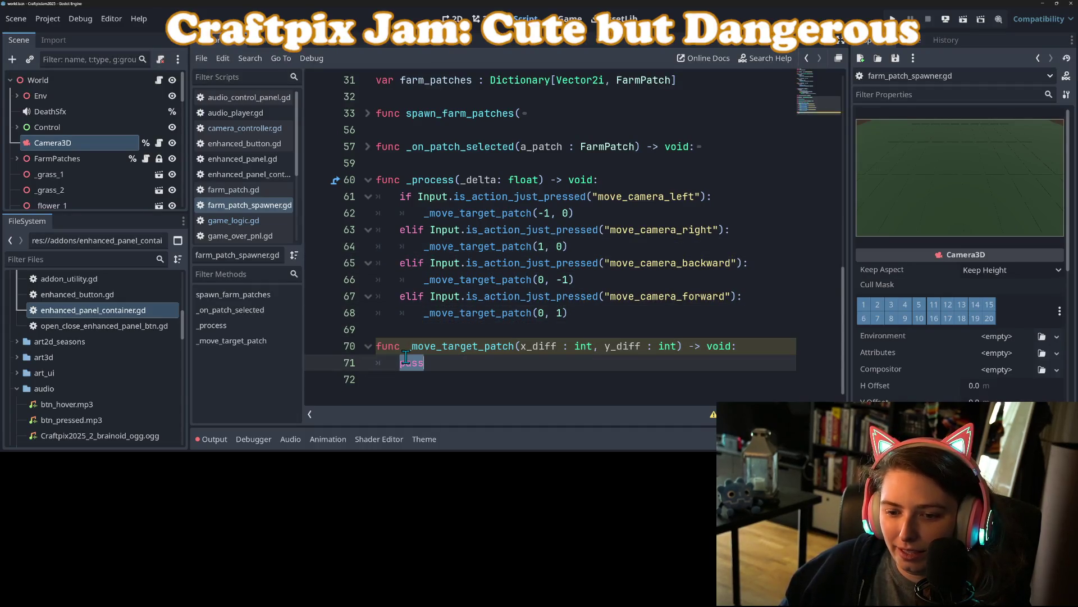
click(439, 331)
key(Return)
key(Return)
- Add if Input.is_action_just_pressed("interact"): with a pass body, then switch to farm_patch.gd
click(480, 348)
key(Tab)
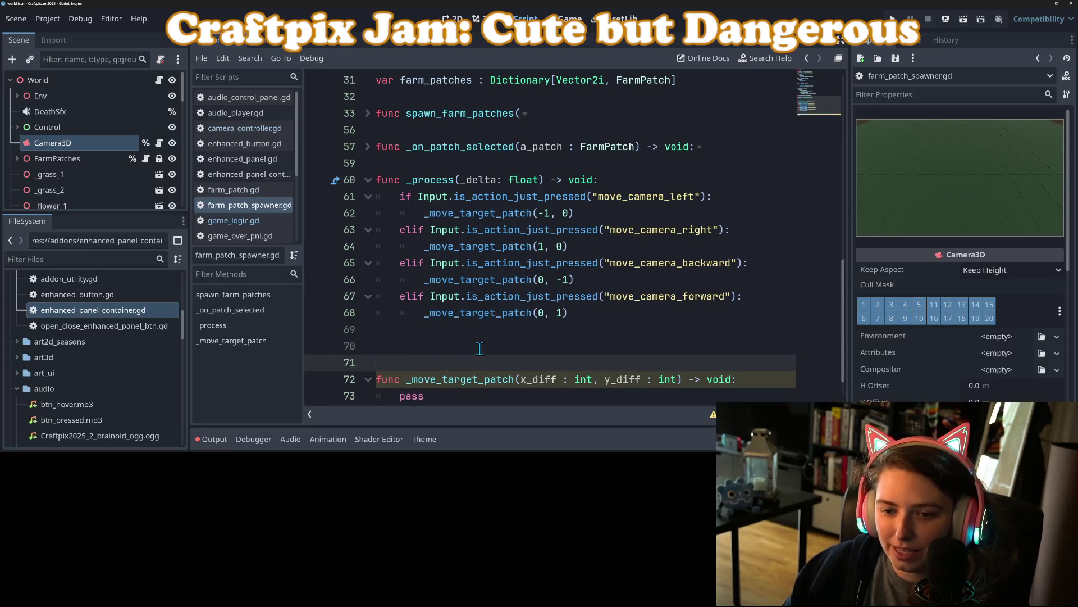
text(if inpu)
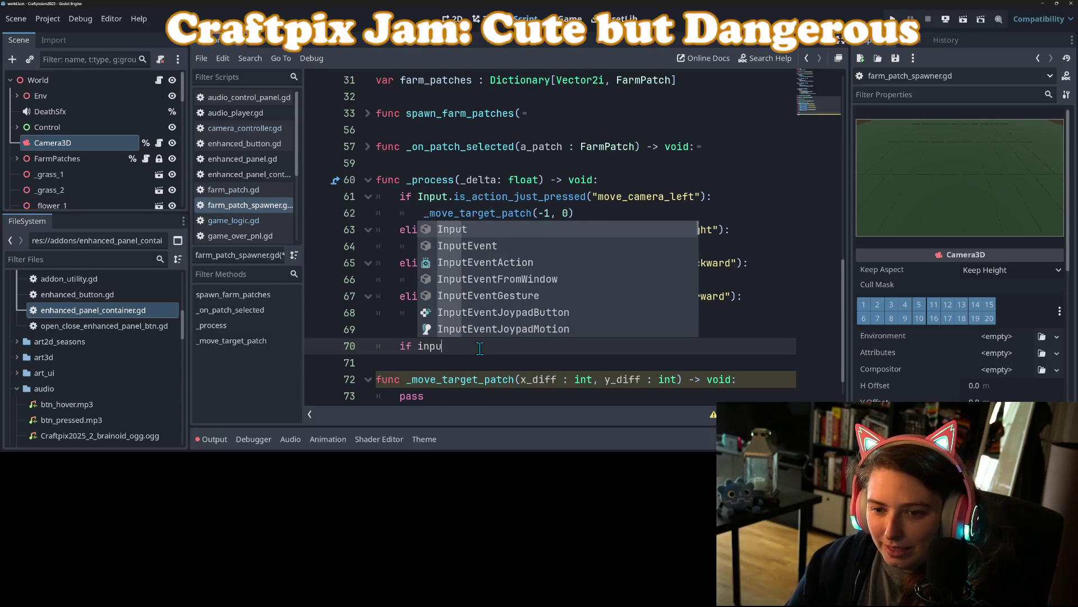
key(Return)
text(is)
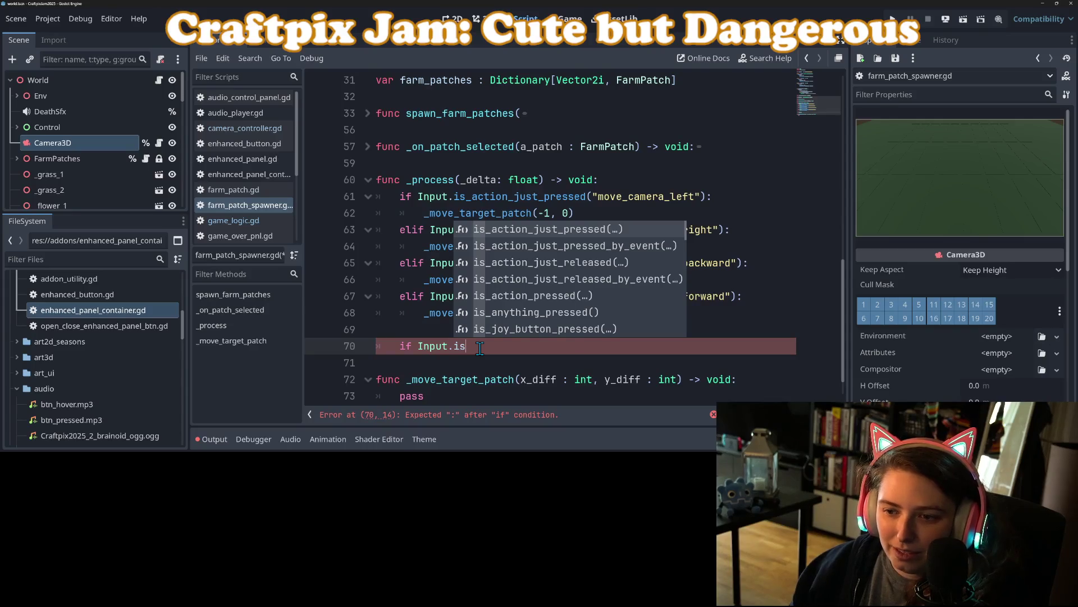
key(Return)
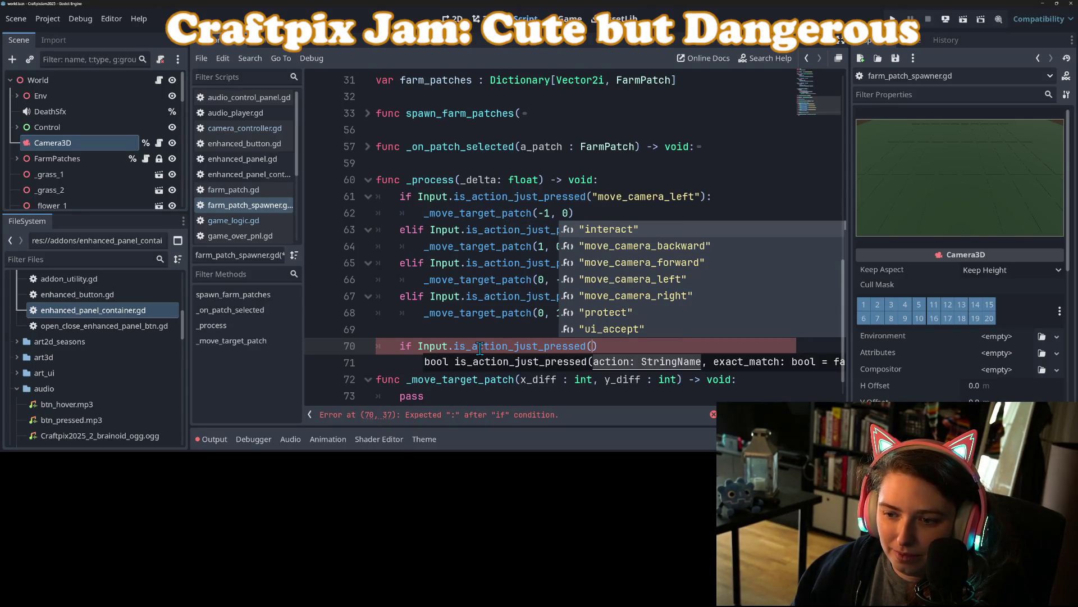
key(Return)
text(:)
key(Return)
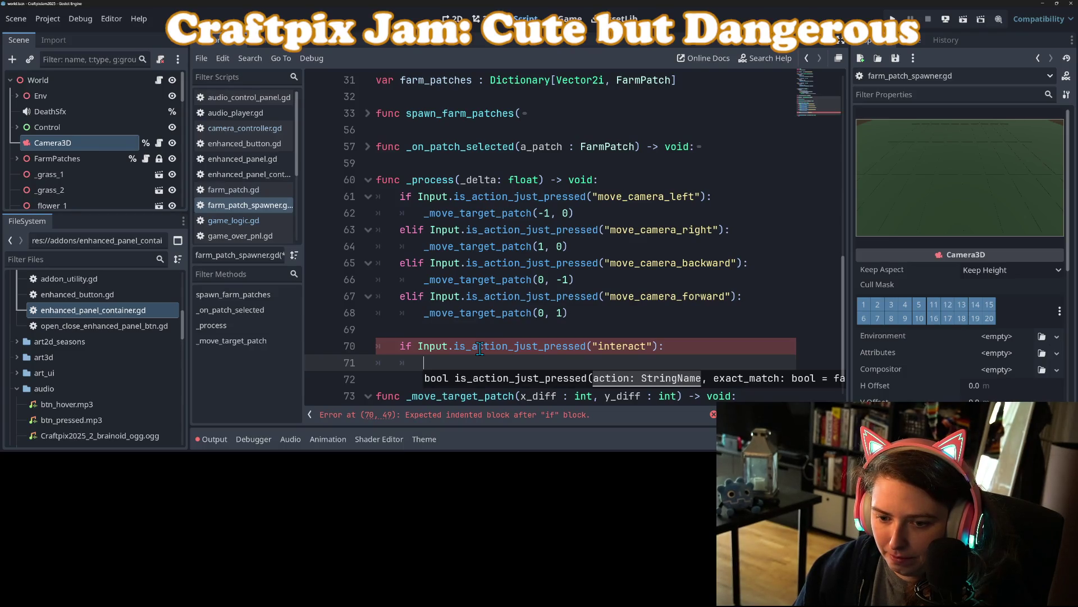
text(pass)
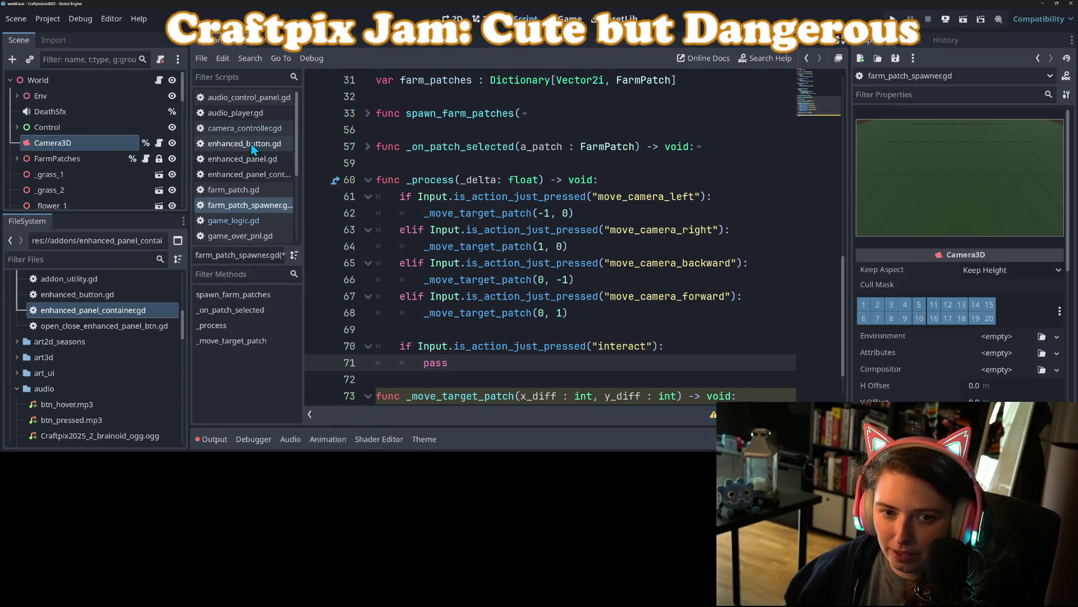
click(236, 190)
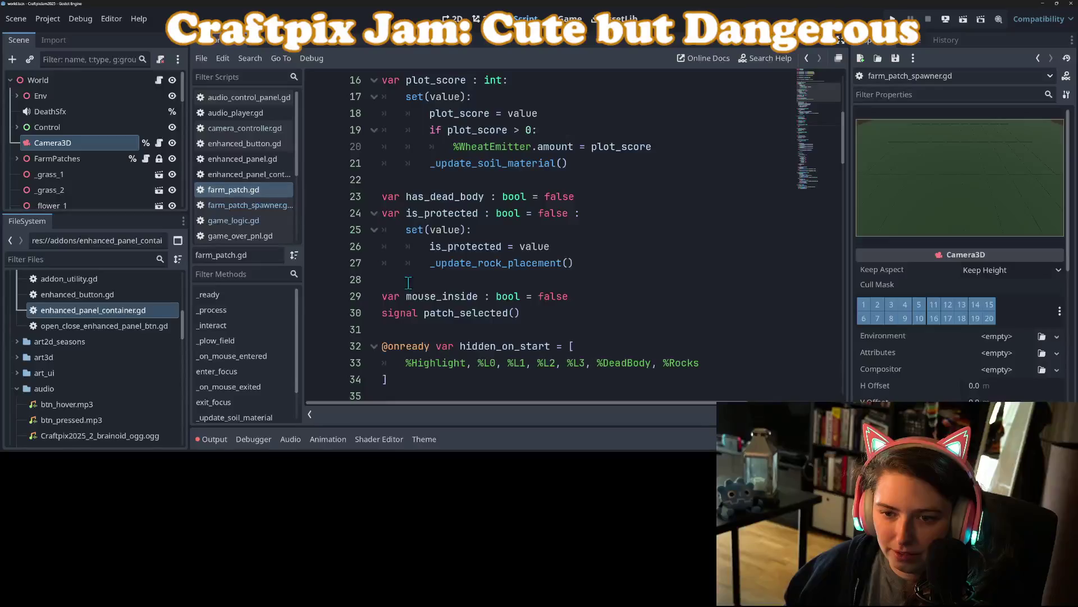
- Rename _interact to interact in both its definition and its line-49 call, then save
scroll(470, 333, up, 8)
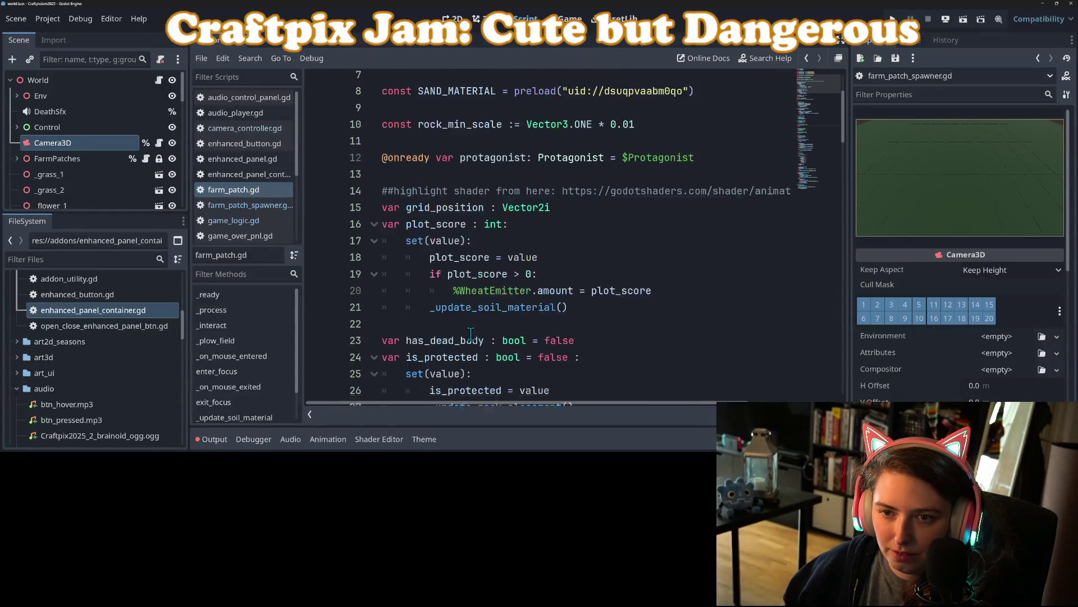
scroll(471, 334, down, 10)
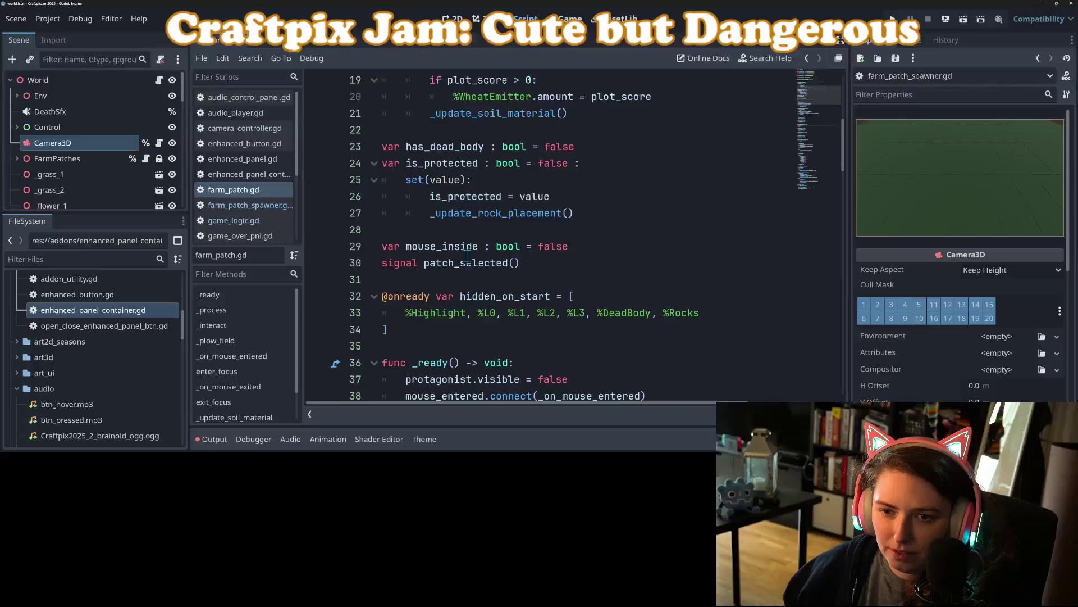
scroll(468, 253, down, 6)
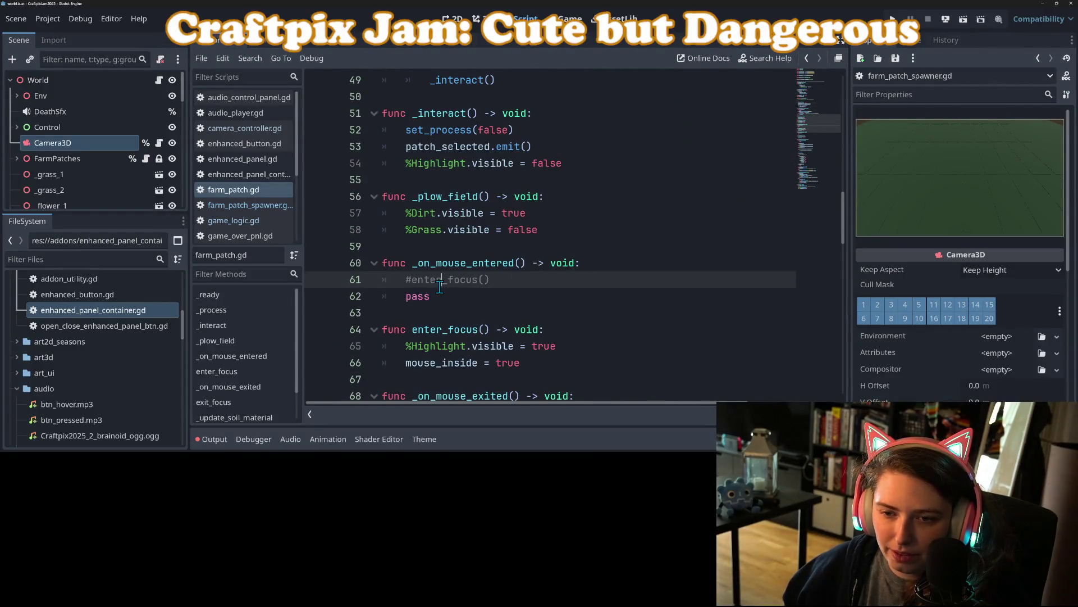
scroll(440, 287, up, 1)
click(418, 163)
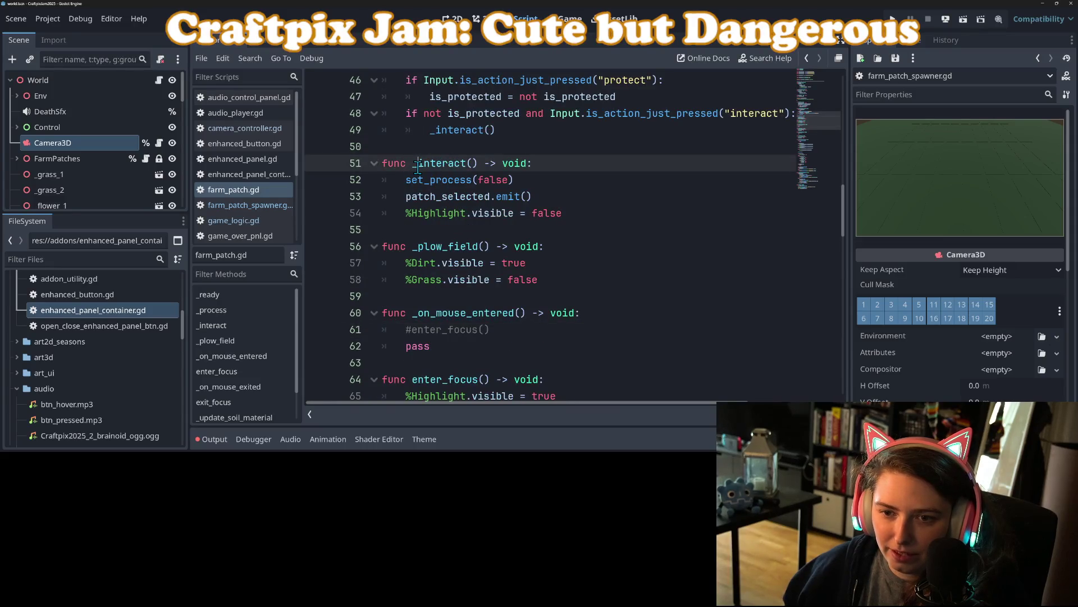
key(BackSpace)
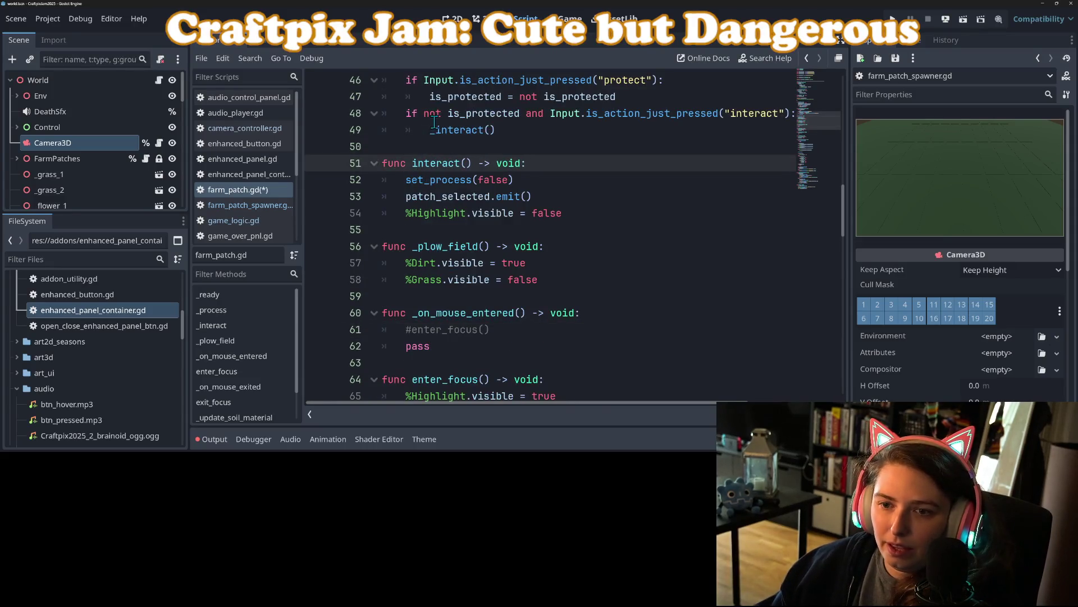
click(436, 130)
key(BackSpace)
scroll(443, 168, up, 2)
key(ctrl+s)
- Comment out the interact input check on lines 48–49 and return to farm_patch_spawner.gd
key(Up)
key(Up)
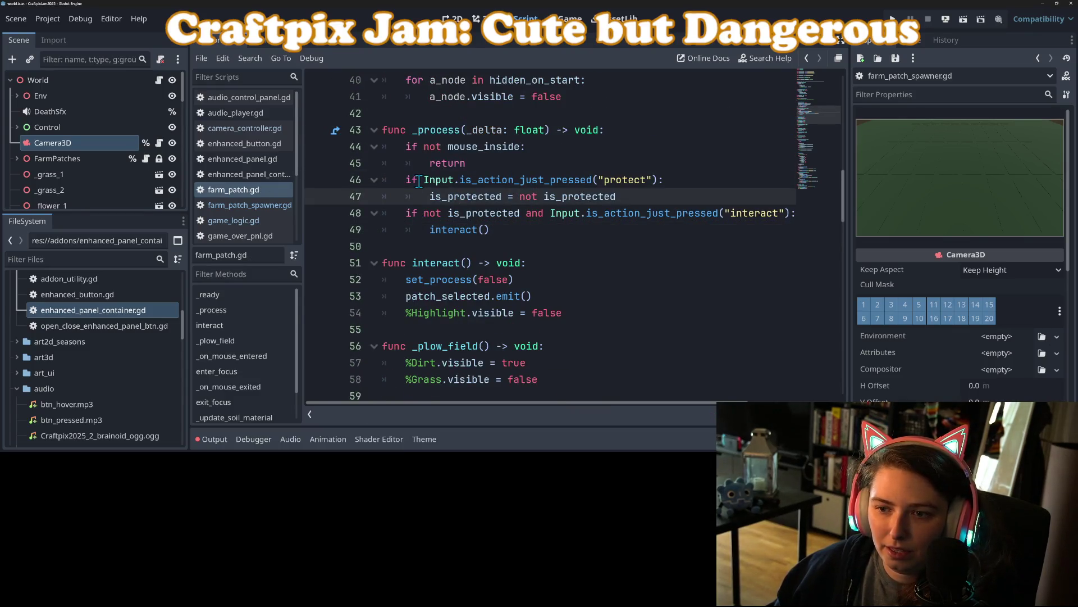
mouse_move(406, 213)
mouse_down()
mouse_move(394, 228)
mouse_move(431, 230)
mouse_up()
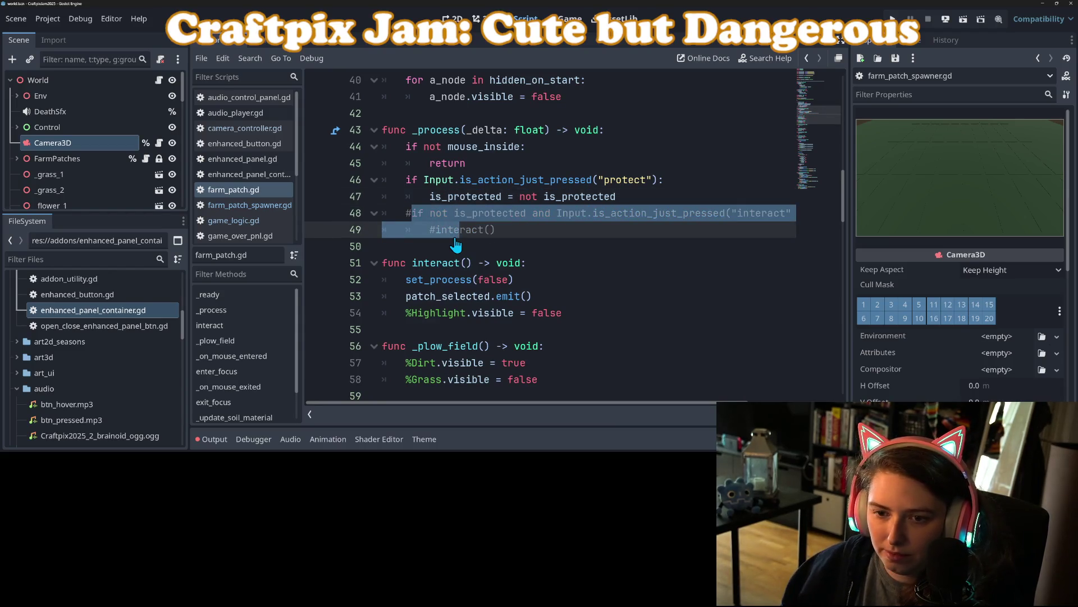
key(alt+Left)
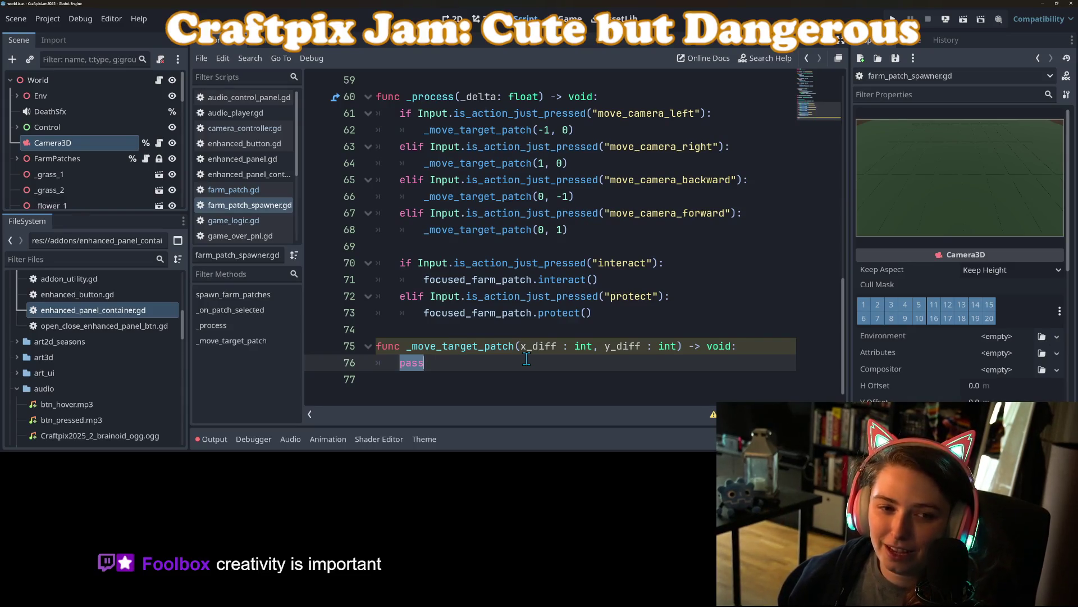
- Collapse _process and select the pass placeholder in _move_target_patch
click(525, 349)
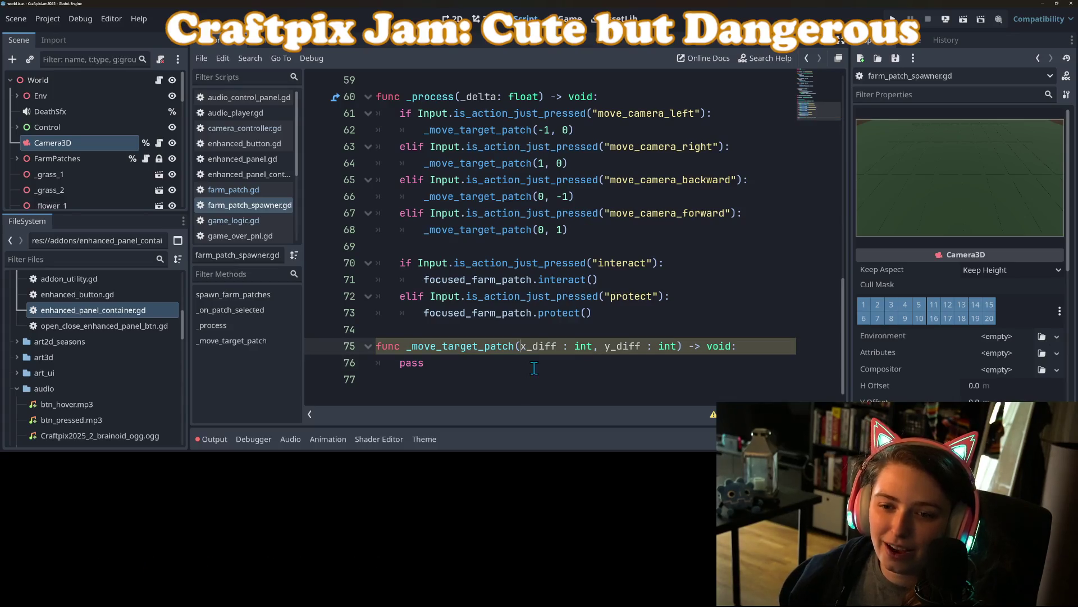
scroll(518, 385, up, 12)
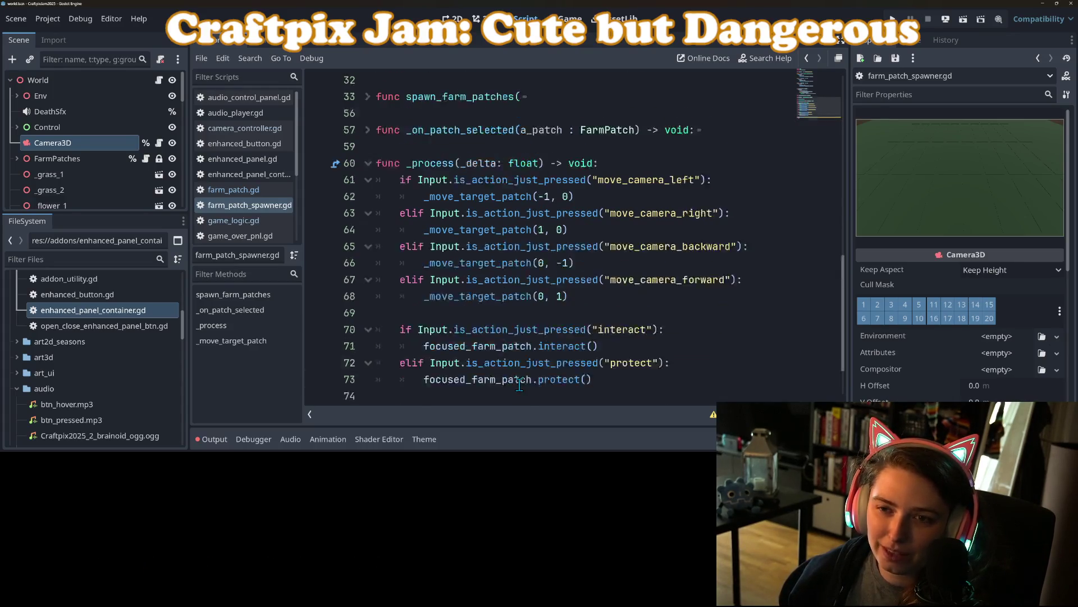
scroll(519, 385, down, 12)
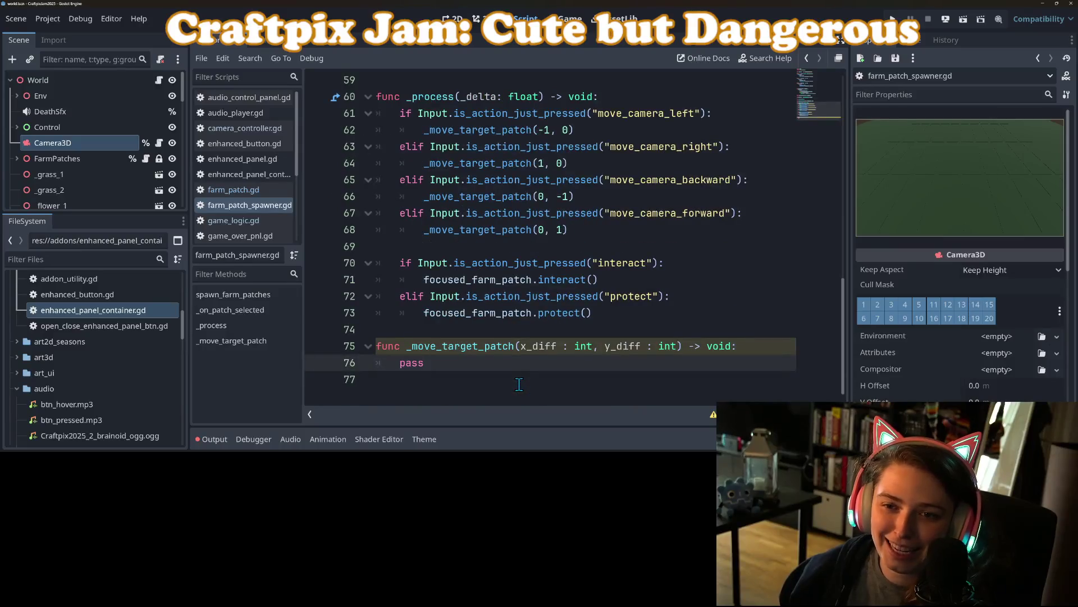
click(368, 97)
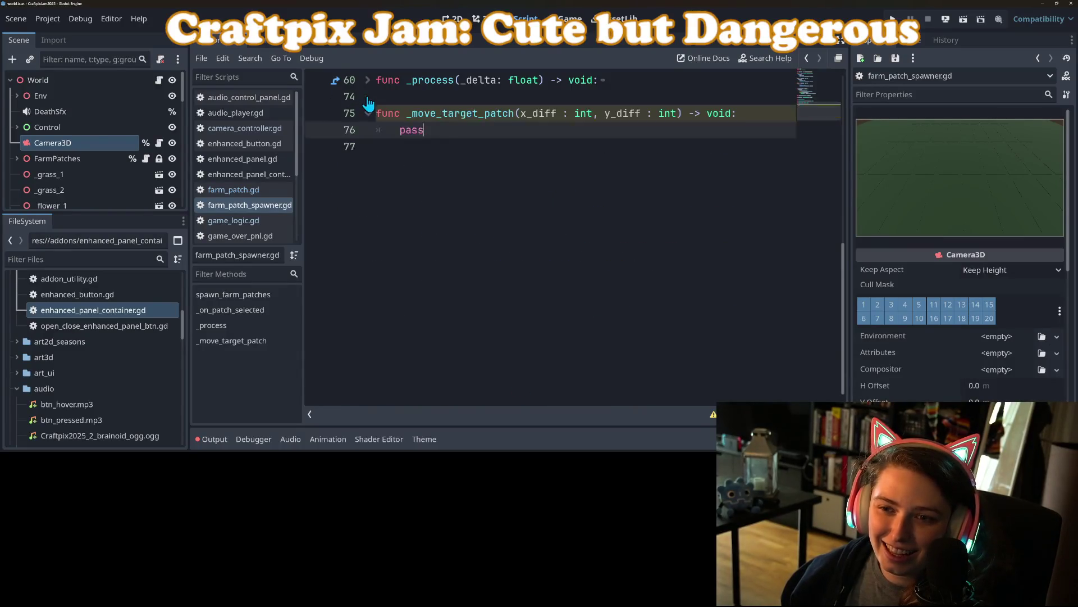
double_click(445, 133)
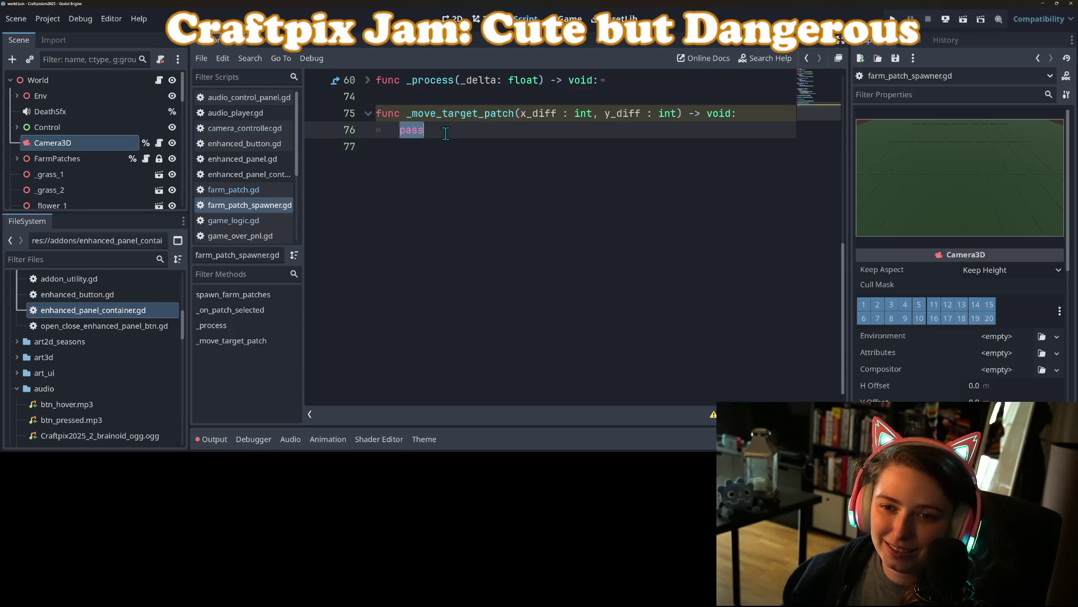
scroll(464, 236, up, 15)
scroll(464, 241, down, 4)
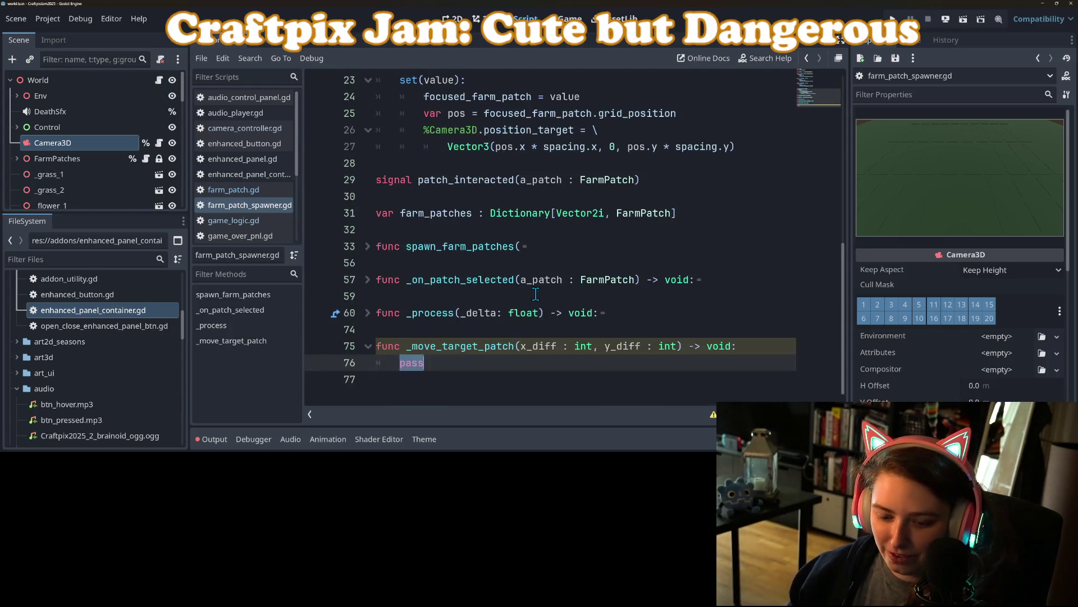
- Replace it with var last_pos = focused_farm_patch.grid_position and start a new line
text(var last_pos = )
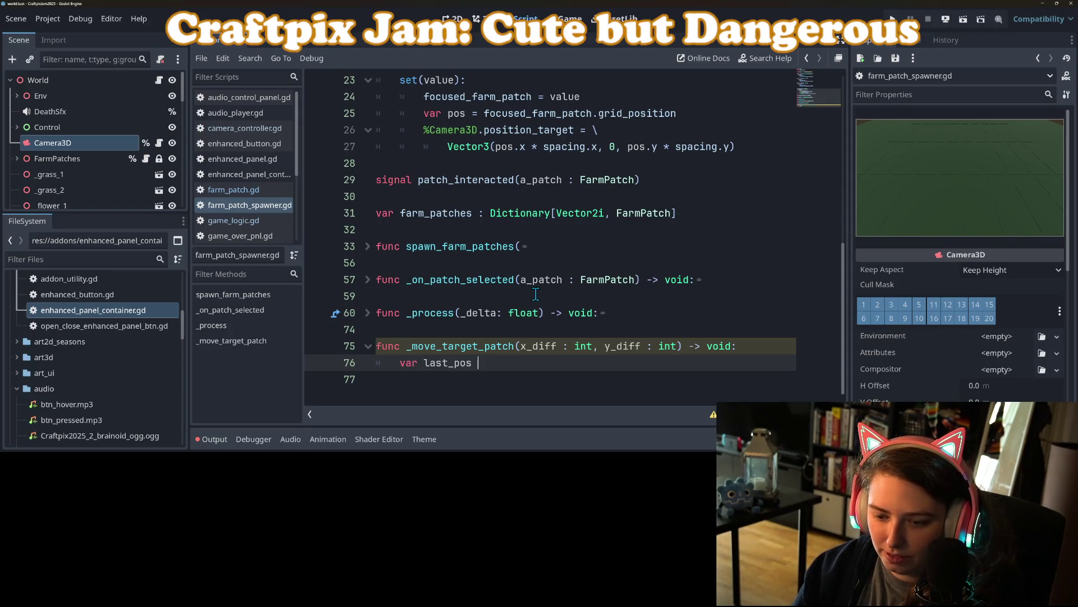
text(fo)
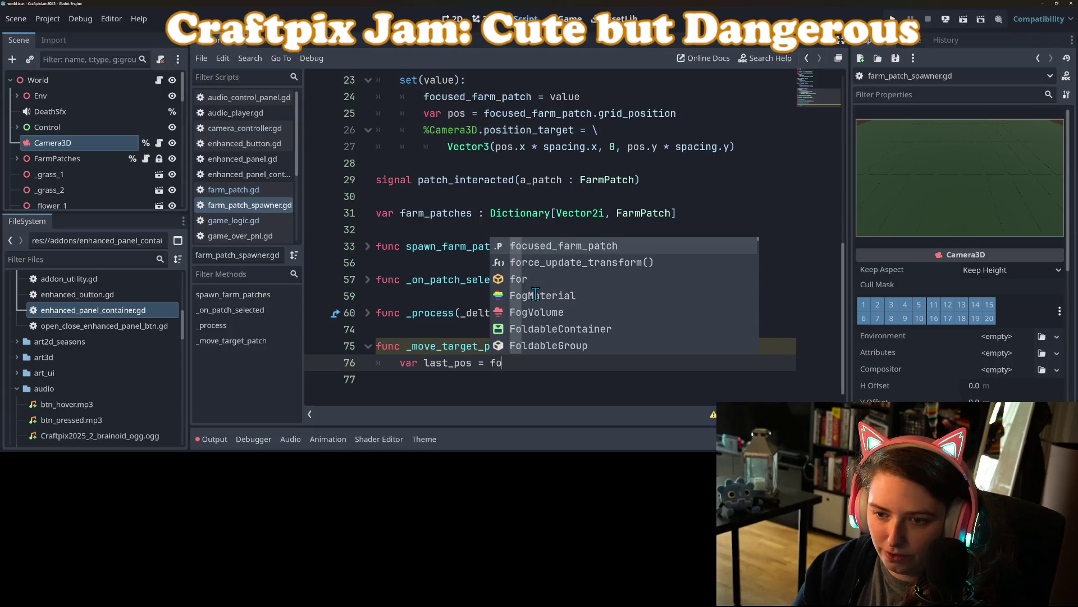
key(Return)
text(.gri)
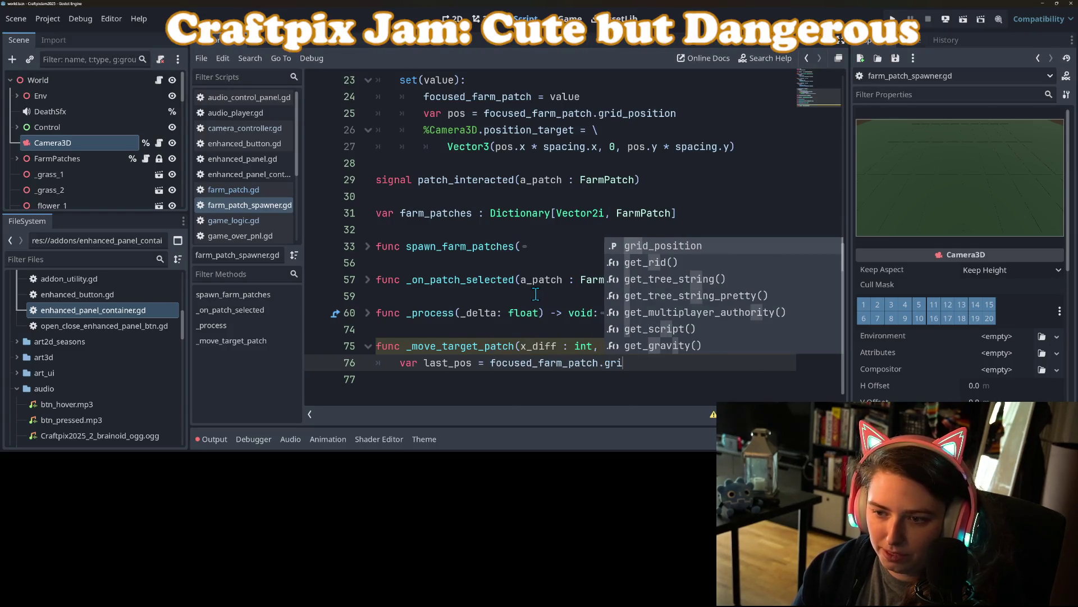
key(Return)
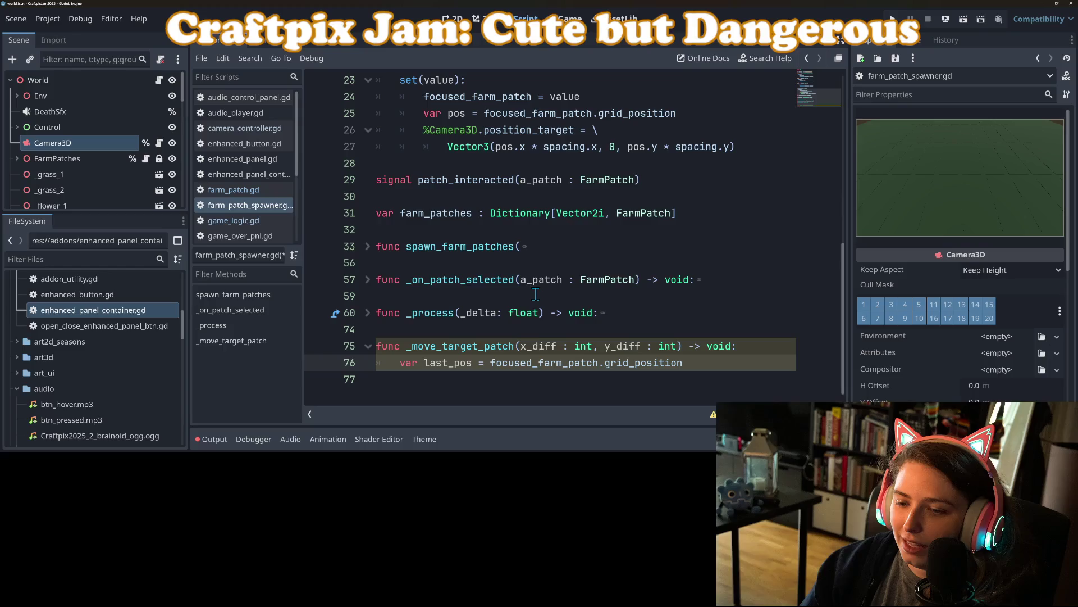
scroll(535, 294, up, 1)
scroll(550, 331, down, 1)
key(Return)
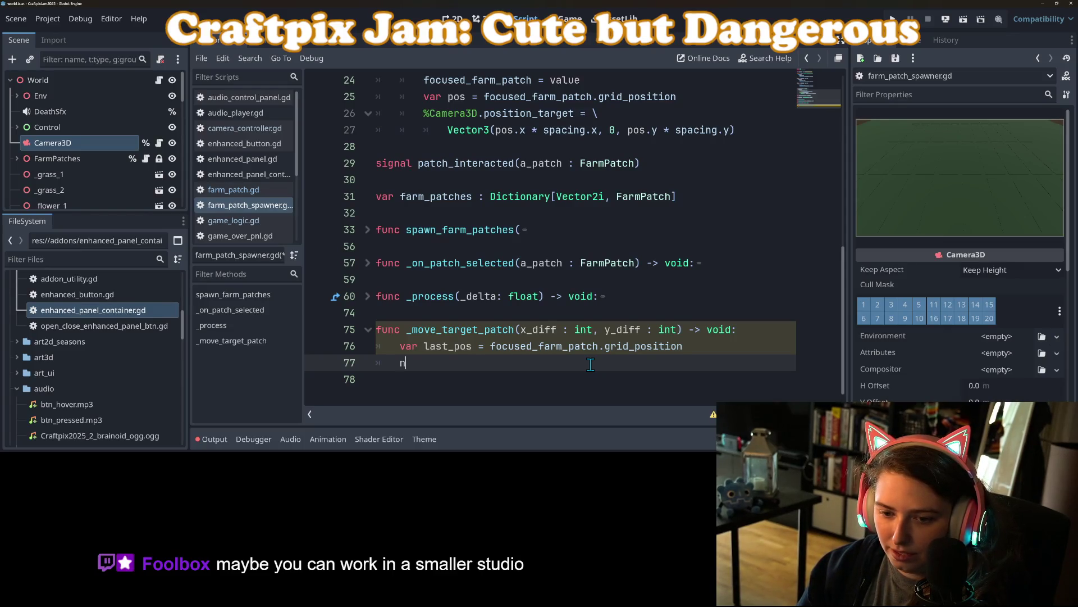
- Clear the stray text on line 77 and shorten the variable last_pos to pos
key(BackSpace)
text(var new)
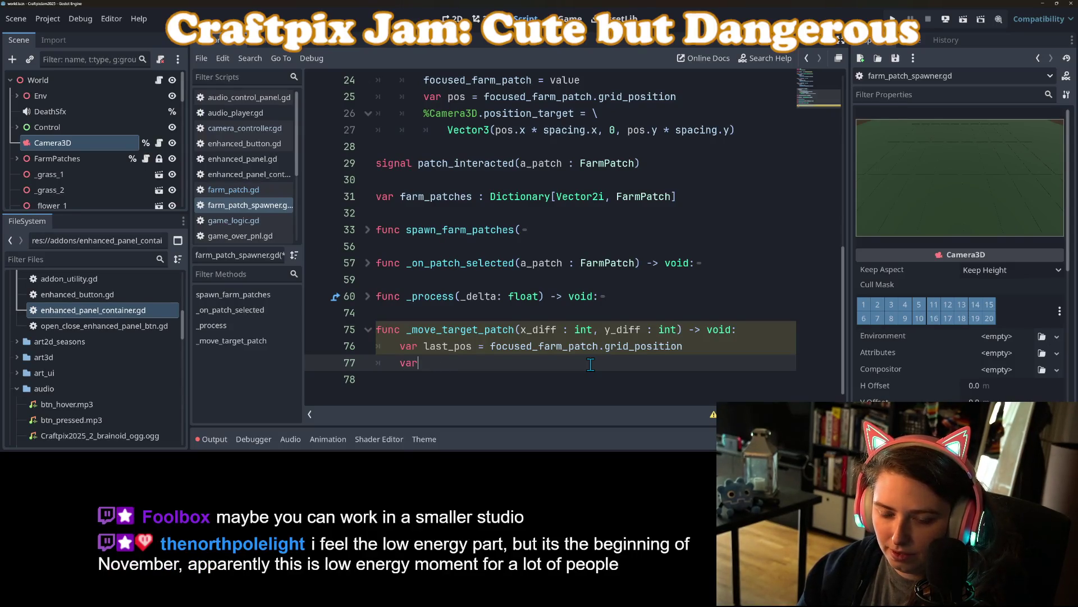
key(BackSpace)
key(BackSpace)
key(BackSpace)
key(Up)
key(Delete)
key(Delete)
key(Delete)
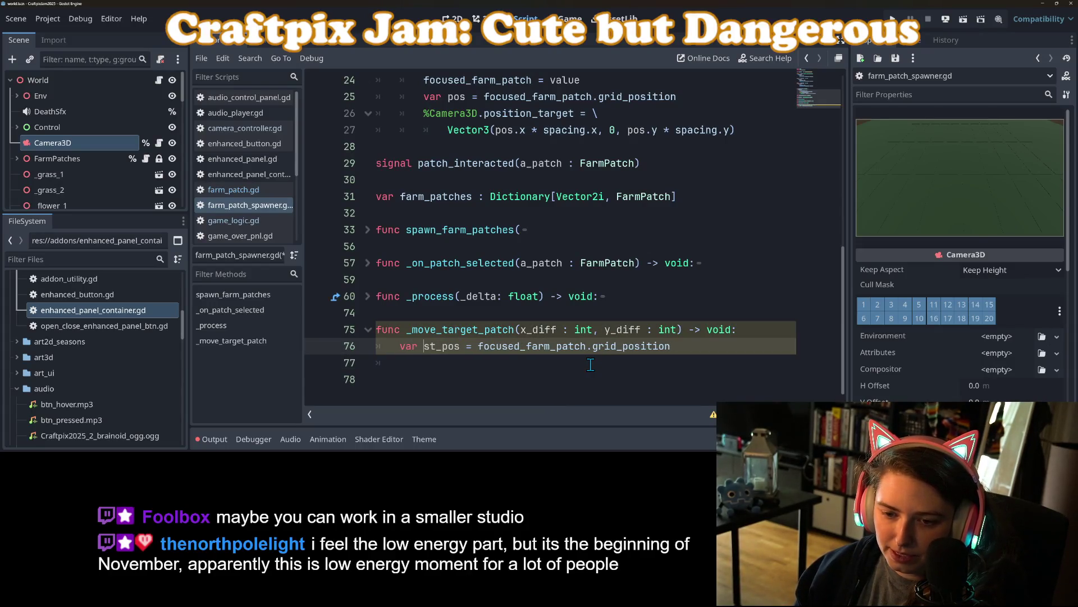
key(Down)
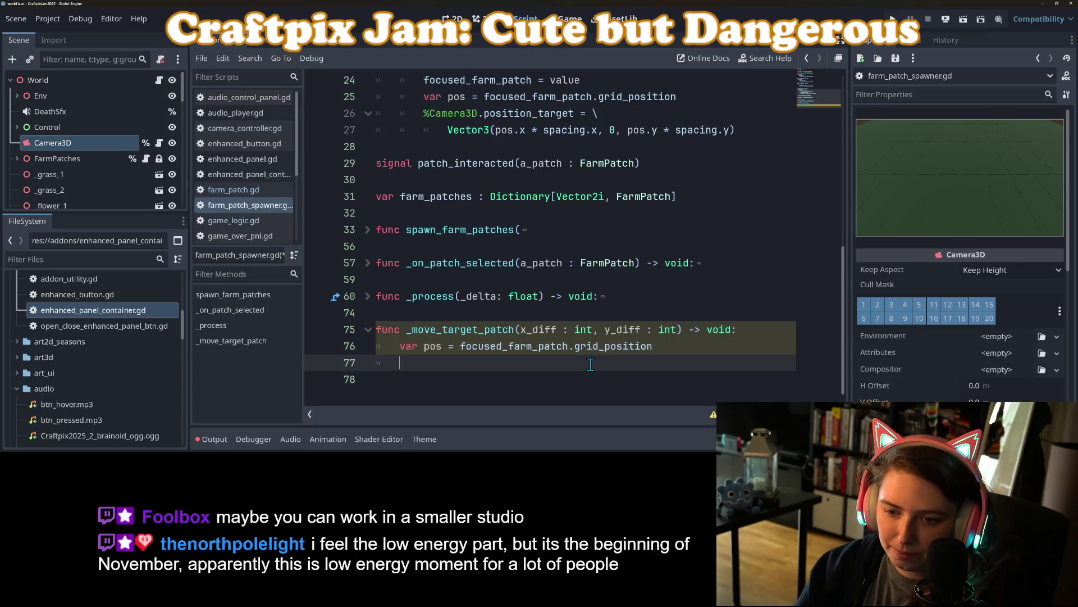
- Add pos += Vector2i(x_diff, y_diff) on line 77
text(pos )
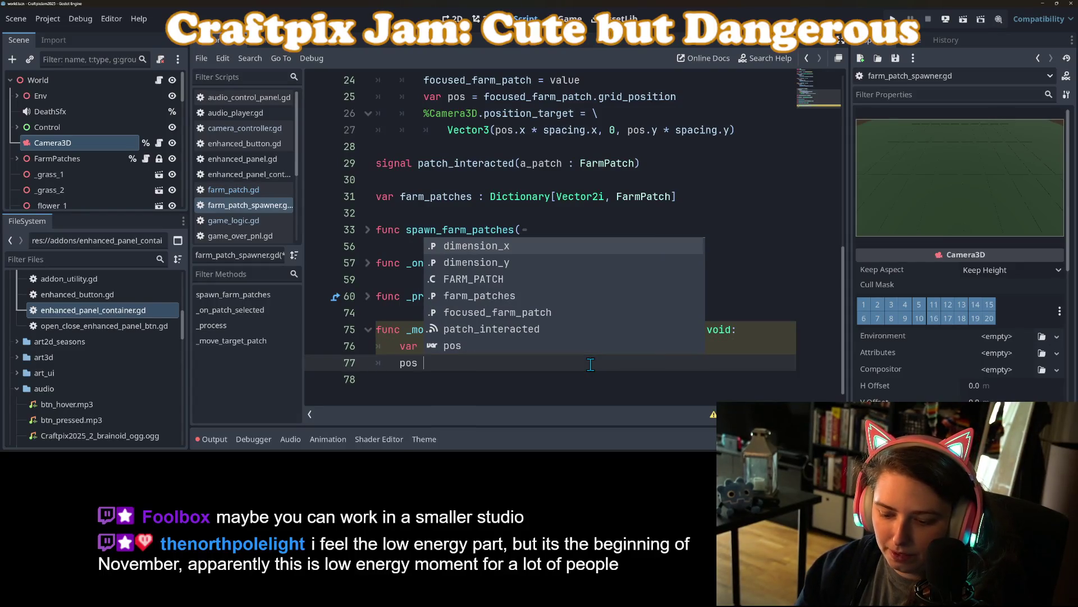
text(+)
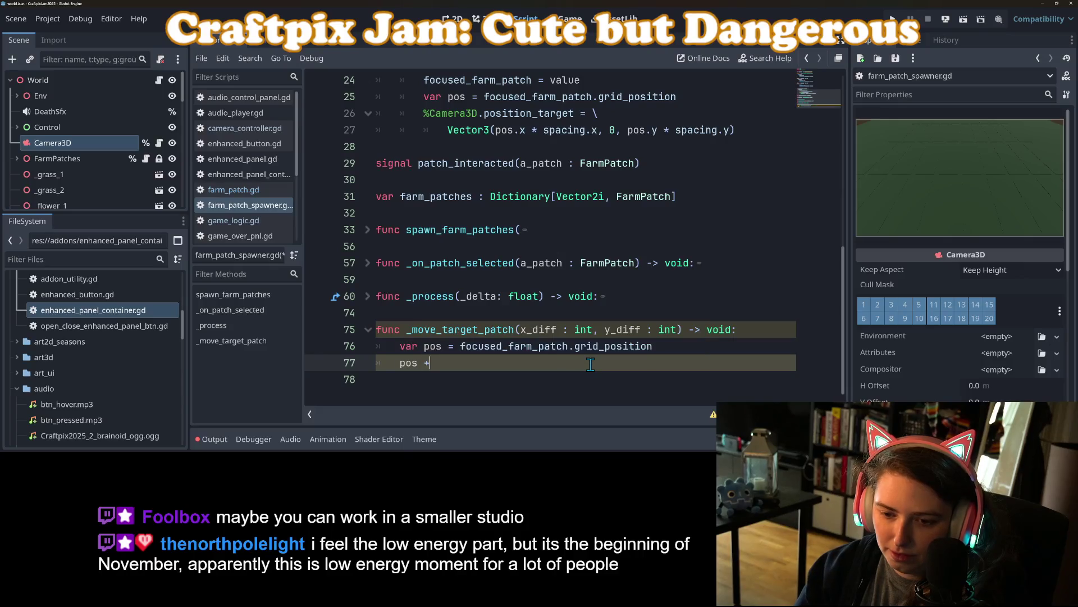
text(= Ve)
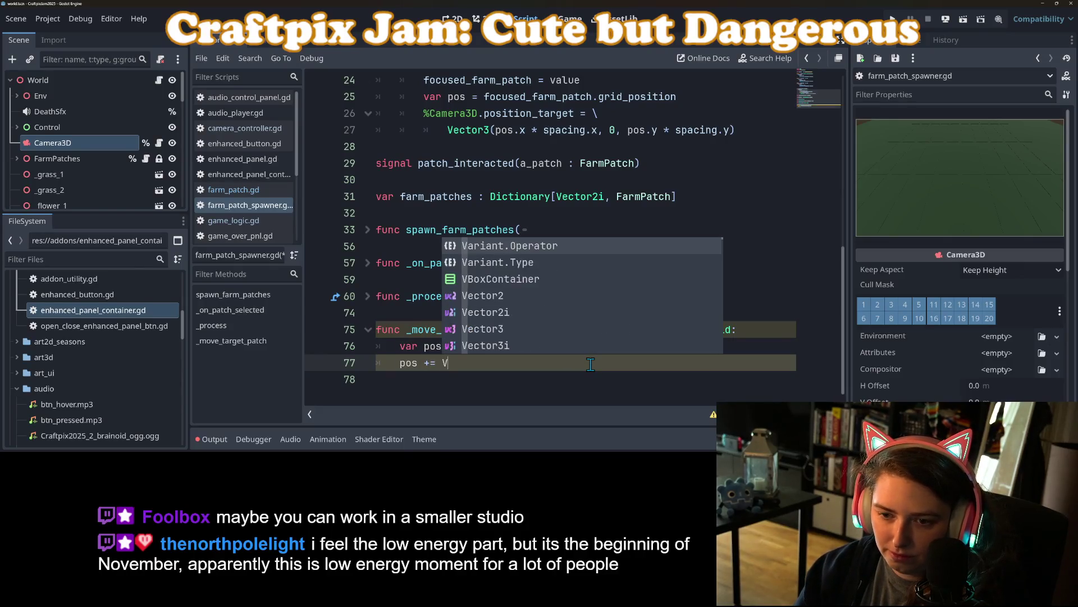
key(Down)
key(Return)
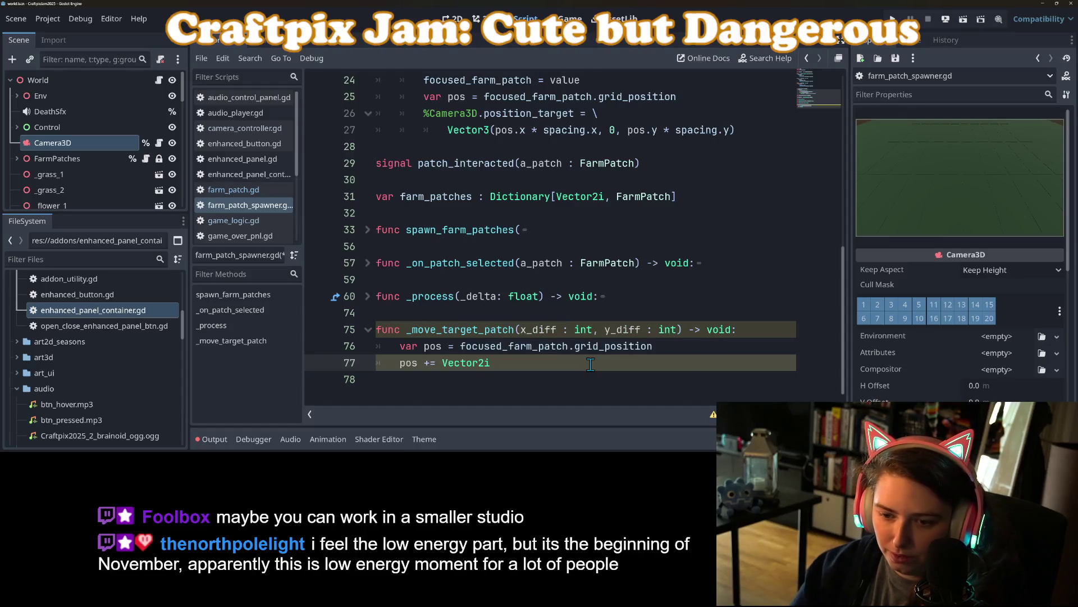
text((x)
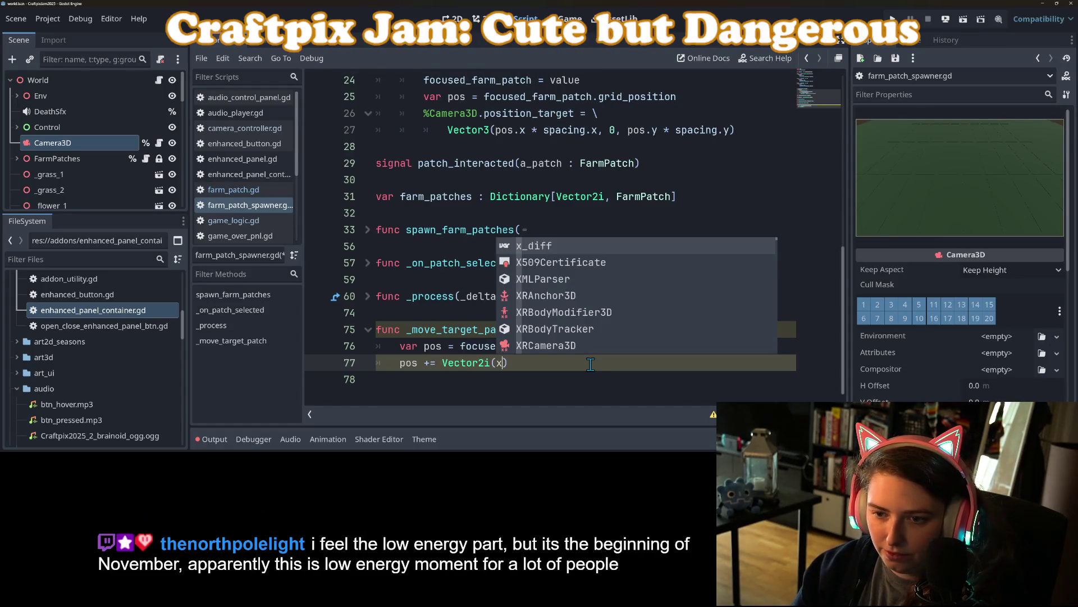
key(Return)
text(, y)
key(Return)
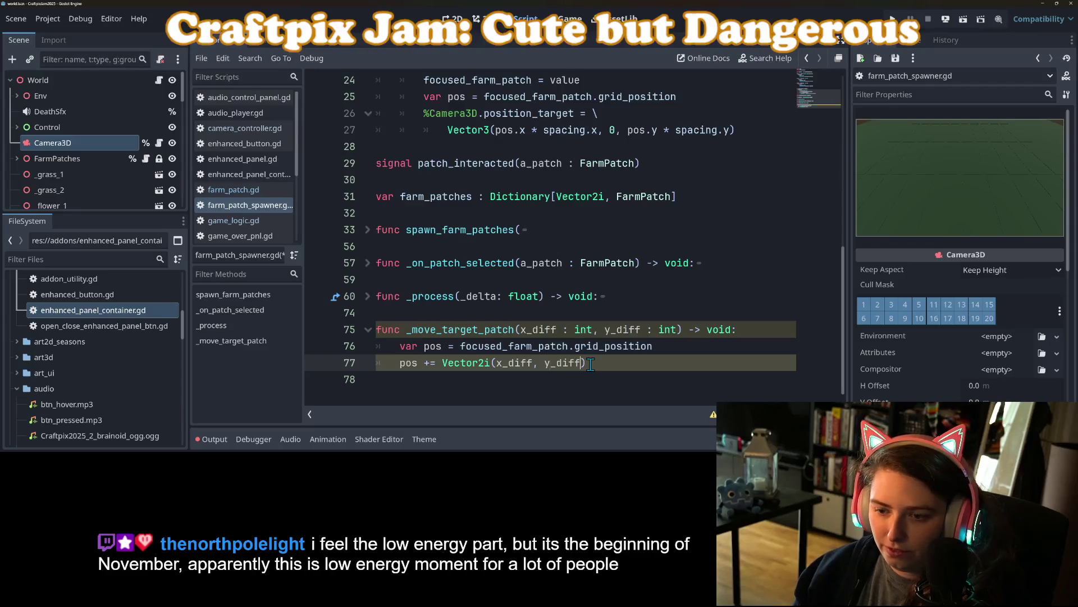
- Add if farm_patches.has(pos): with focused_farm_patch.exit_focus() in its body
scroll(590, 364, up, 1)
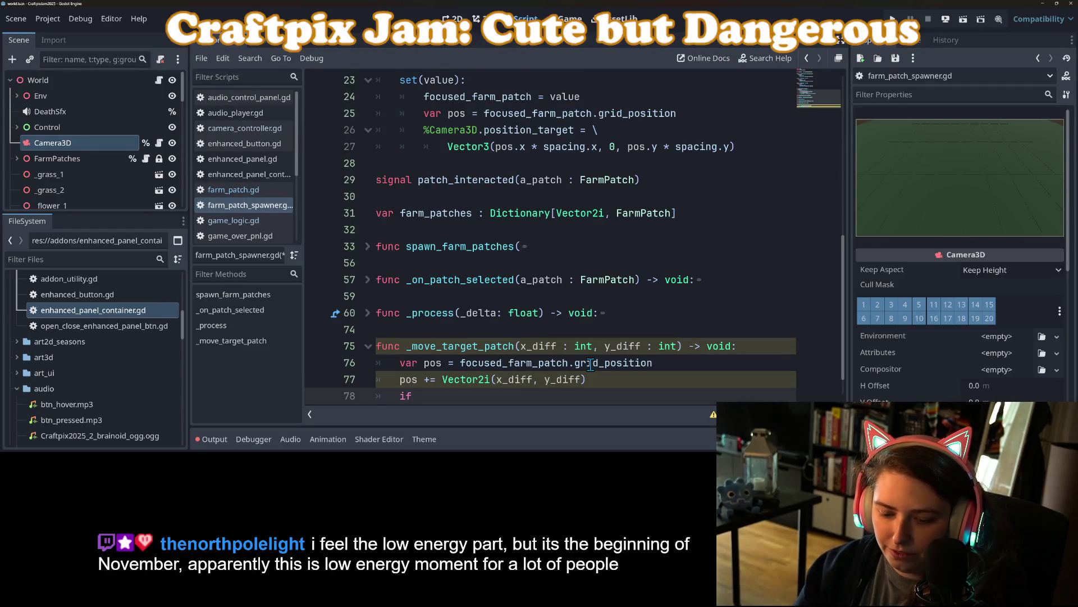
text( fa)
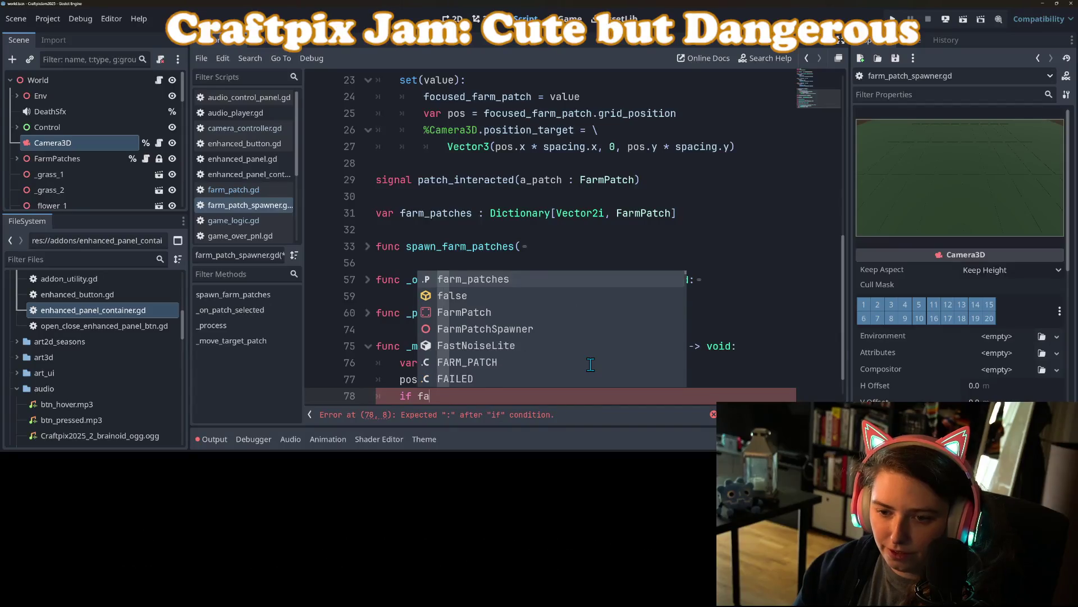
key(Return)
text(.has(pos))
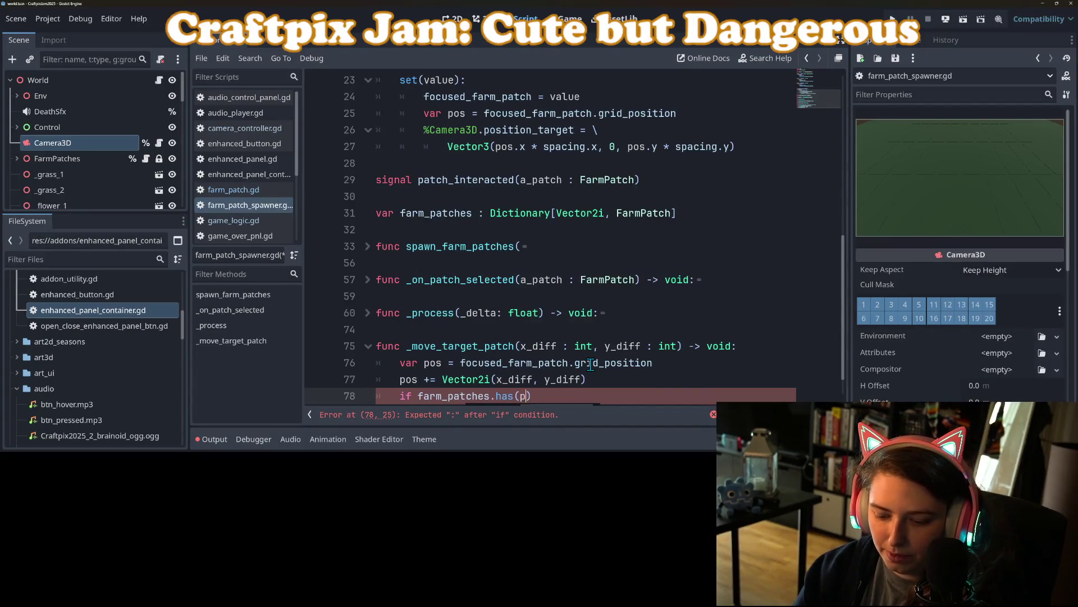
text(:)
key(Return)
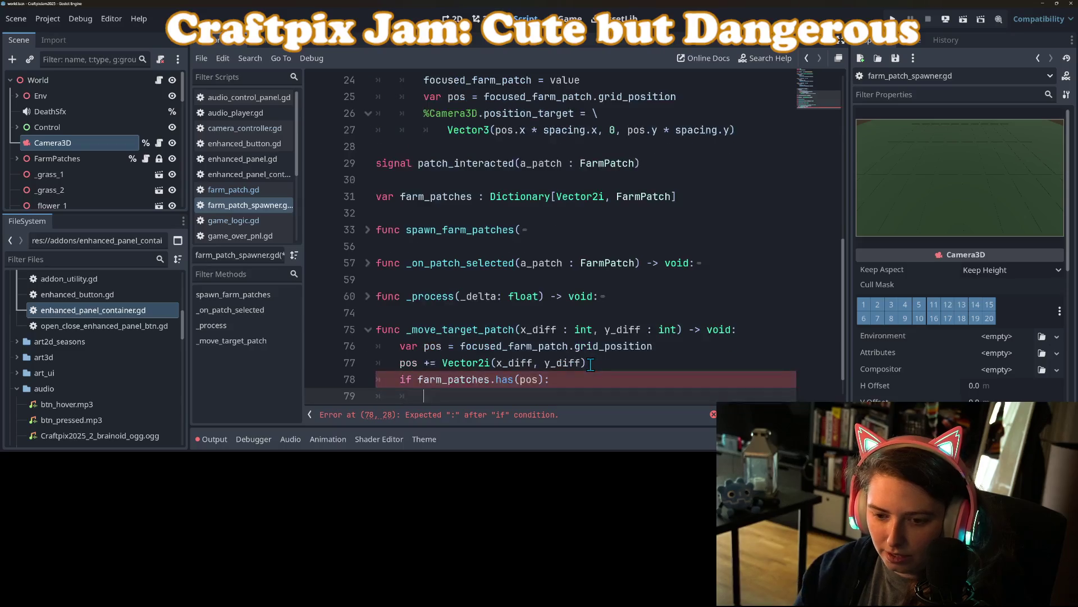
text(fo)
key(Return)
text(.ex)
key(Return)
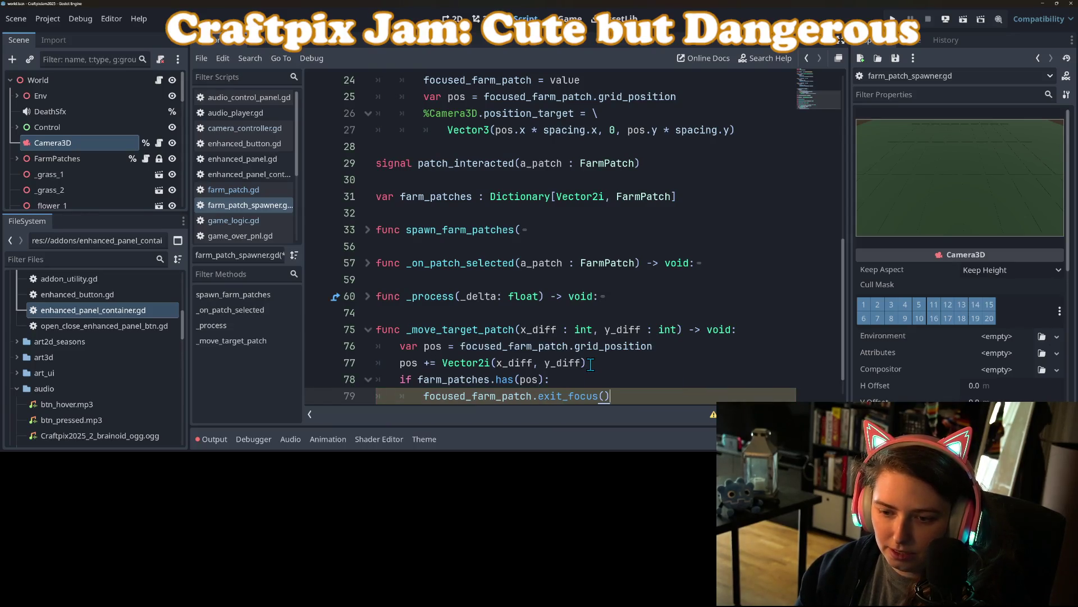
key(Return)
- Inside the if, assign focused_farm_patch = farm_patches[pos] on line 80
key(Down)
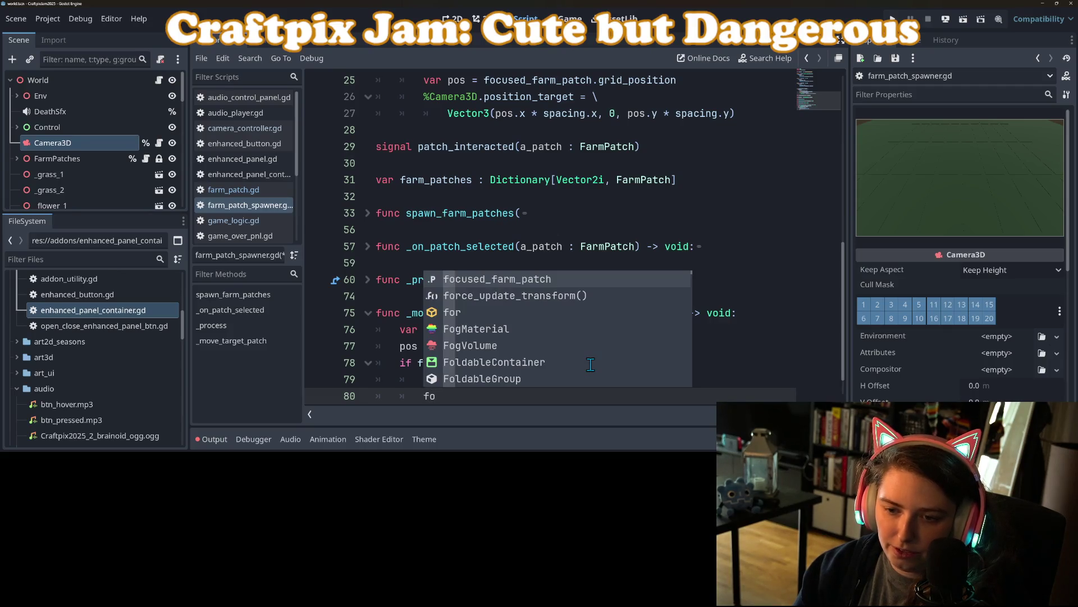
key(Return)
text(= )
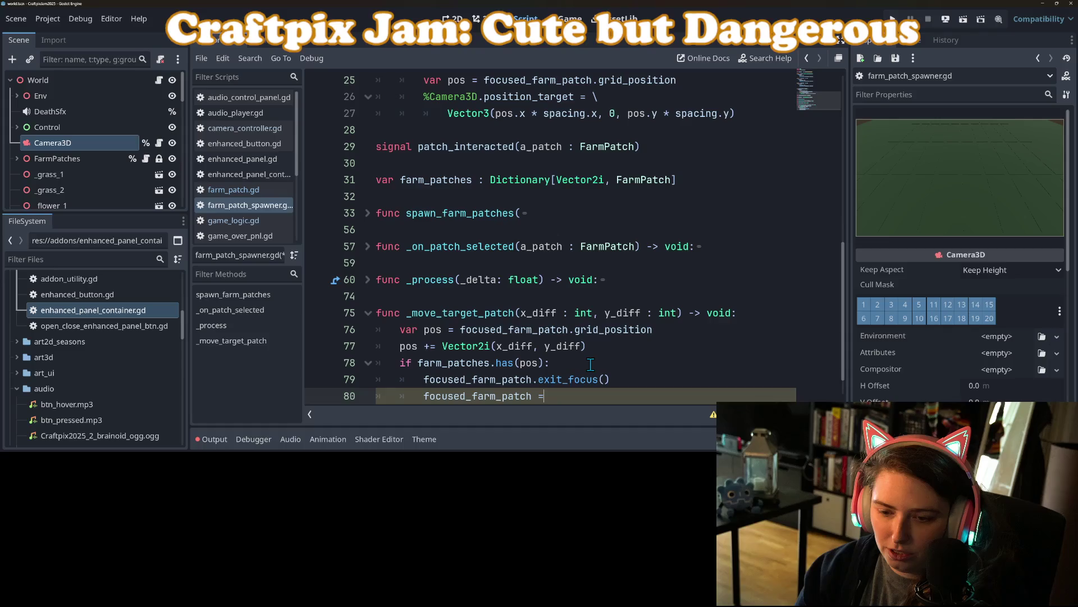
text(fa)
key(Return)
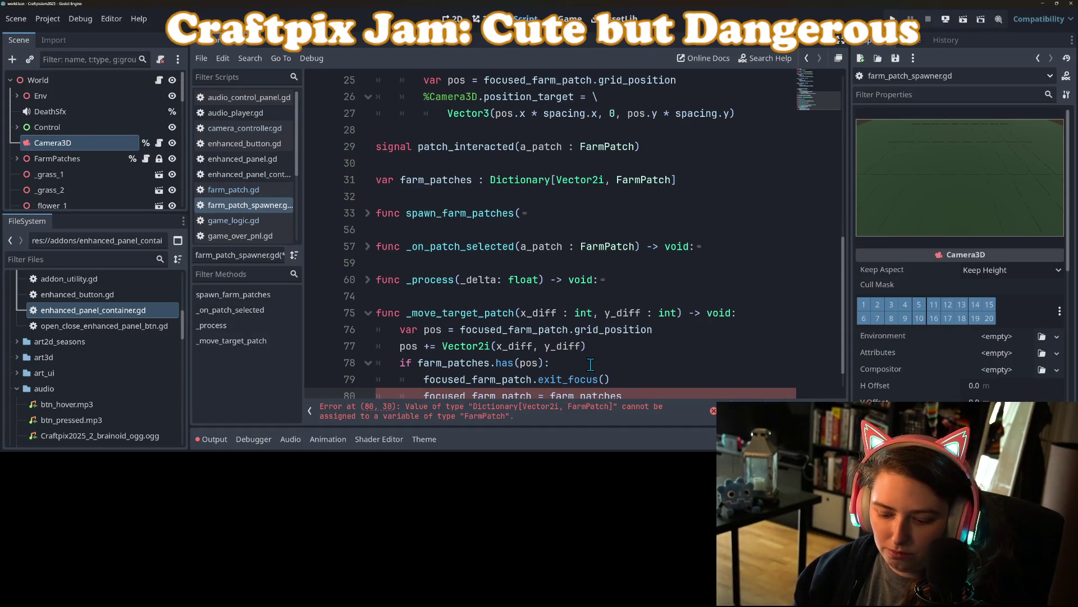
text([p)
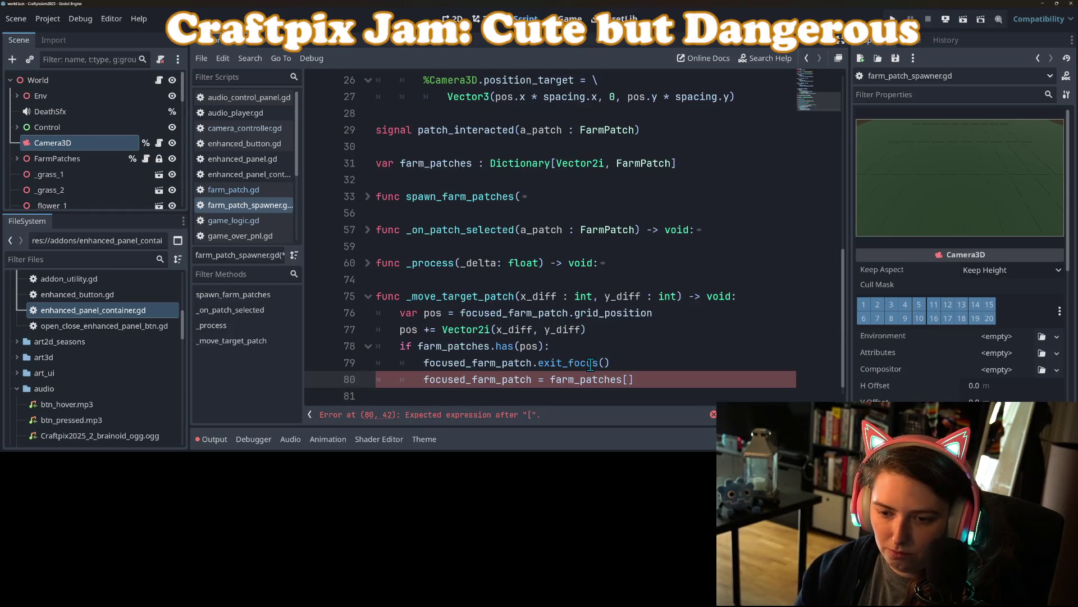
text(os)
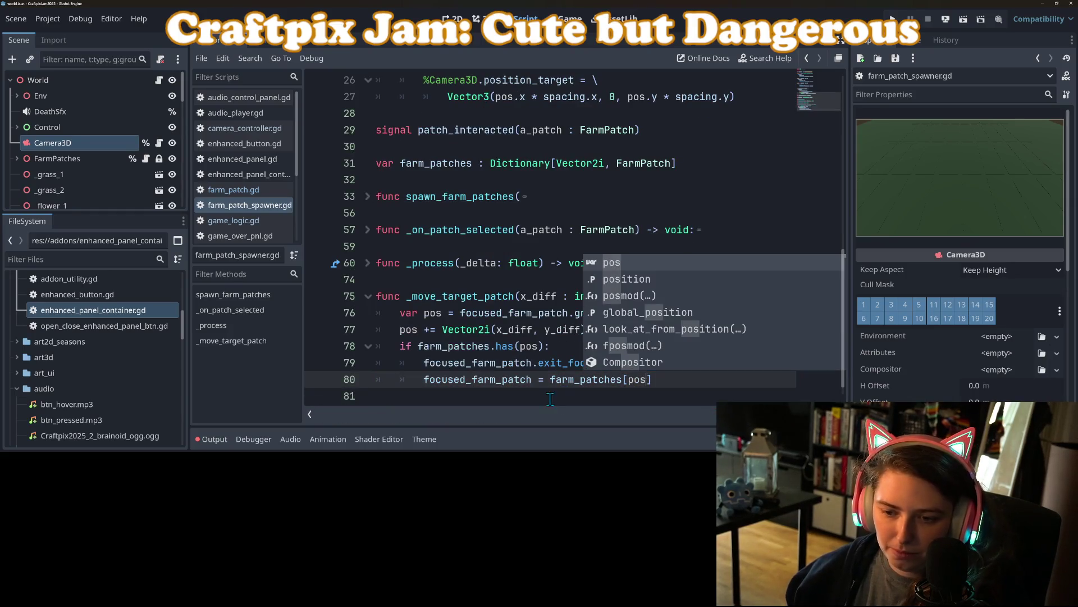
click(504, 380)
ctrl+click(504, 380)
- Add a focused_farm_patch.exit_focus() call on line 24, before the setter's value assignment
scroll(511, 361, up, 2)
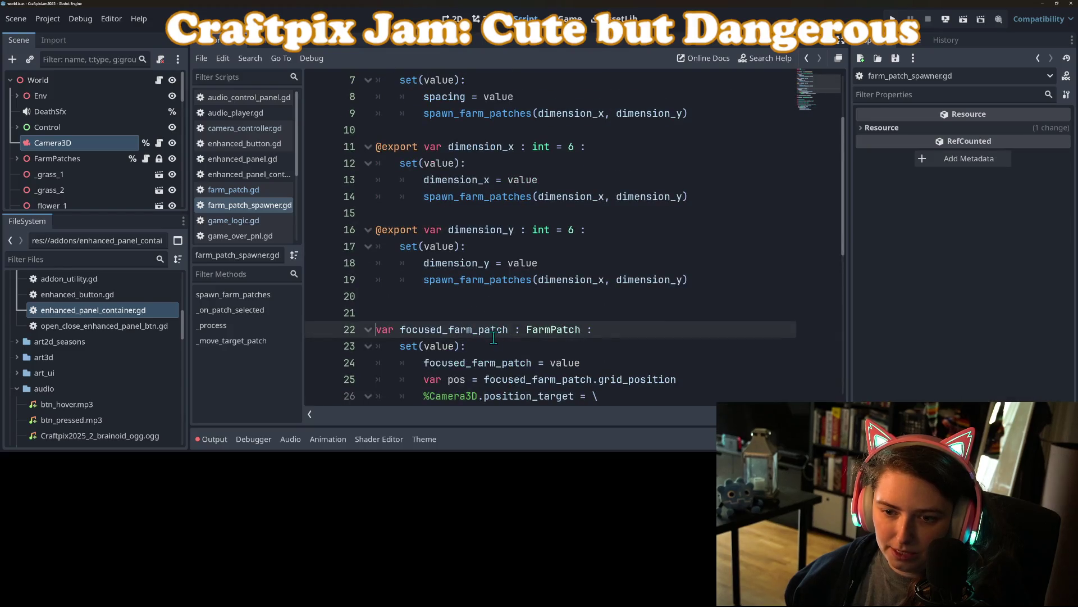
scroll(421, 337, down, 2)
click(548, 295)
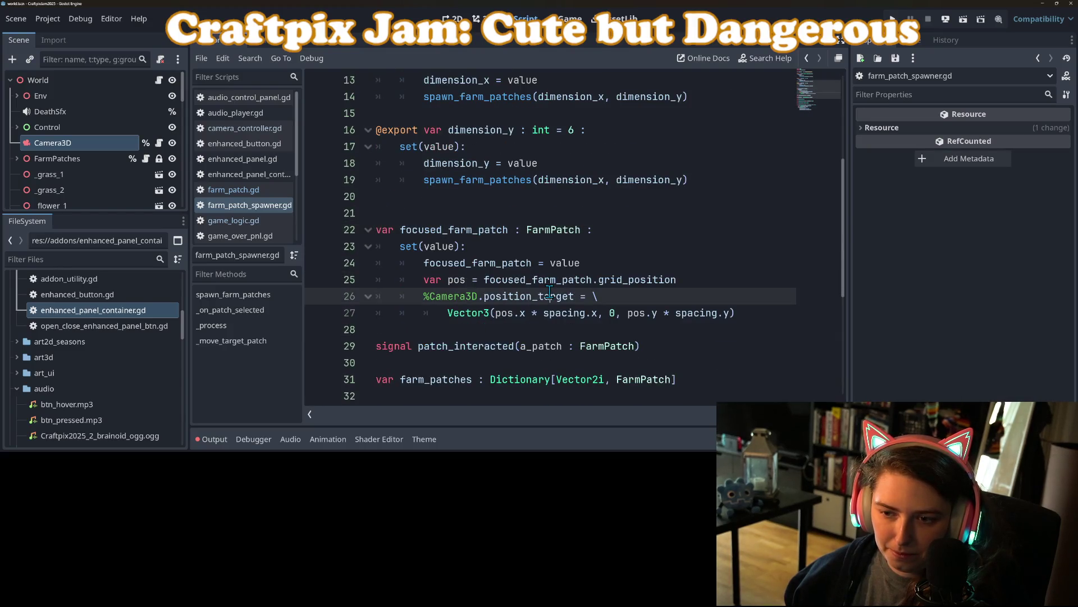
click(550, 263)
key(Up)
key(Return)
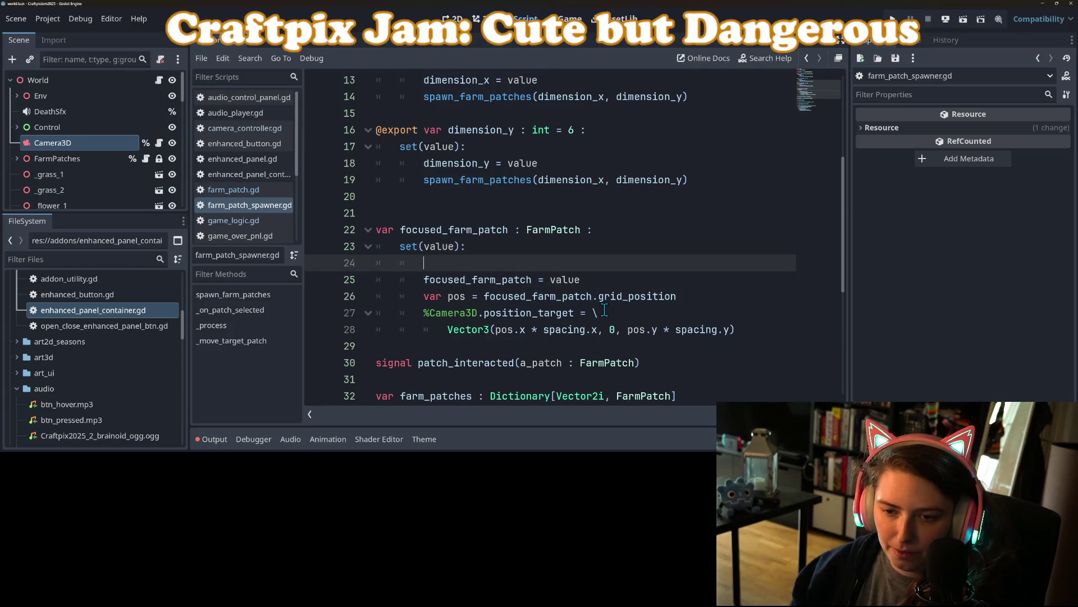
text(fo)
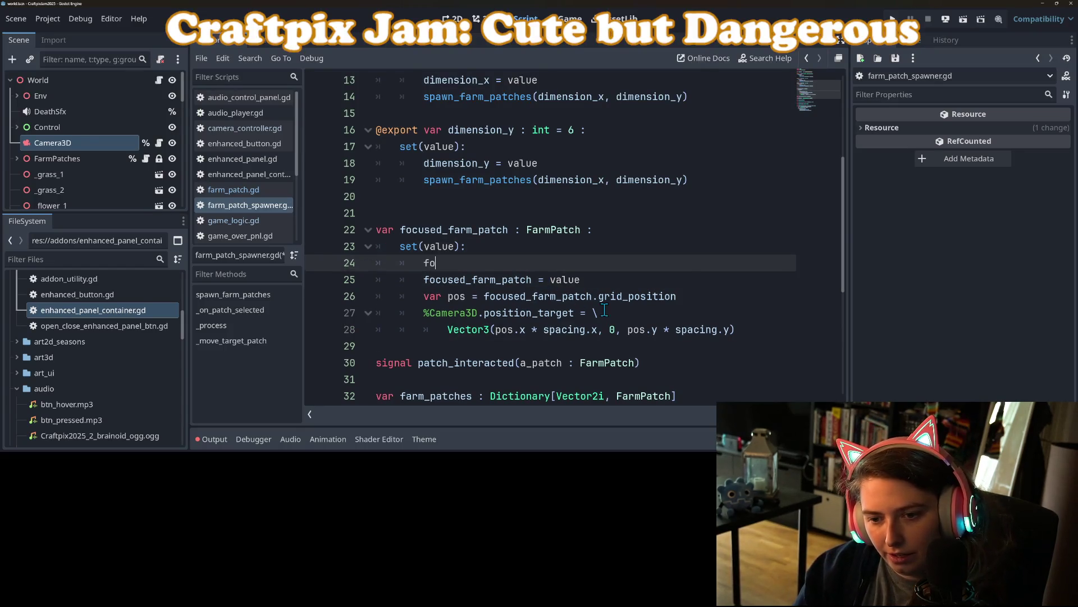
key(Return)
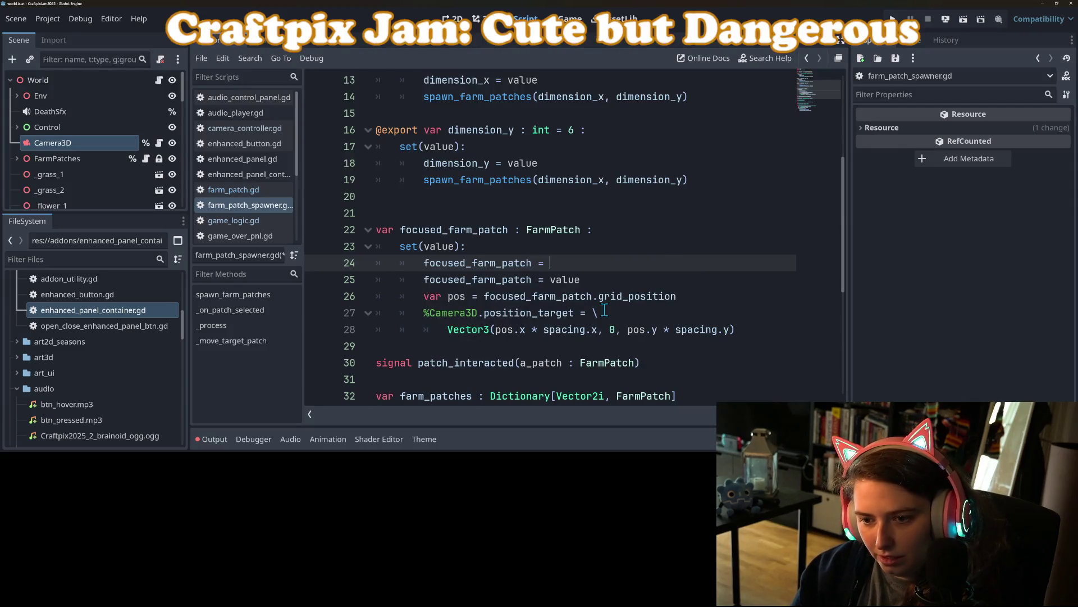
key(ctrl+space)
key(BackSpace)
key(BackSpace)
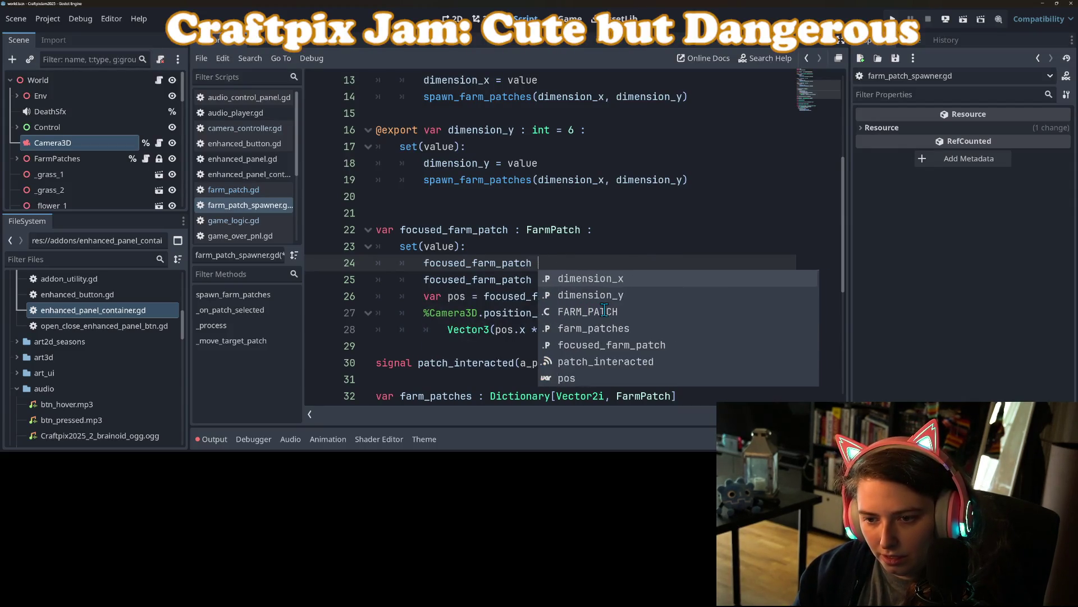
key(BackSpace)
text(.exit_focus()
key(Return)
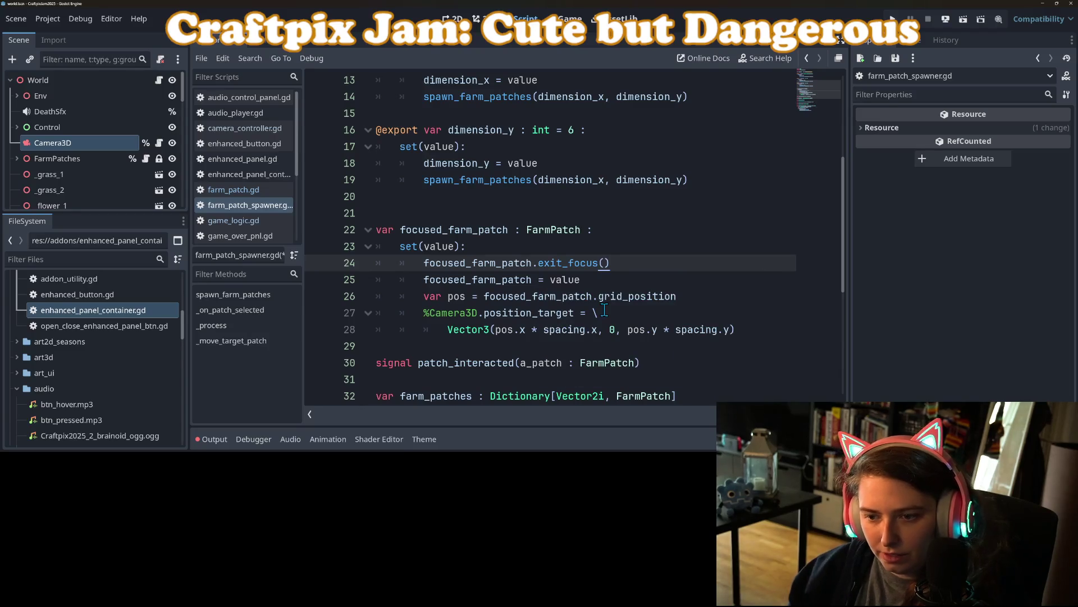
- Add focused_farm_patch.enter_focus() on a new line after the assignment
key(Down)
key(Return)
text(focu)
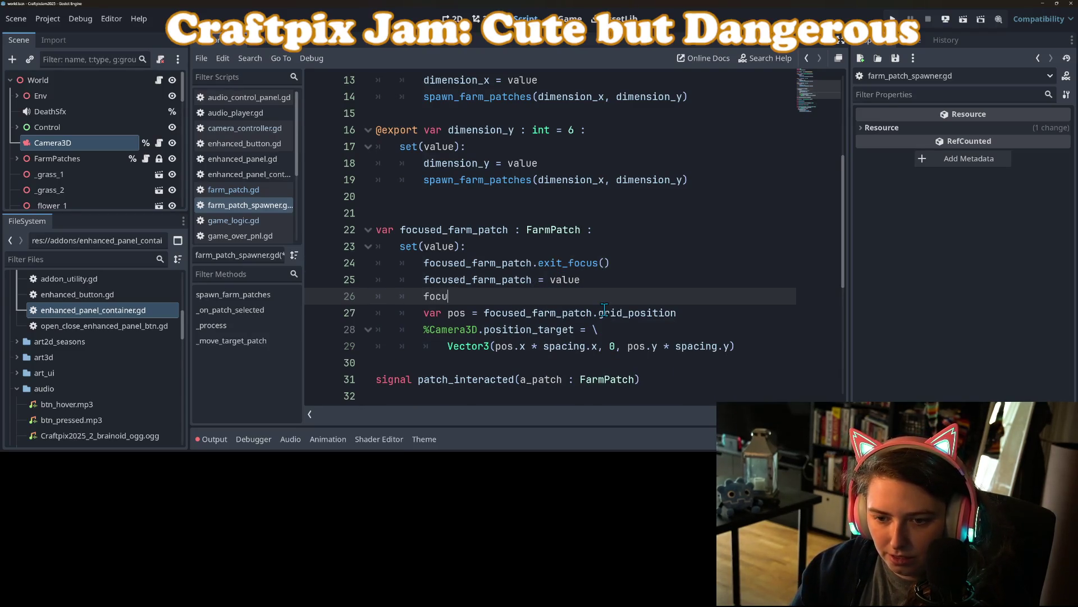
key(Return)
text(.en)
key(Return)
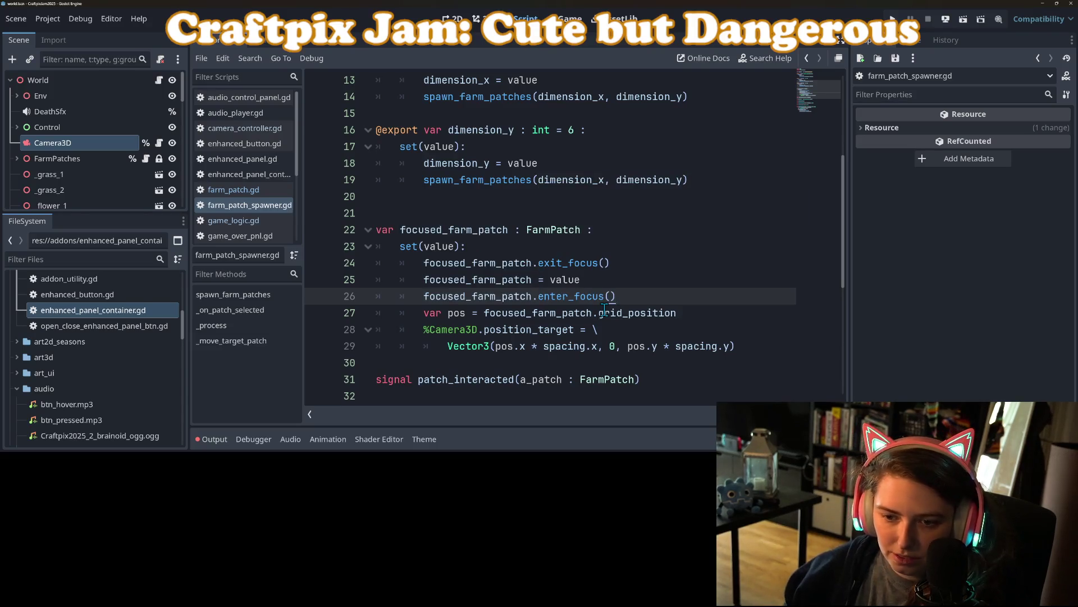
- Check focused_farm_patch uses and go to the exit_focus() line in _move_target_patch
double_click(500, 318)
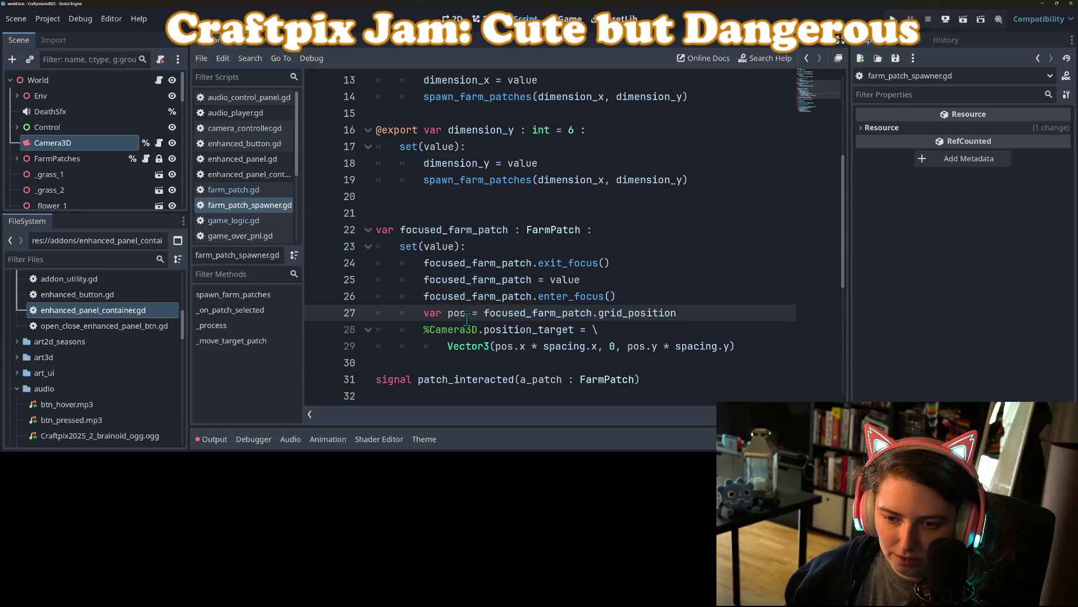
click(487, 329)
click(481, 313)
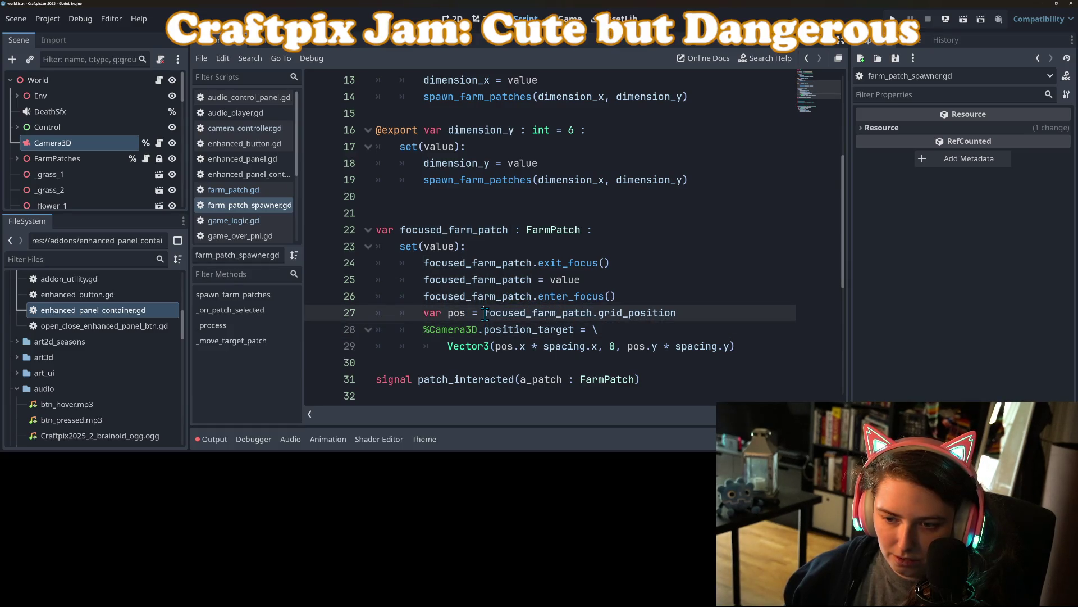
scroll(472, 331, down, 5)
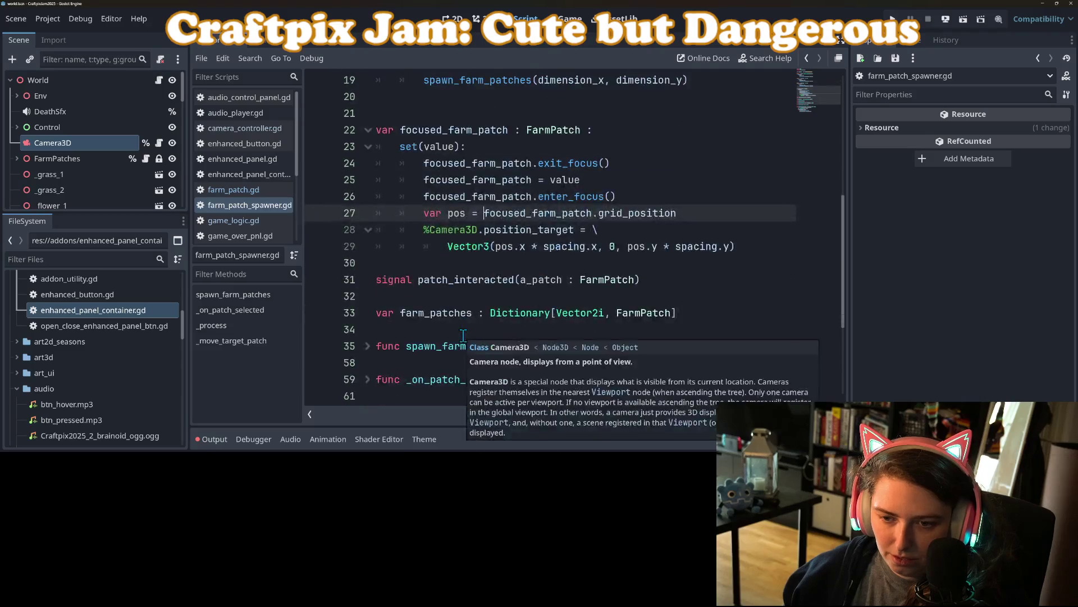
click(455, 347)
- Delete the focused_farm_patch.exit_focus() line from _move_target_patch and save the script
key(Up)
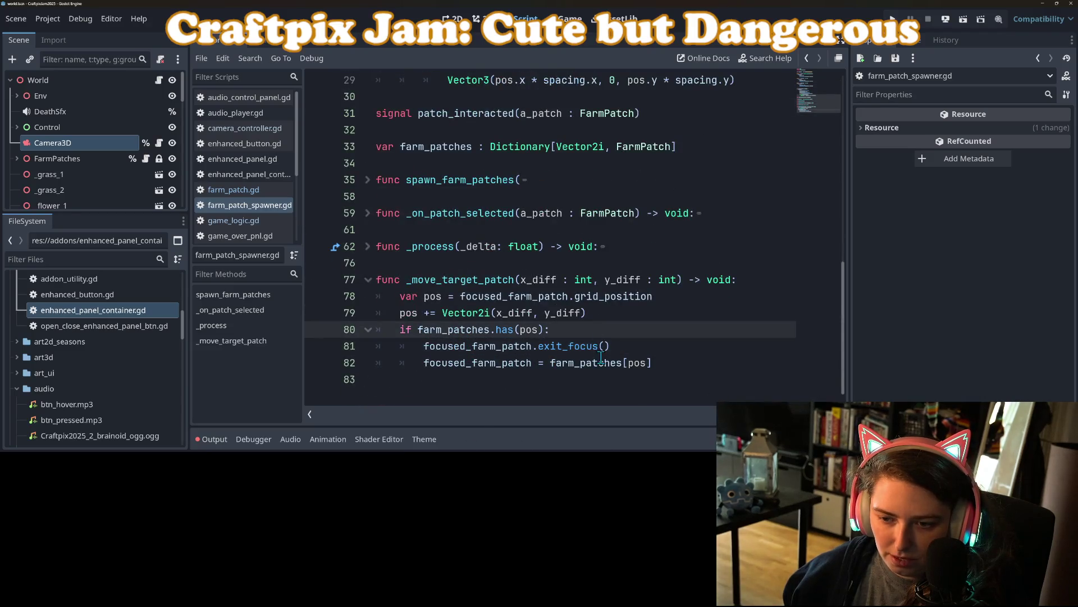
key(Down)
key(Down)
drag(470, 347, 357, 347)
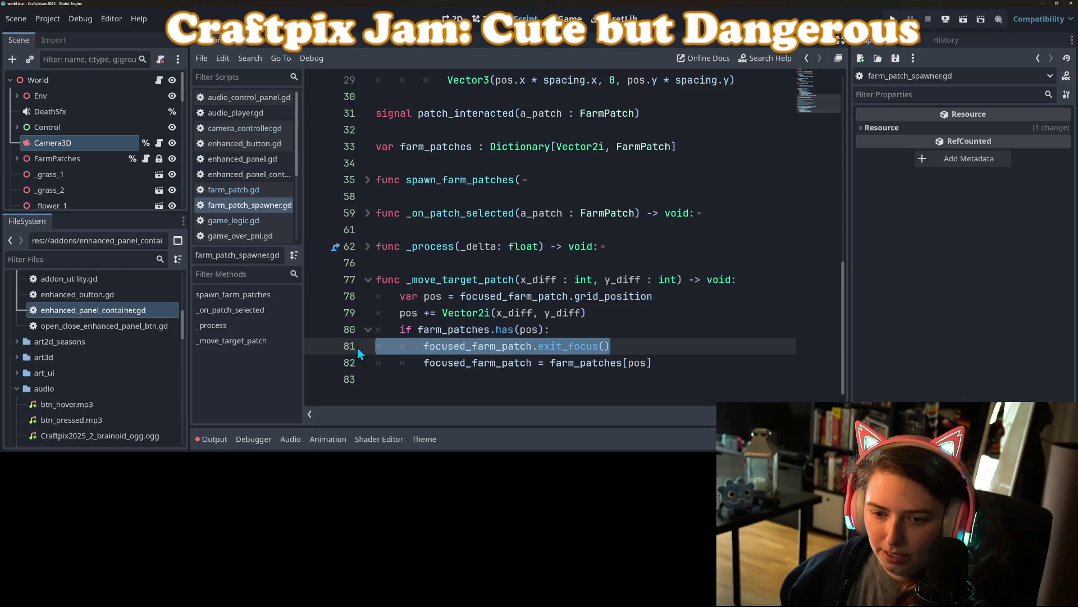
key(BackSpace)
key(BackSpace)
key(ctrl+s)
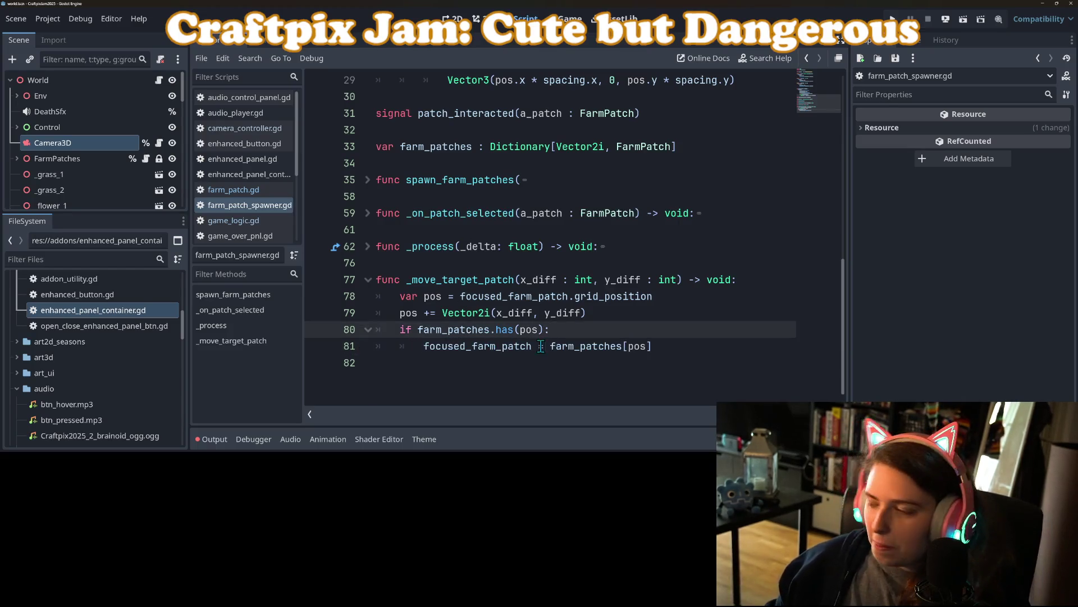
- Review the remaining if branch on lines 80–81 of _move_target_patch
click(582, 365)
click(695, 348)
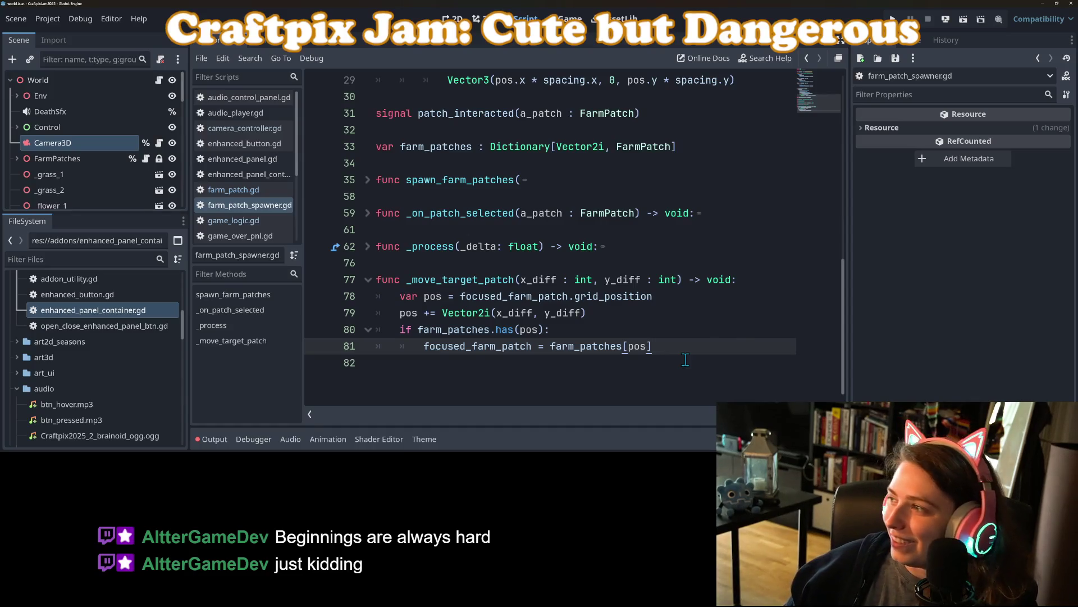
click(678, 328)
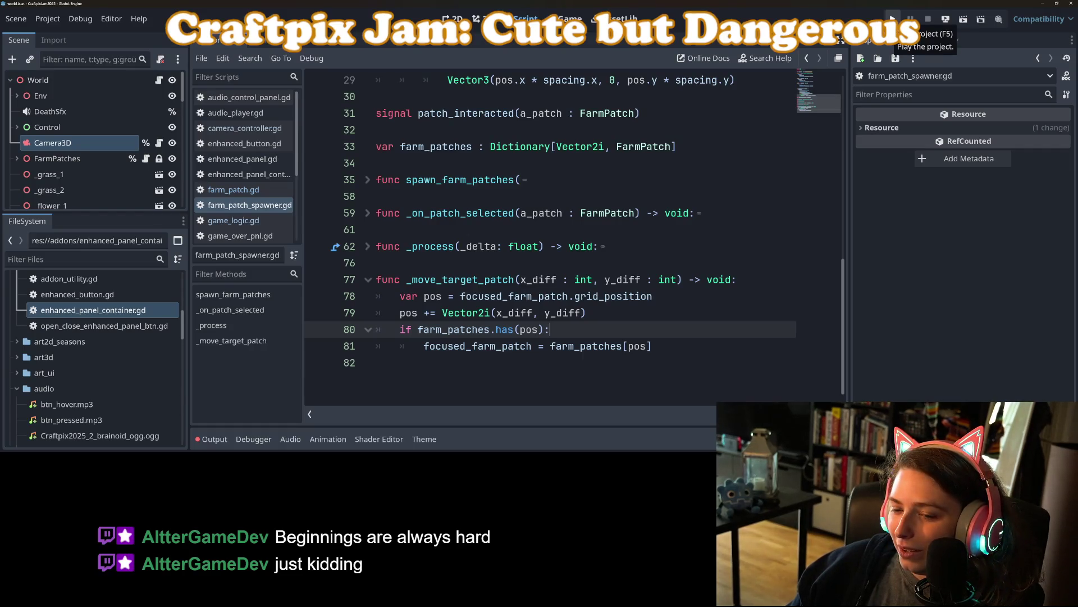
- Run the project to test the focus changes, then stop the game at the failing exit_focus() line
click(893, 19)
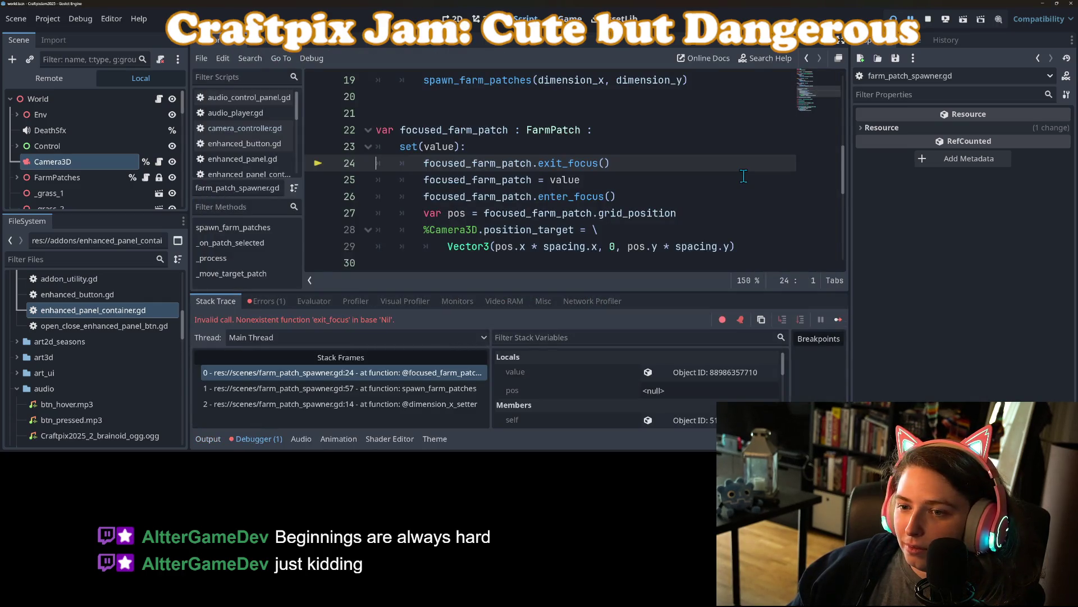
click(475, 167)
click(928, 18)
- Guard exit_focus() with 'if not focused_farm_patch == null:' and run the project again
click(421, 163)
key(Return)
key(Up)
text(if not f)
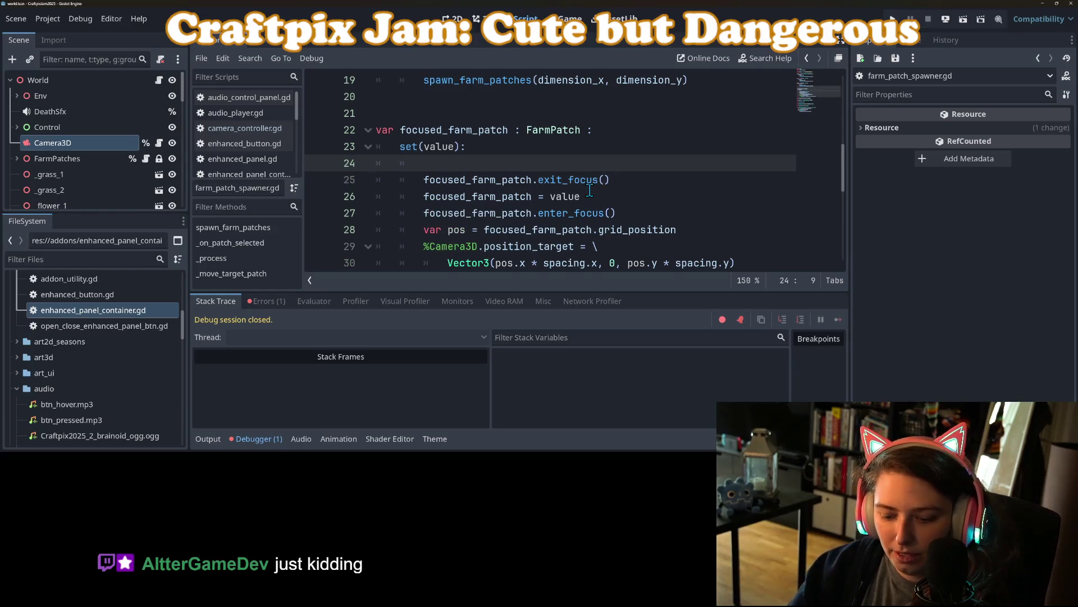
text(ocu)
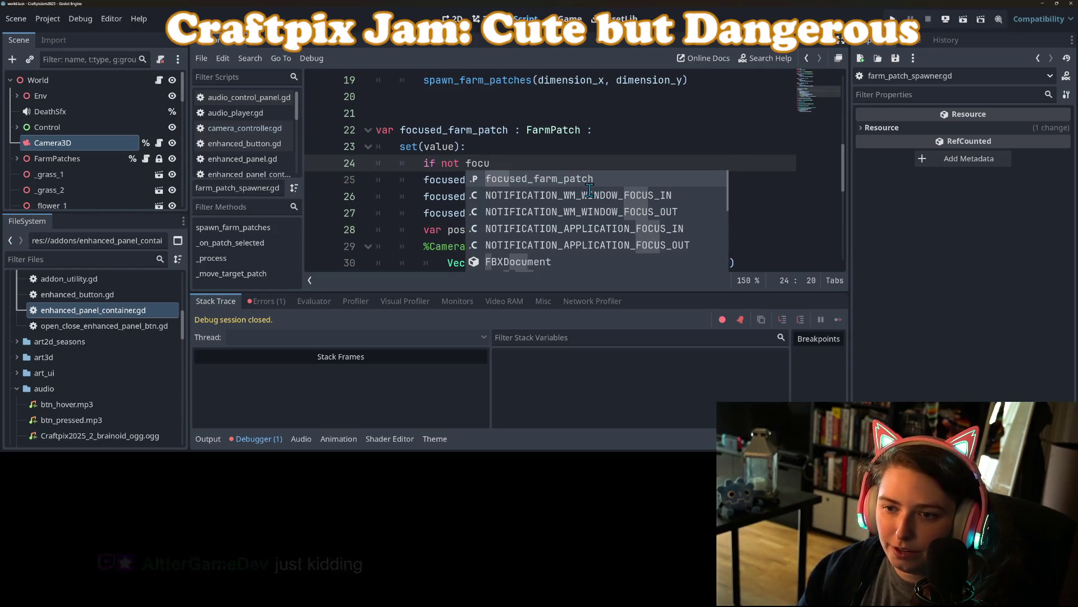
key(Return)
text(== null:)
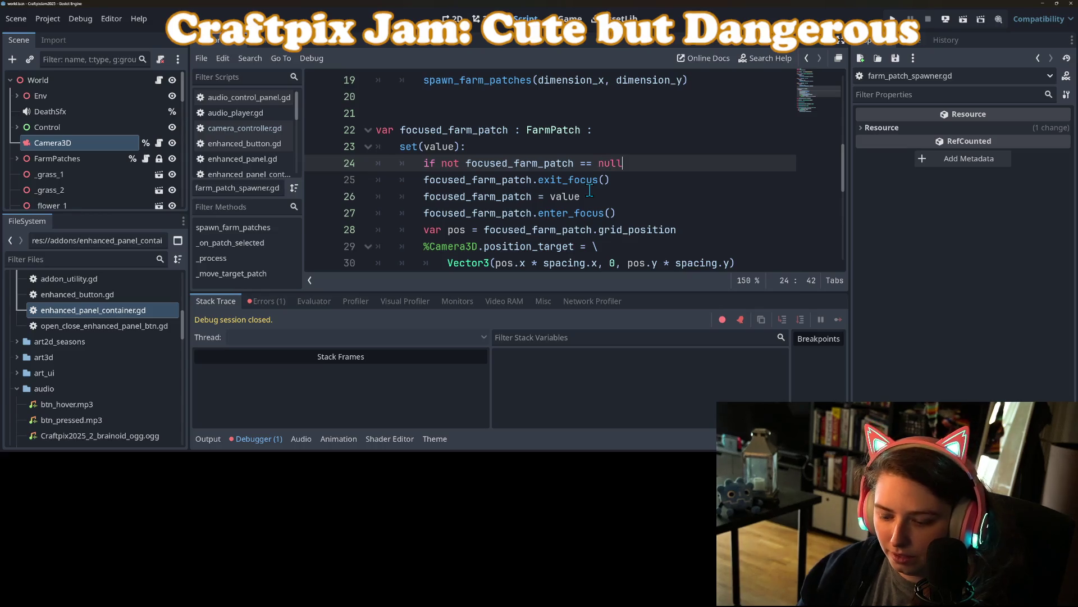
key(Down)
key(Home)
key(Tab)
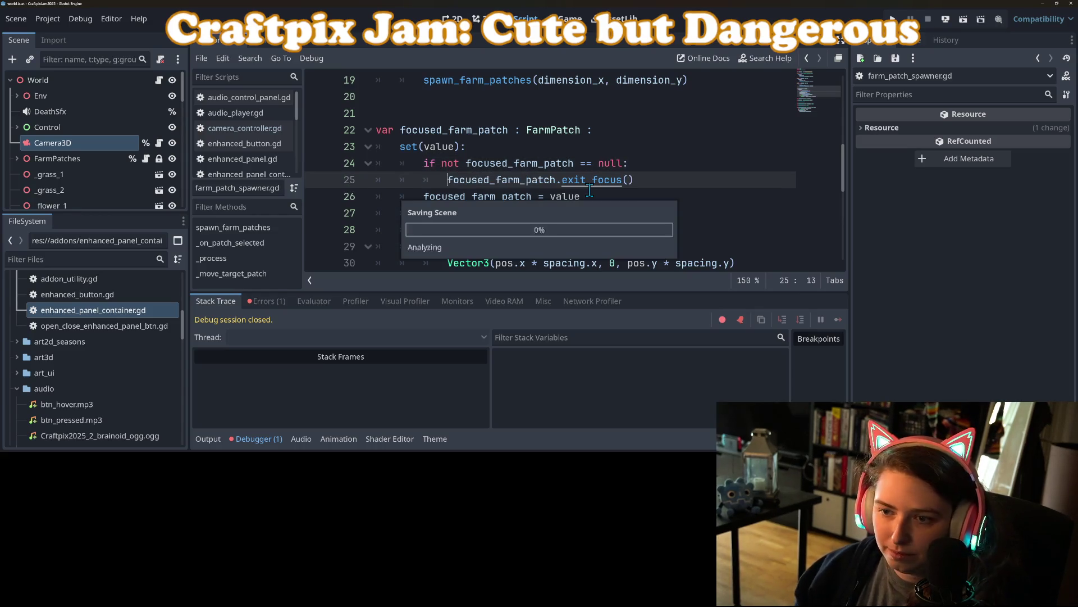
click(893, 19)
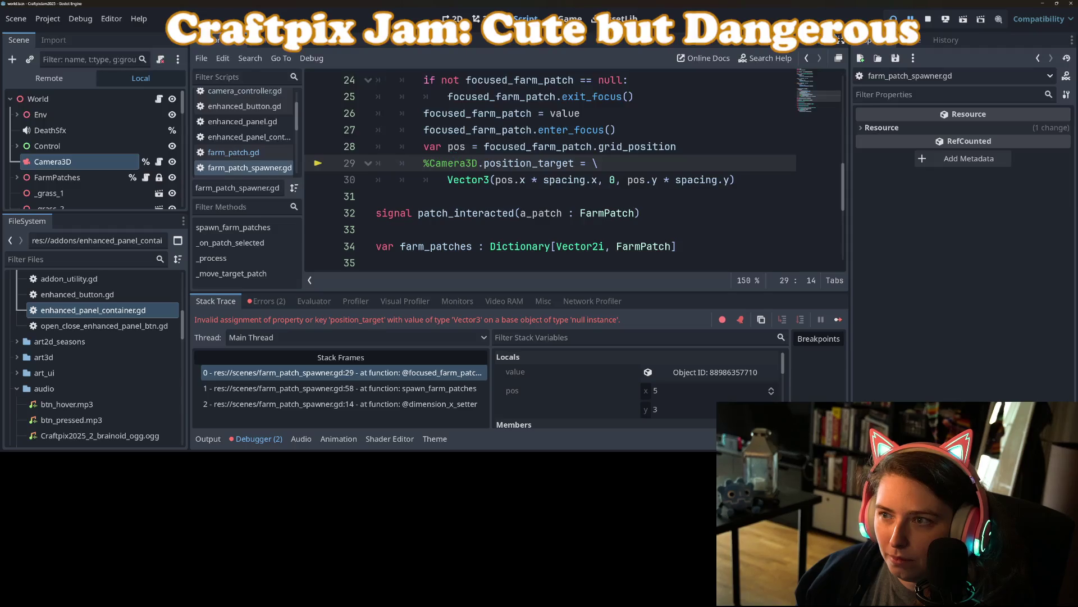
click(928, 19)
scroll(556, 205, up, 3)
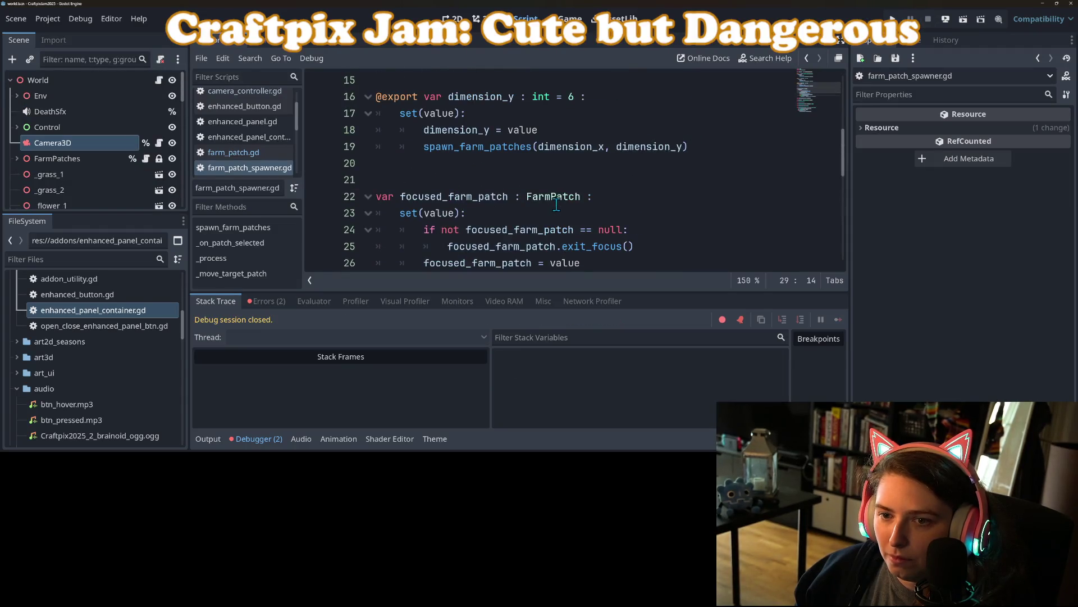
scroll(554, 206, down, 1)
click(477, 158)
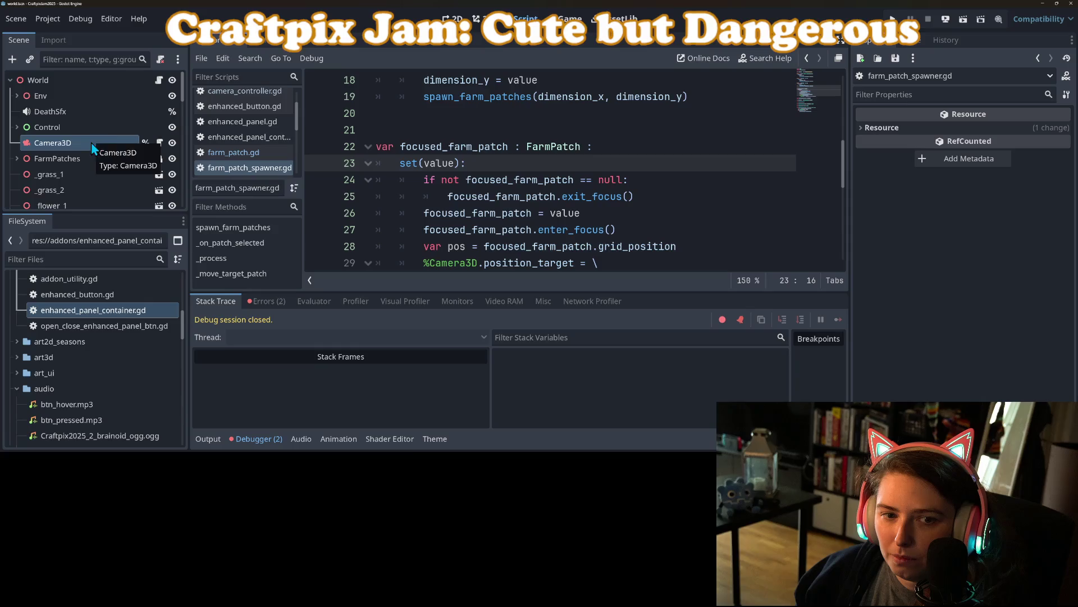
click(159, 143)
click(443, 148)
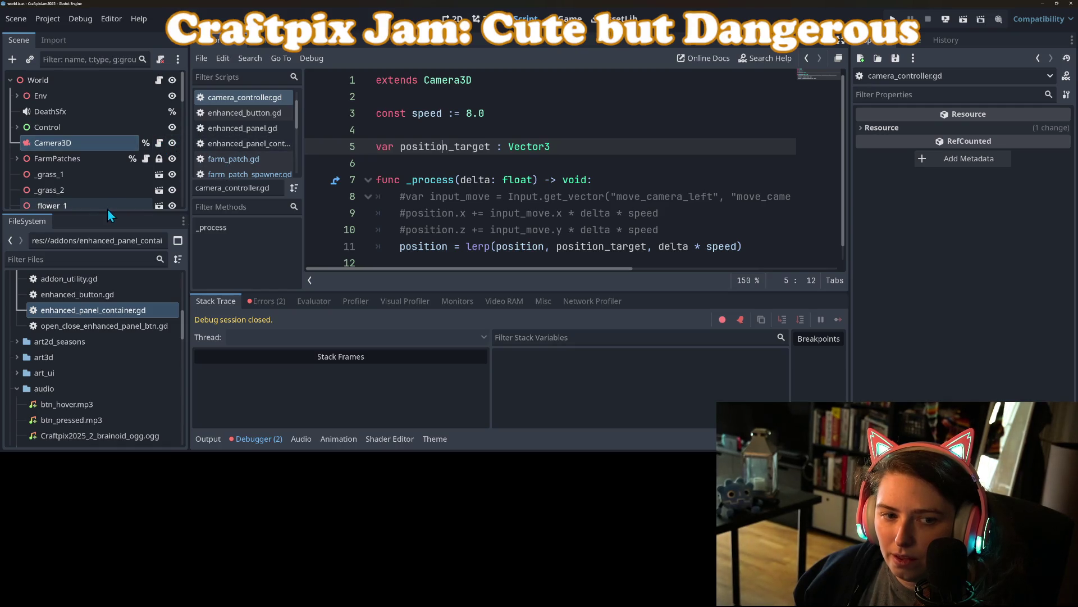
drag(109, 214, 120, 357)
click(254, 172)
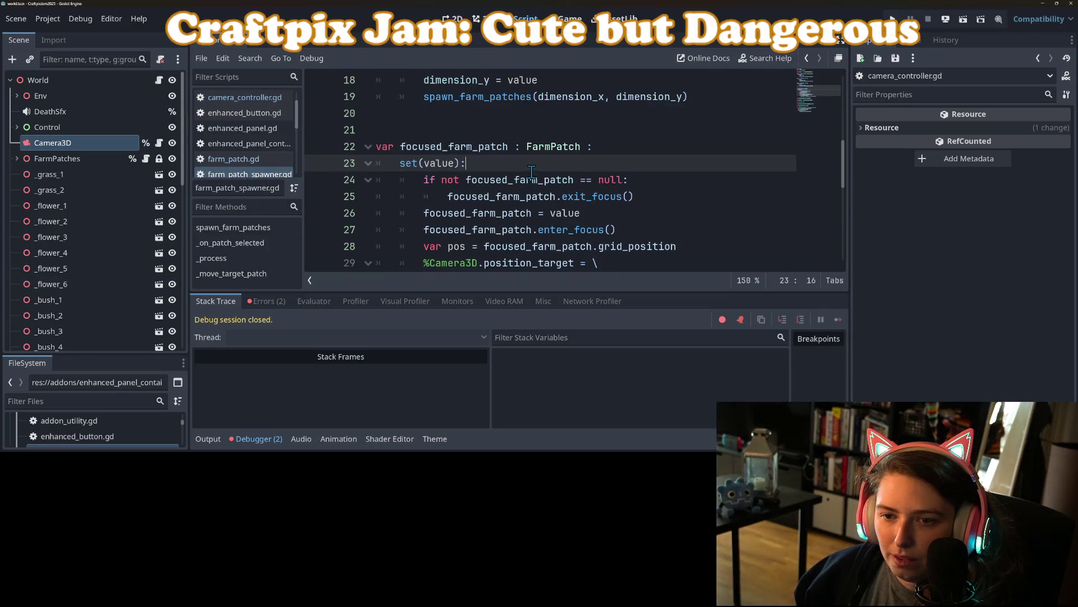
scroll(505, 172, up, 1)
click(478, 168)
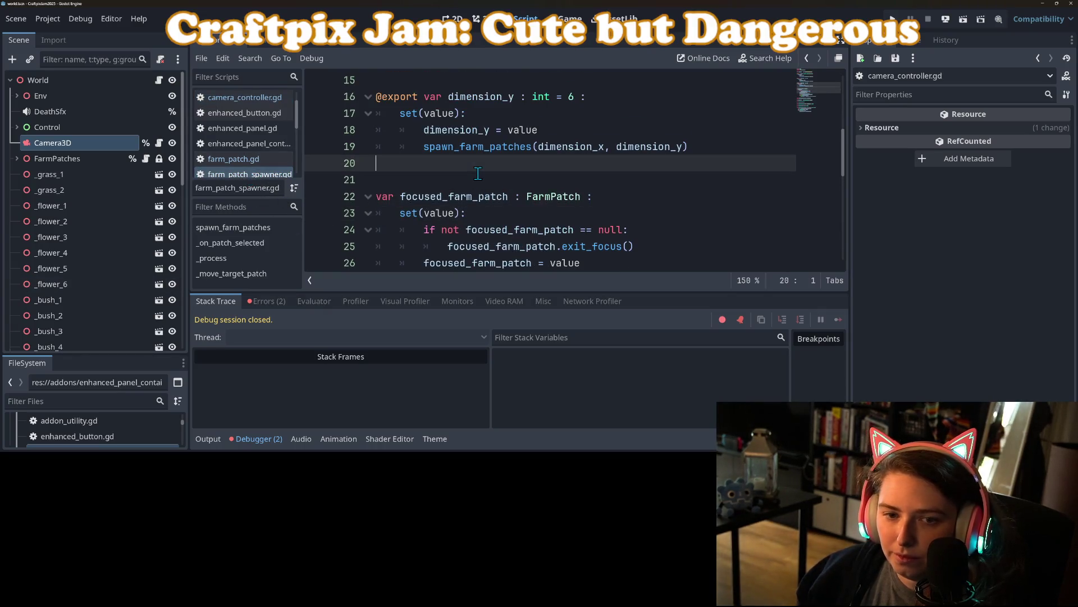
key(Delete)
key(ctrl+s)
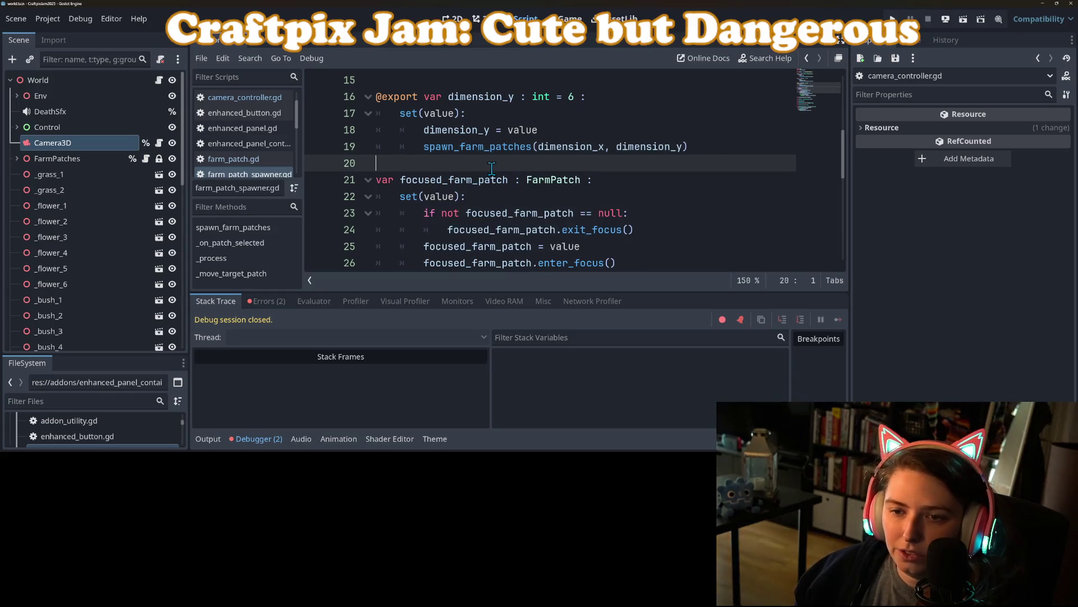
scroll(492, 169, down, 3)
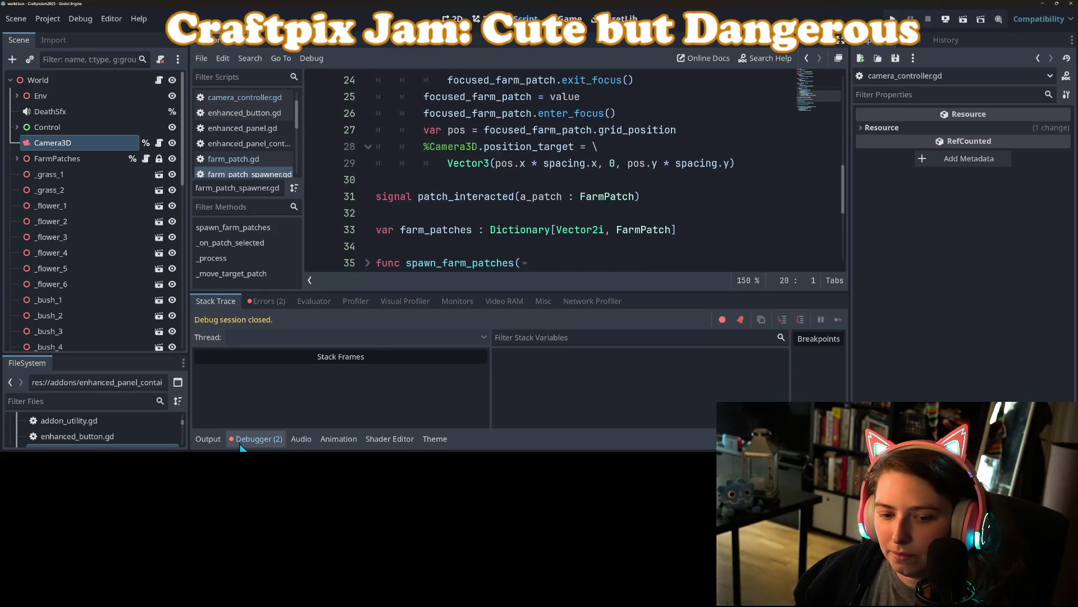
click(238, 444)
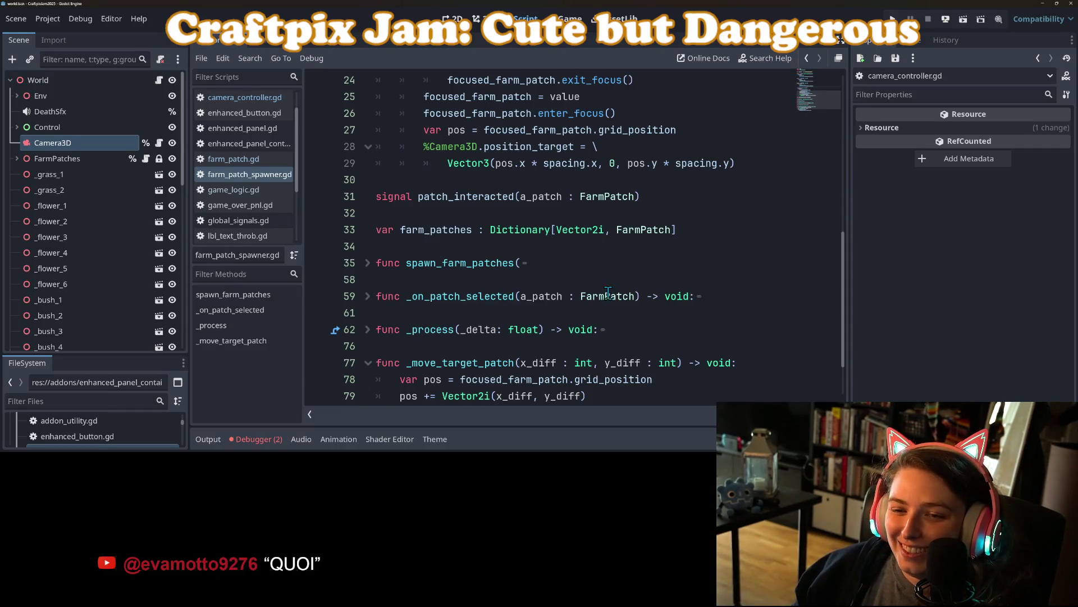
click(412, 230)
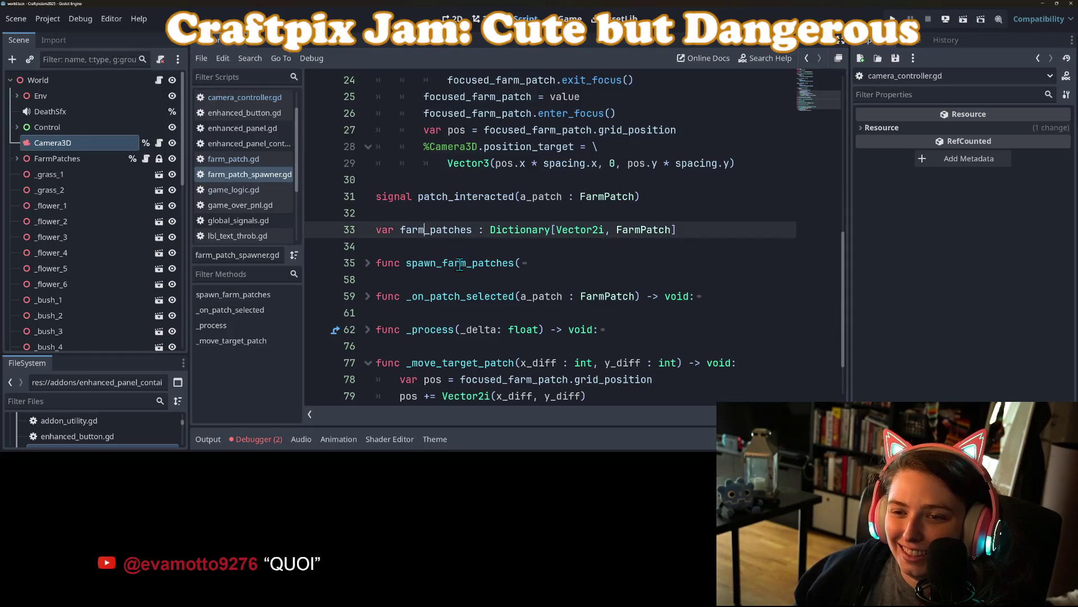
scroll(448, 252, up, 2)
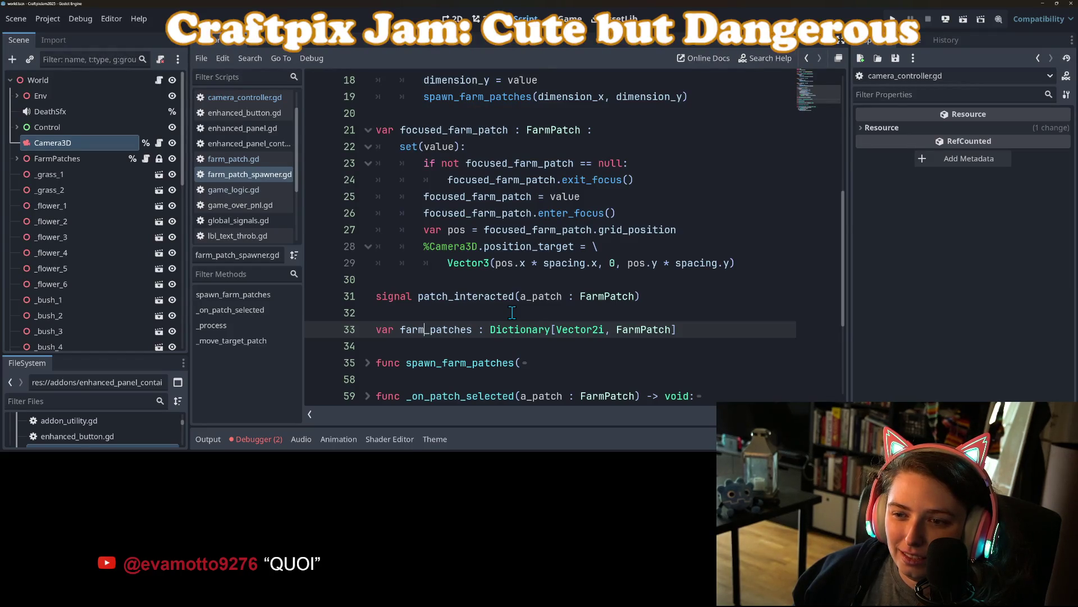
double_click(563, 230)
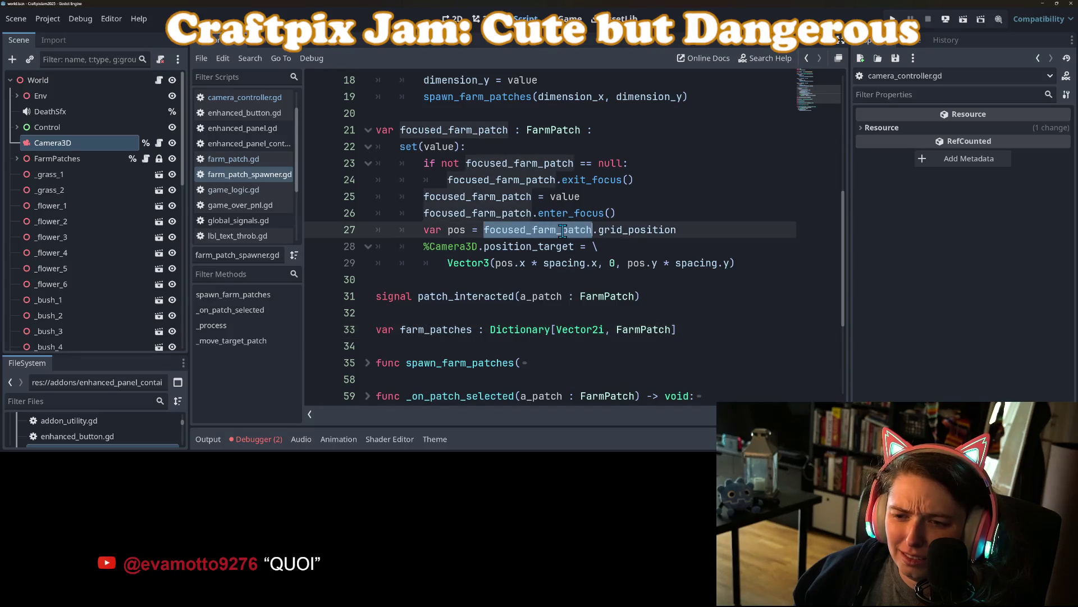
double_click(544, 246)
click(445, 250)
double_click(445, 250)
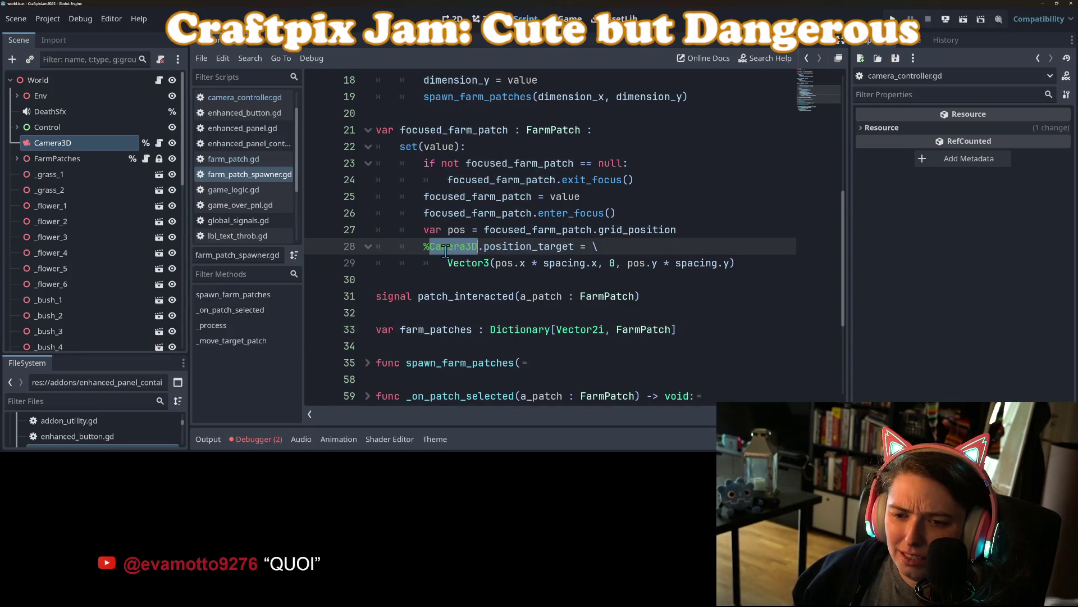
drag(477, 250, 415, 254)
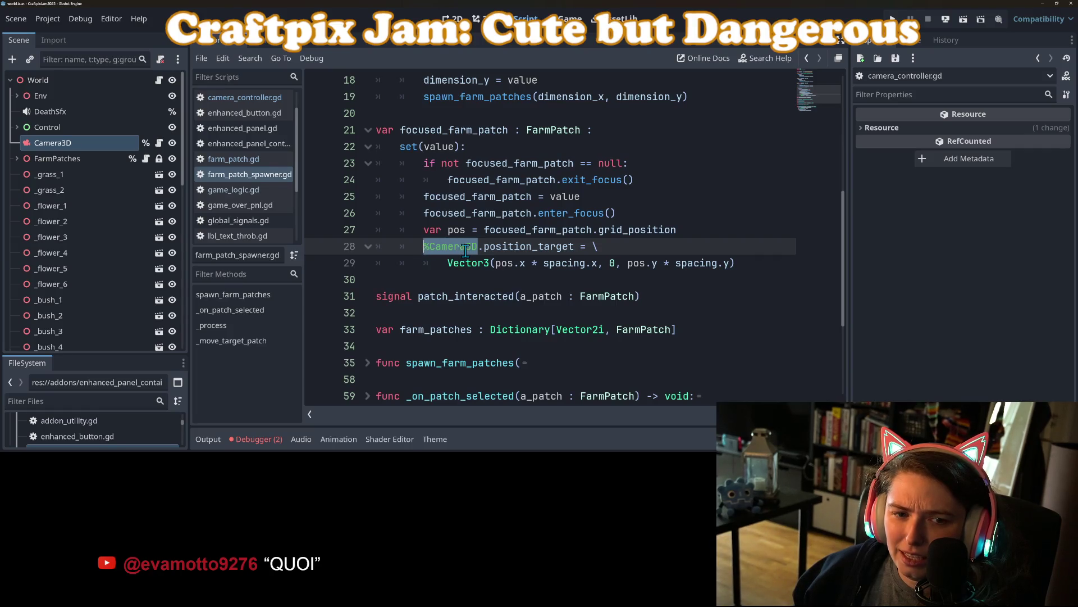
mouse_move(465, 250)
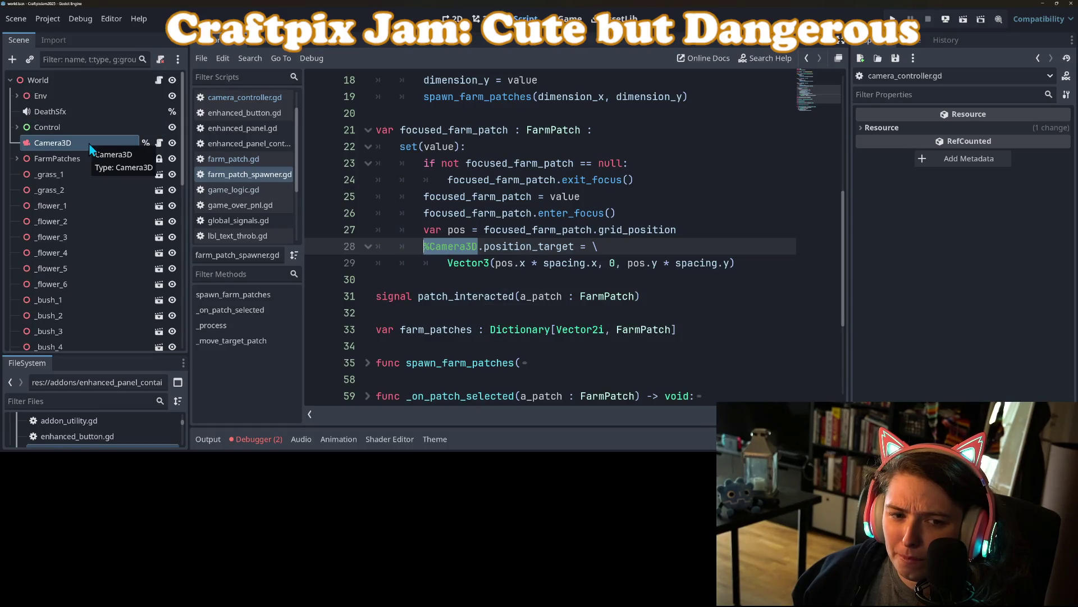
click(710, 232)
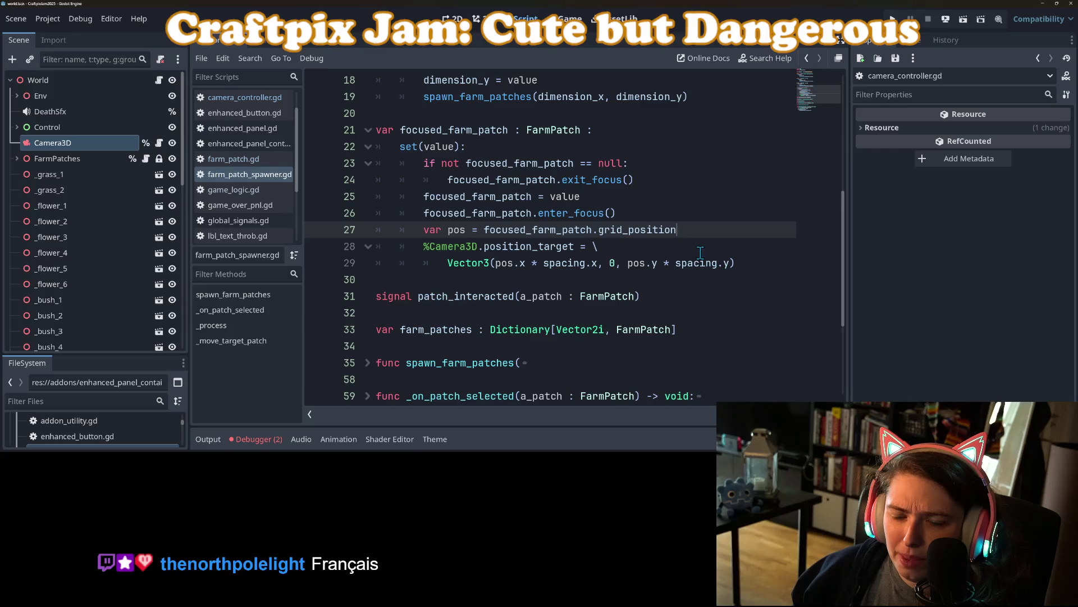
key(Return)
drag(51, 143, 444, 256)
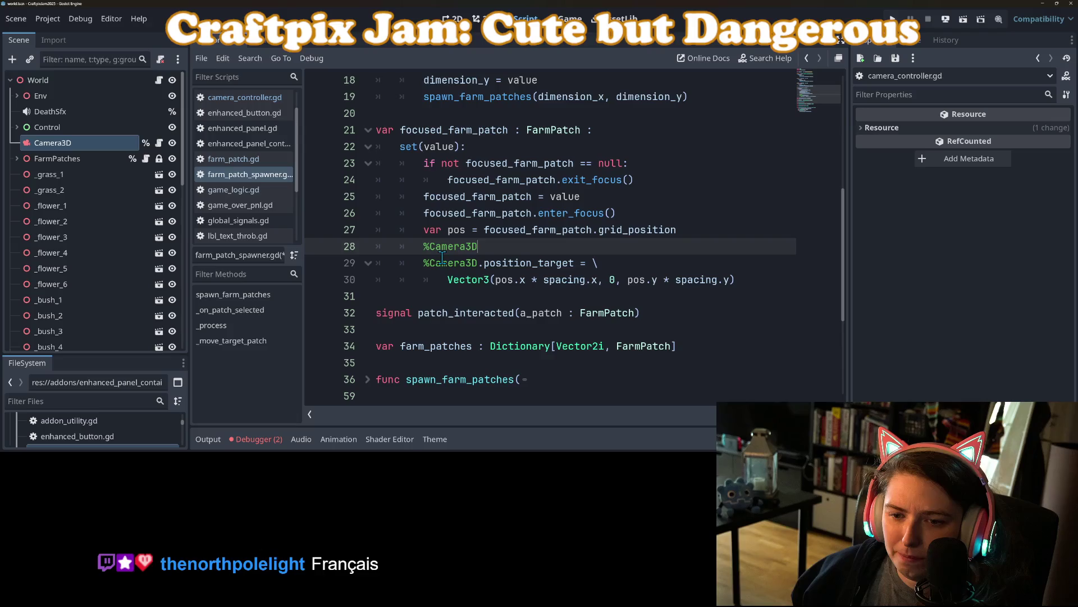
key(ctrl+z)
key(BackSpace)
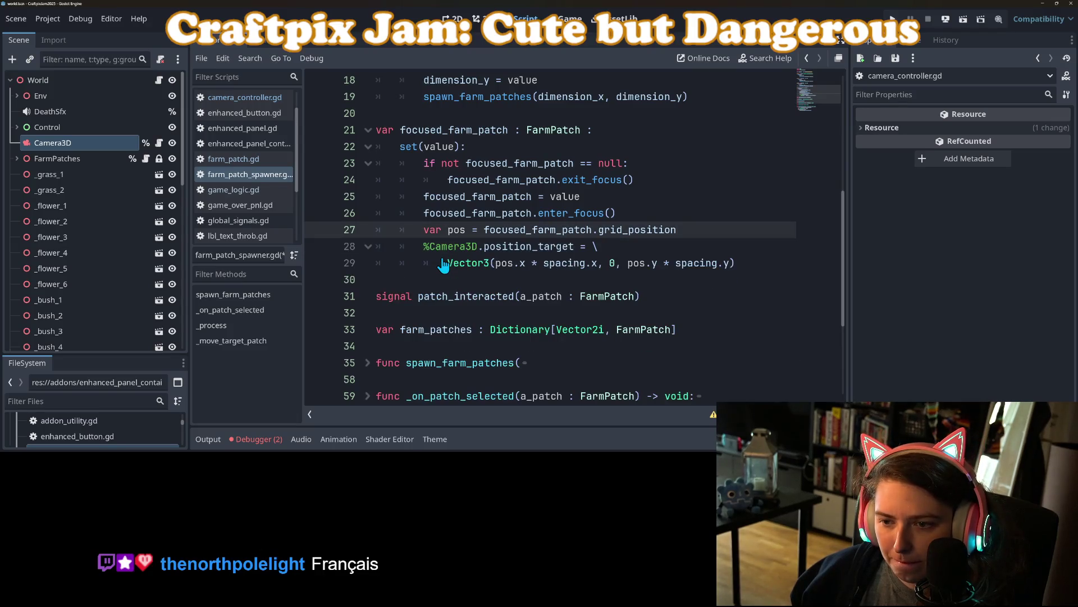
ctrl+click(456, 250)
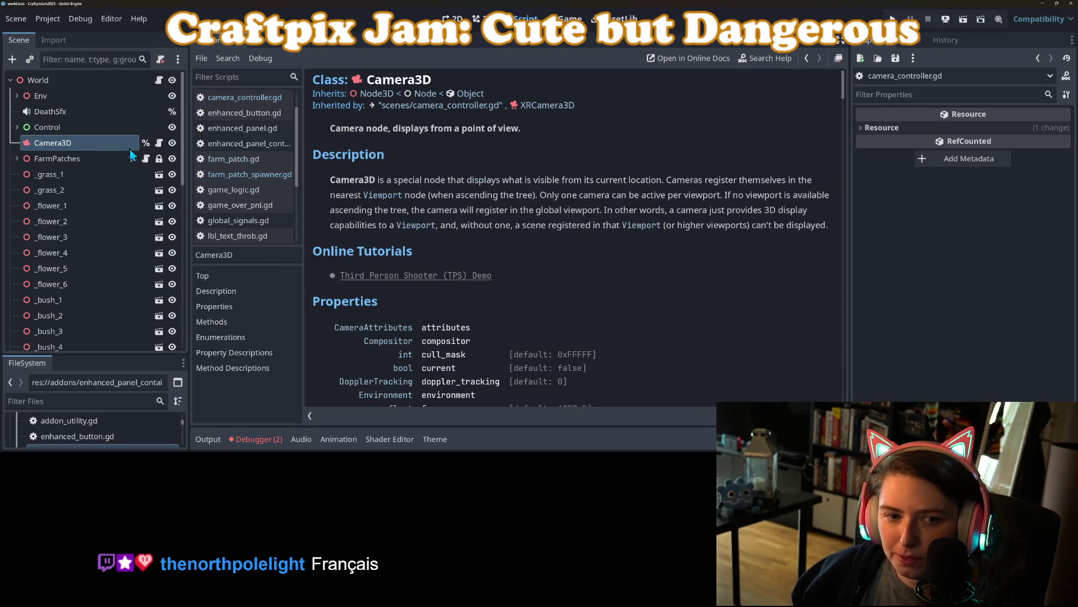
click(147, 160)
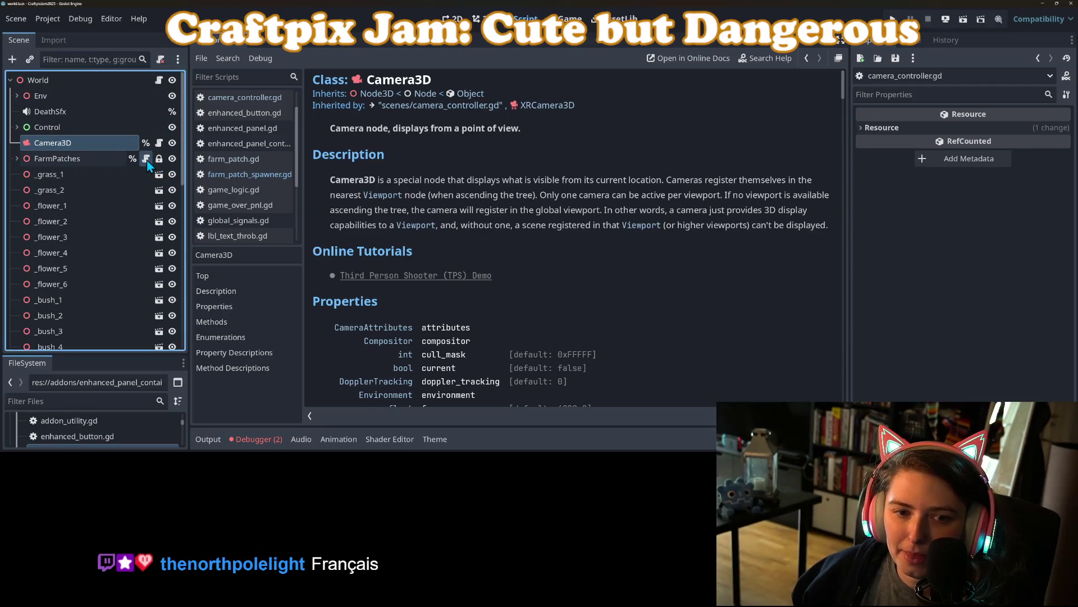
click(148, 160)
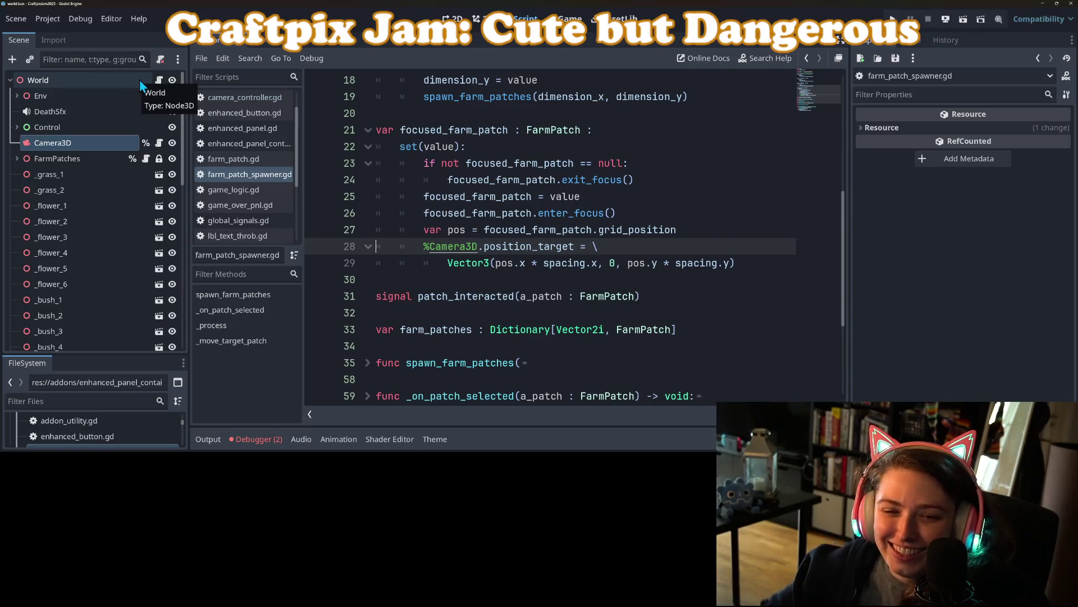
- Show the debugger's Errors (2) list and orbit out to a wider view of the farm patch grid
click(253, 440)
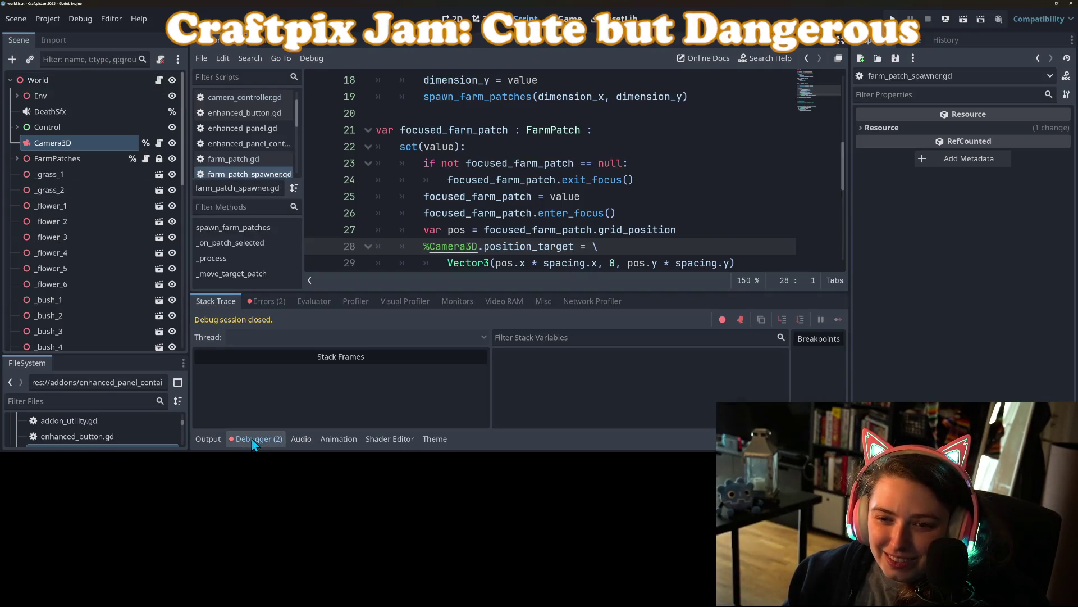
click(267, 301)
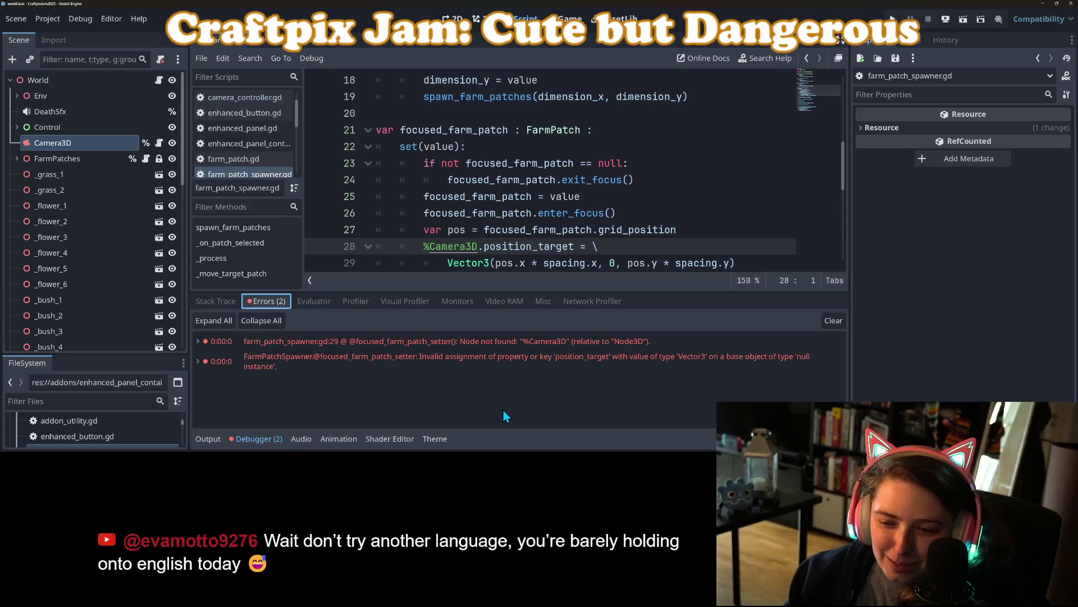
mouse_move(523, 350)
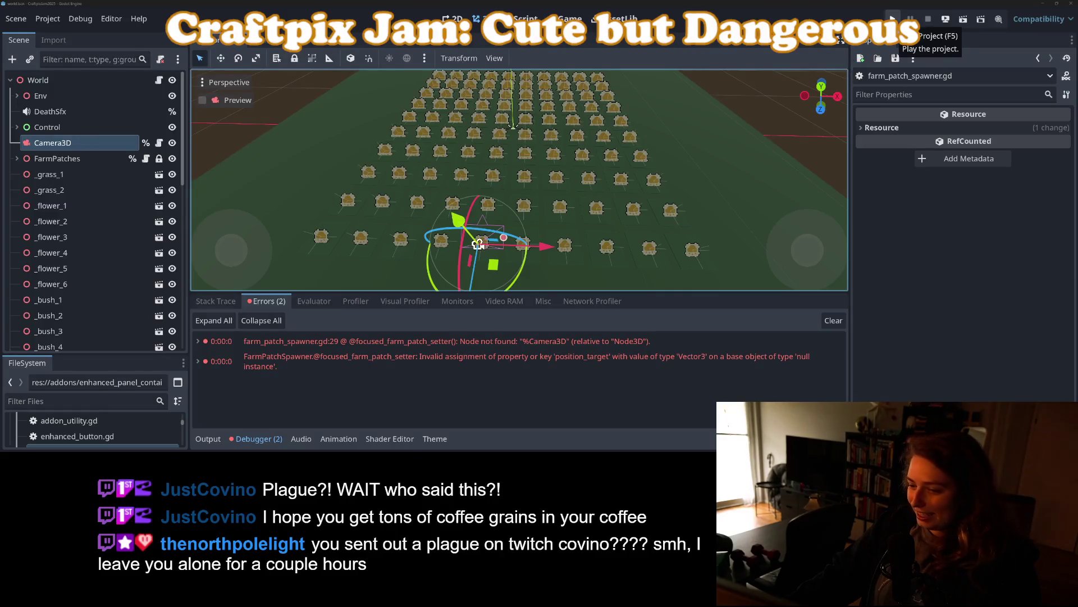
scroll(579, 210, up, 5)
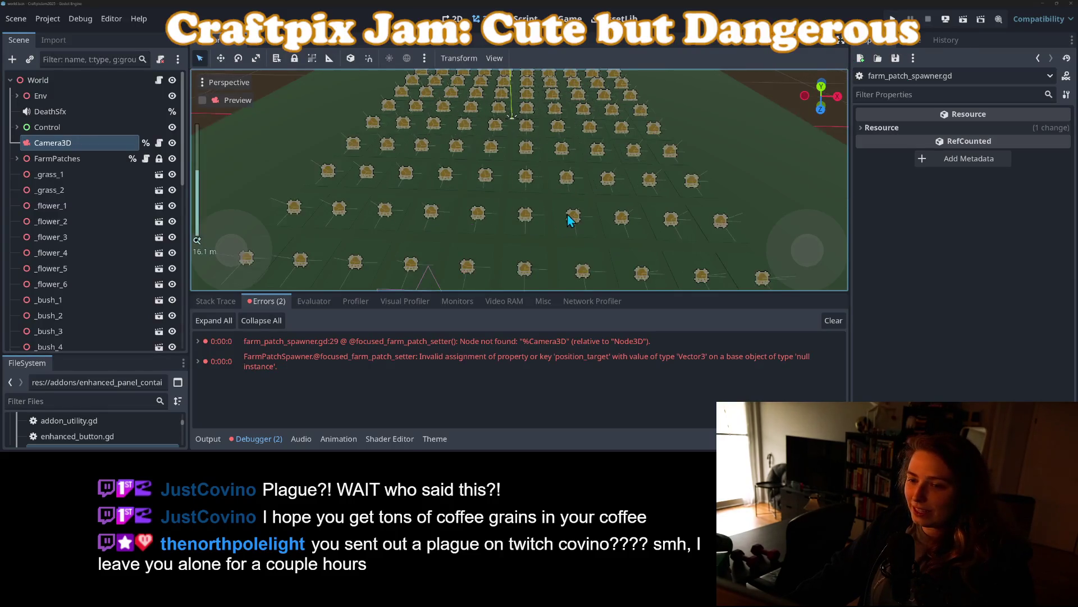
mouse_move(575, 204)
mouse_down()
mouse_move(585, 197)
mouse_move(594, 210)
mouse_up()
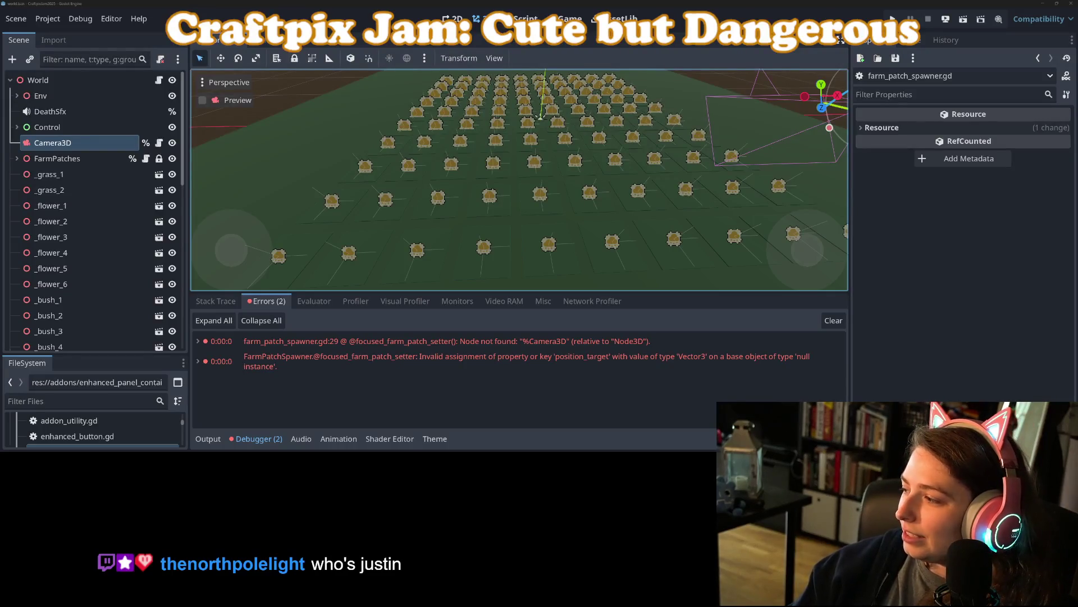
- Switch from Godot to the browser showing the itch.io Plague Sweeper edit page
key(alt+Tab)
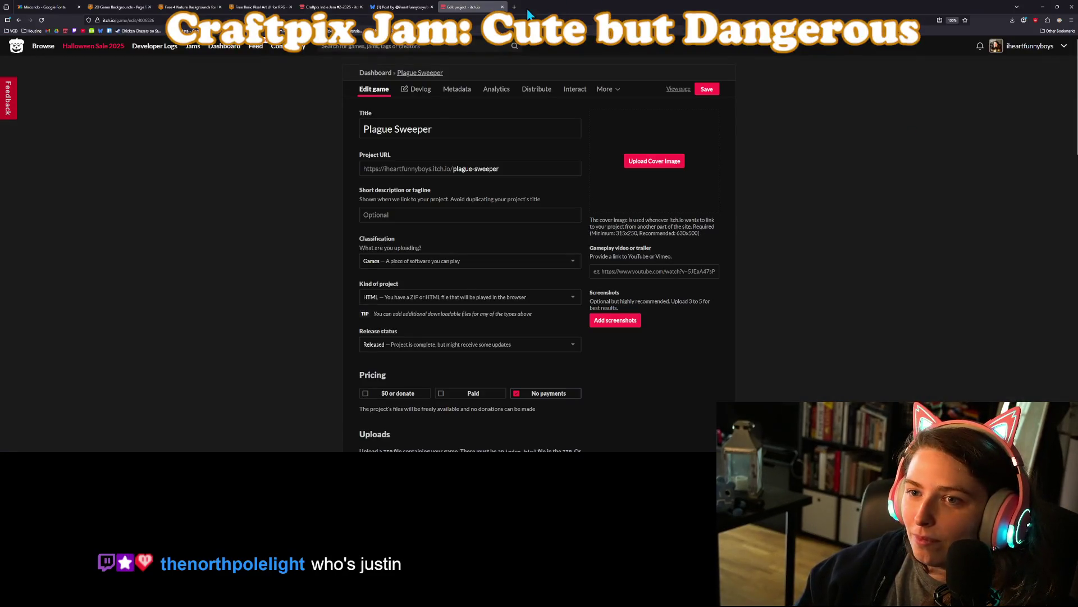
- Go to duolingo.com in a new tab, decline the Friend Streak popup, and start the Make plans lesson
click(515, 7)
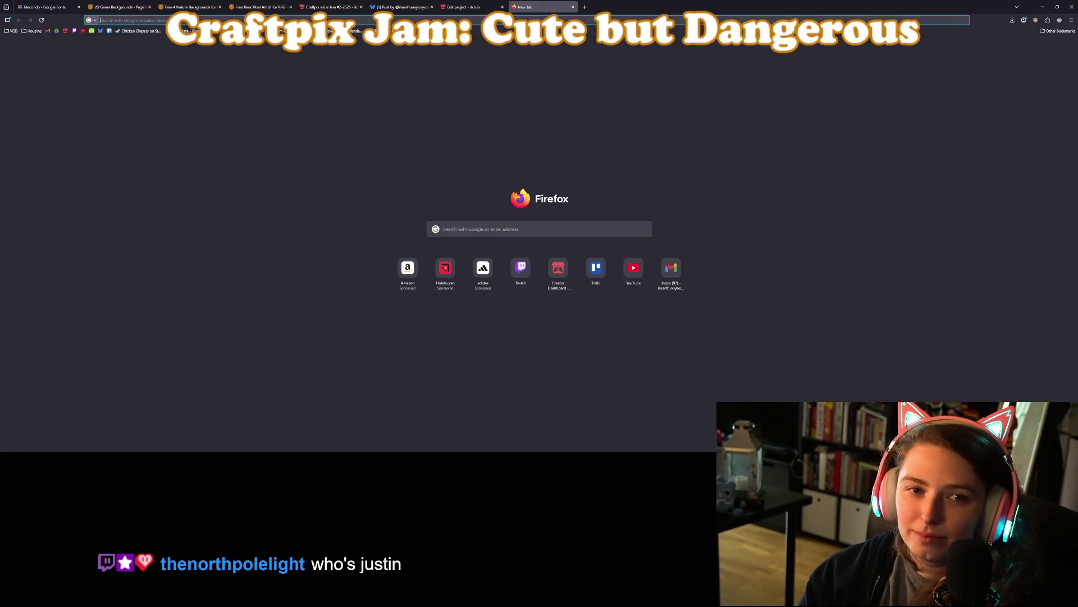
text(duolingo.com/)
key(Return)
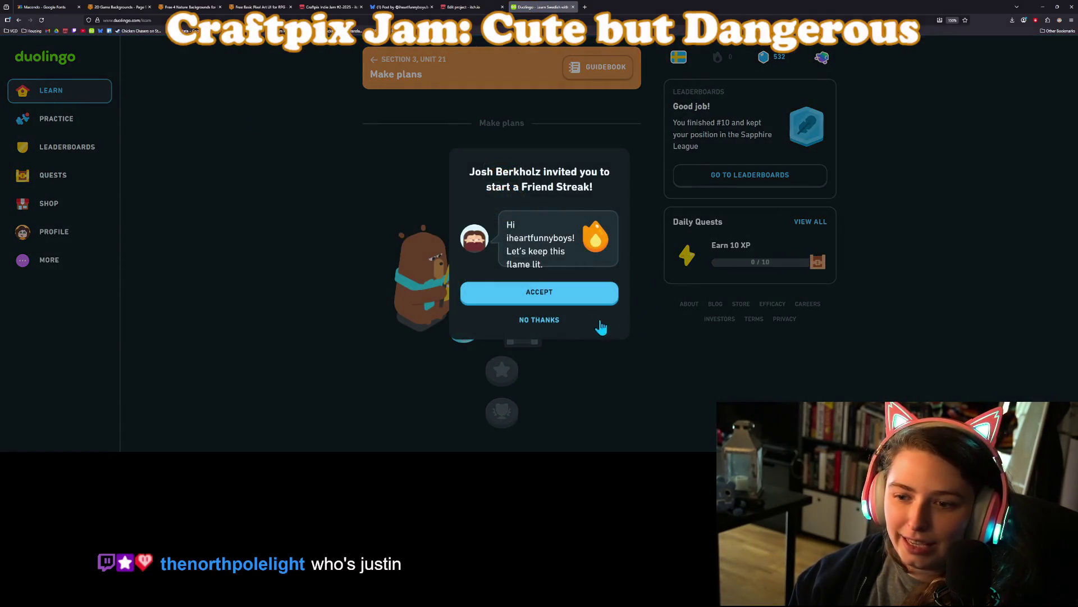
click(537, 321)
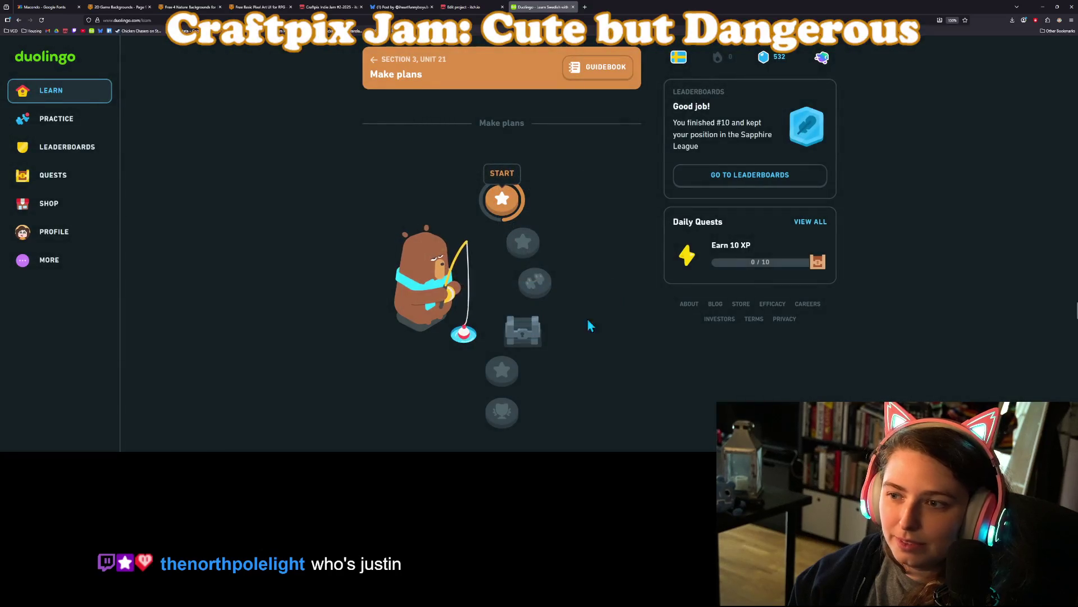
click(503, 198)
click(534, 279)
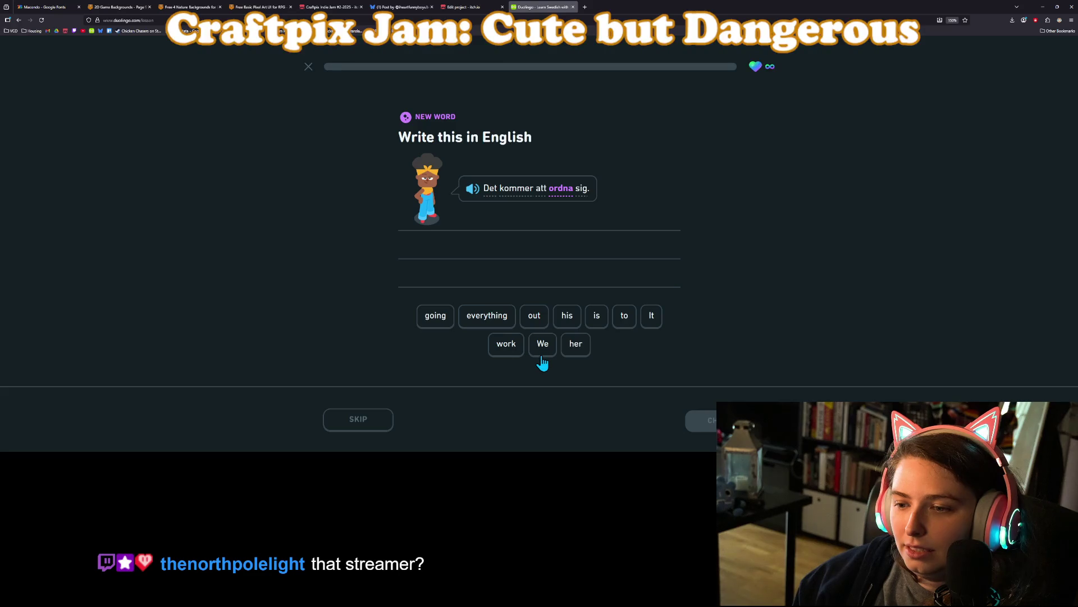
- Translate 'Det kommer att ordna sig.' as 'It is going to work out' and check it
click(652, 315)
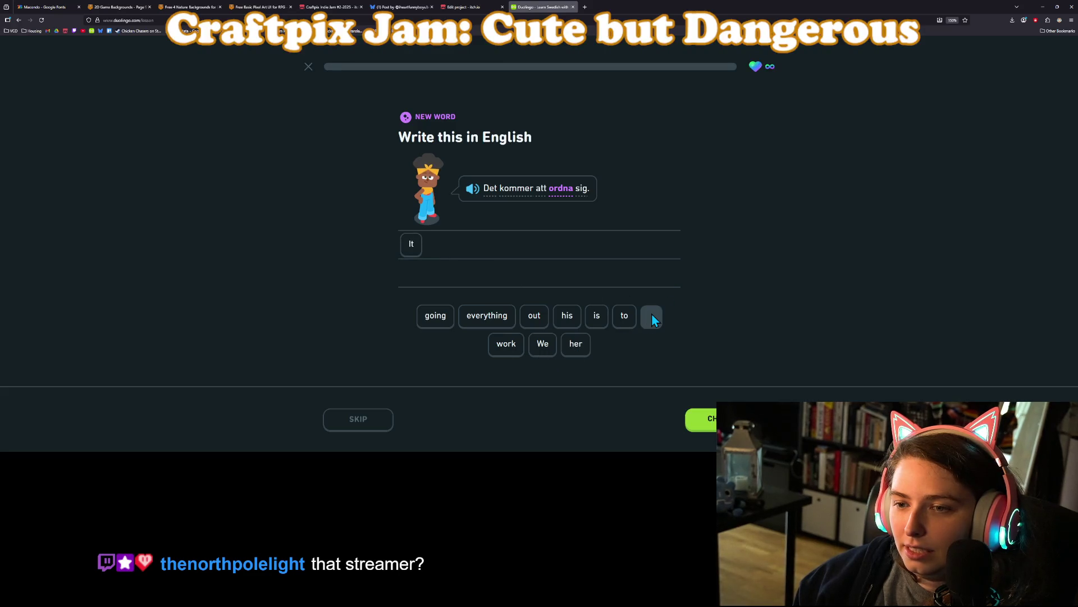
click(599, 321)
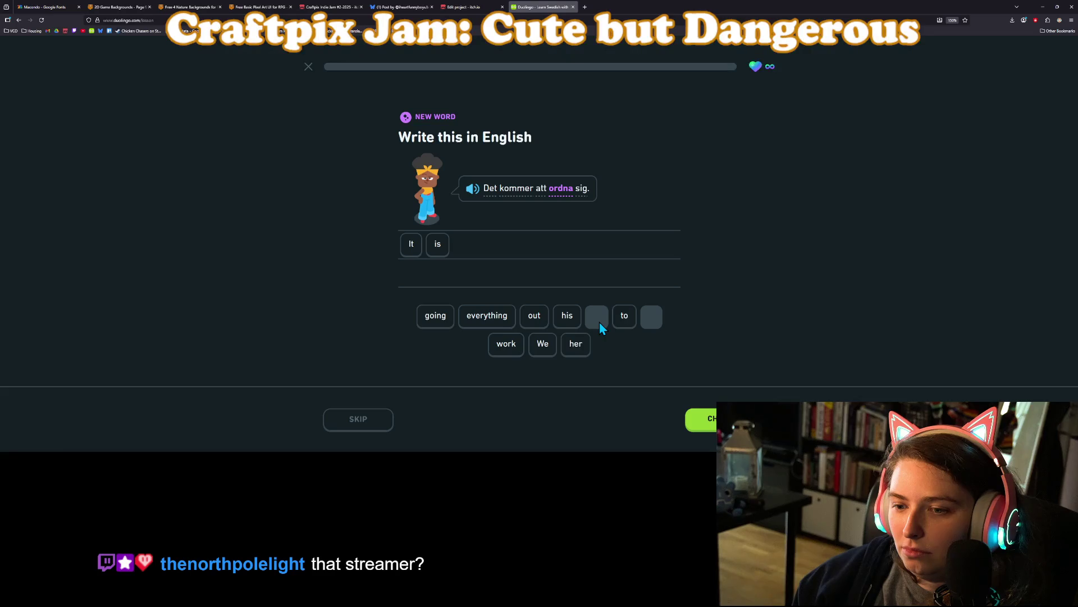
click(435, 325)
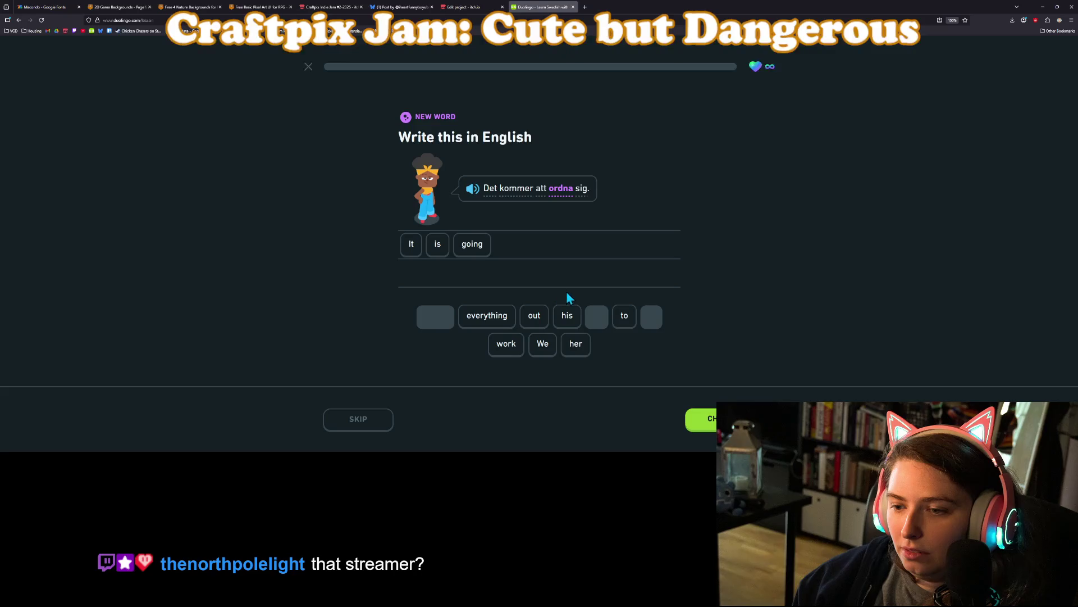
click(621, 321)
click(512, 352)
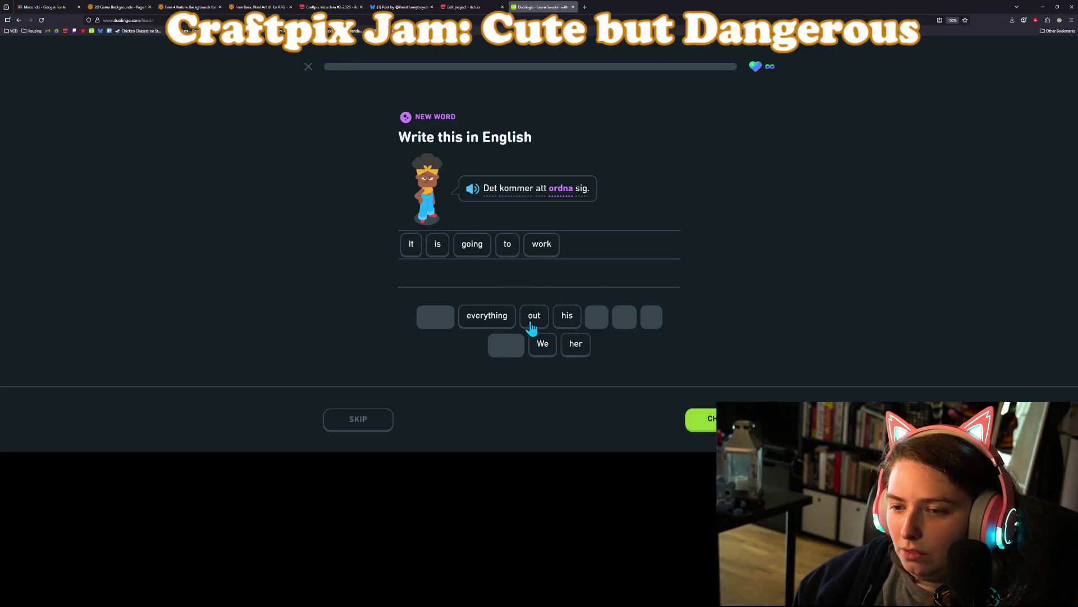
click(534, 325)
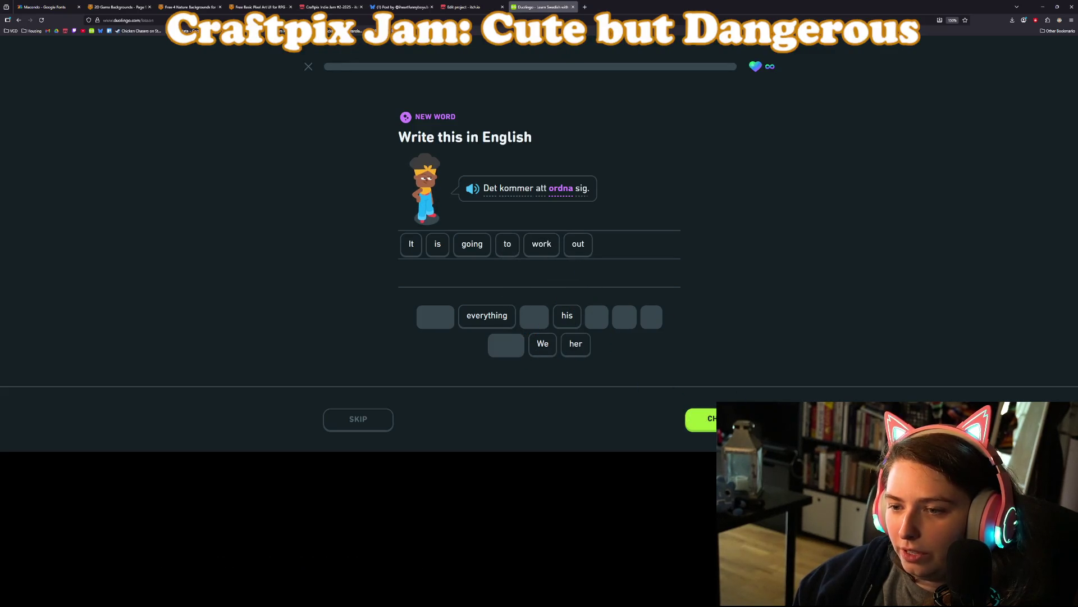
key(Return)
key(Return)
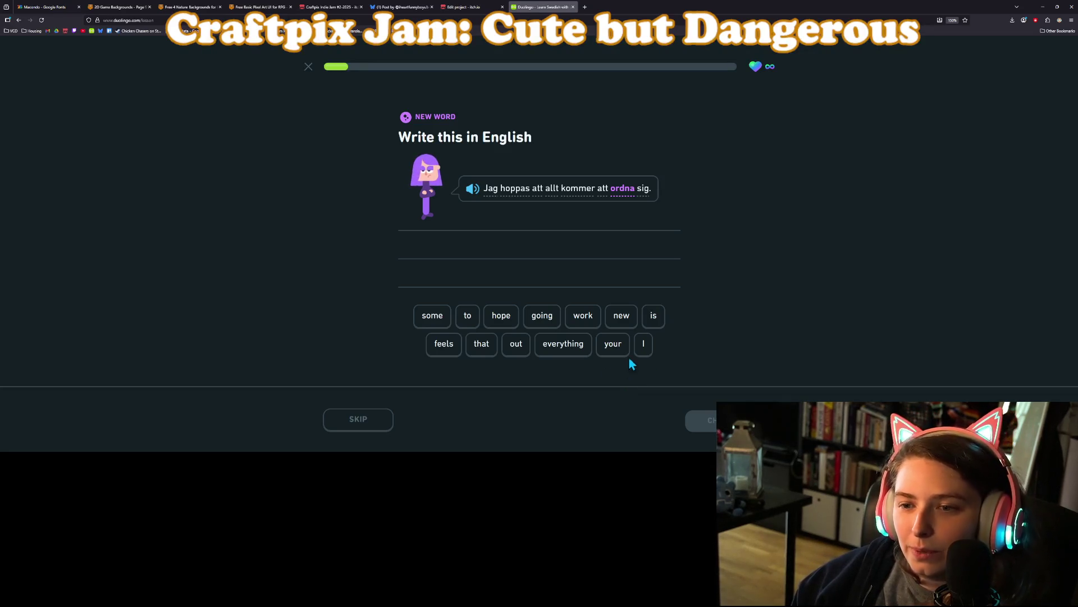
- Answer 'I hope that everything is going to work out', check it, and continue
click(643, 348)
click(505, 322)
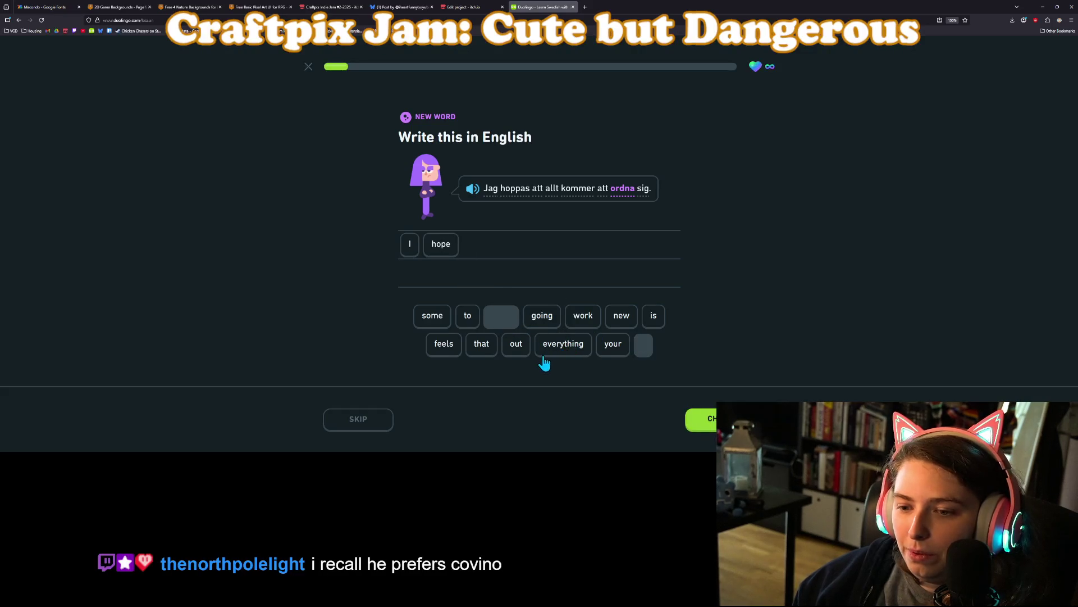
click(486, 353)
click(555, 349)
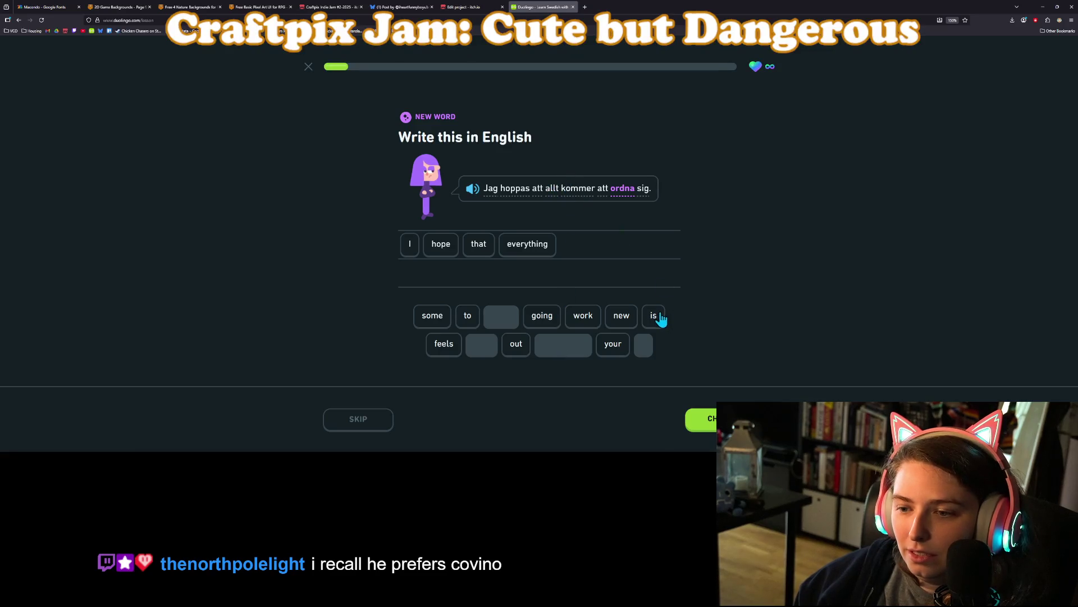
click(657, 317)
click(551, 323)
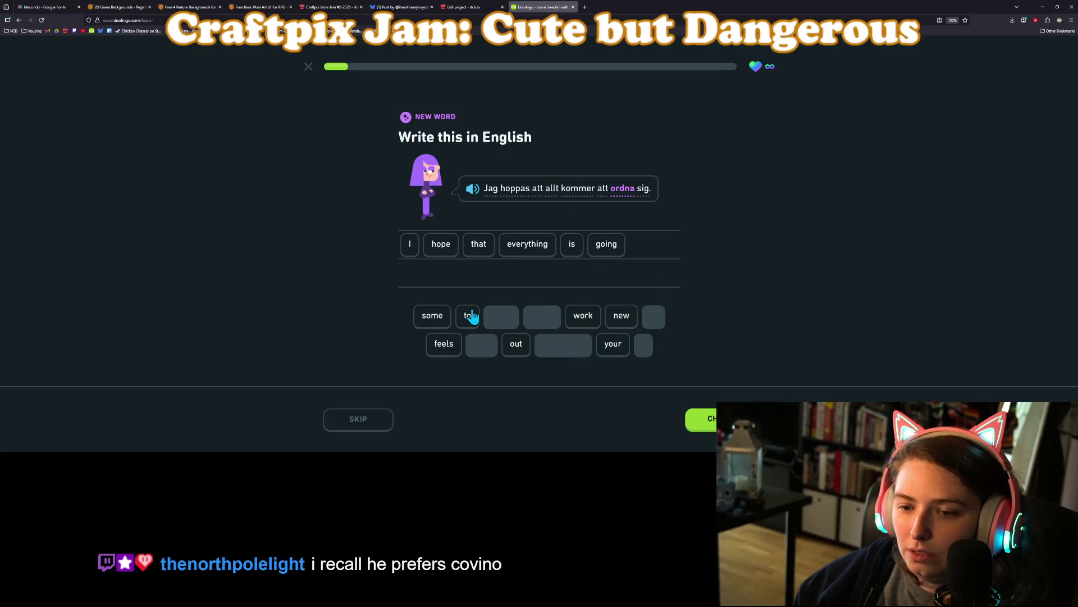
click(471, 316)
click(584, 316)
click(516, 344)
click(702, 419)
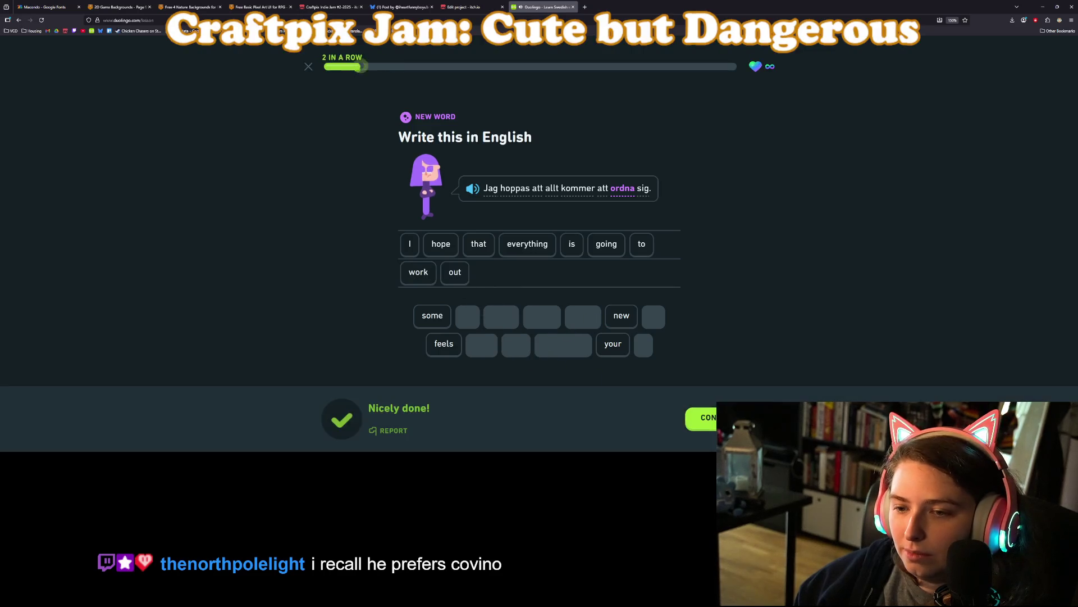
click(701, 418)
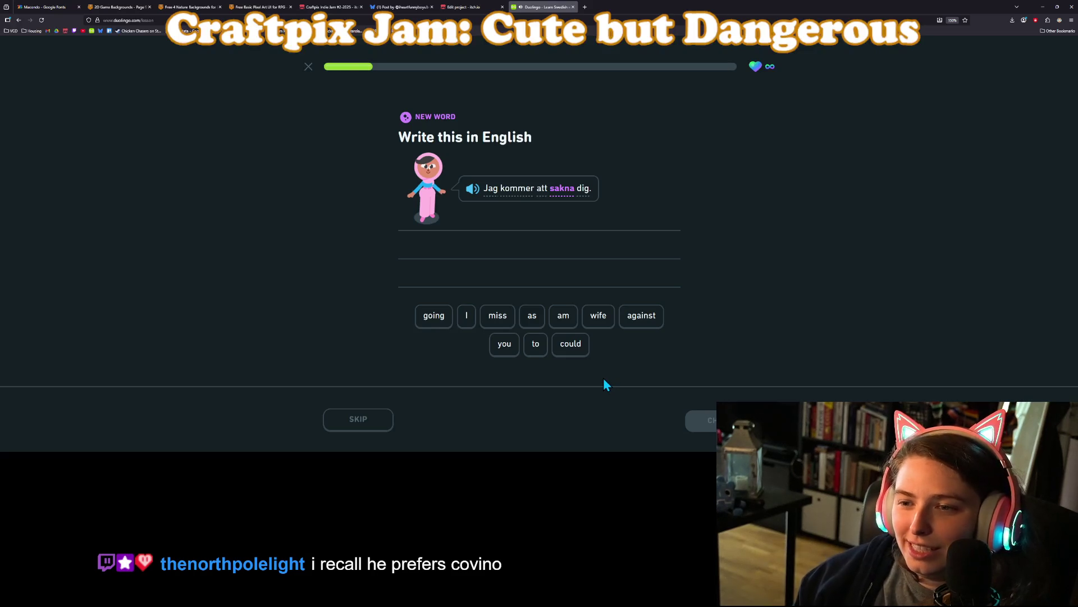
- Answer 'I am going to miss you' with the word tiles and check it
click(468, 321)
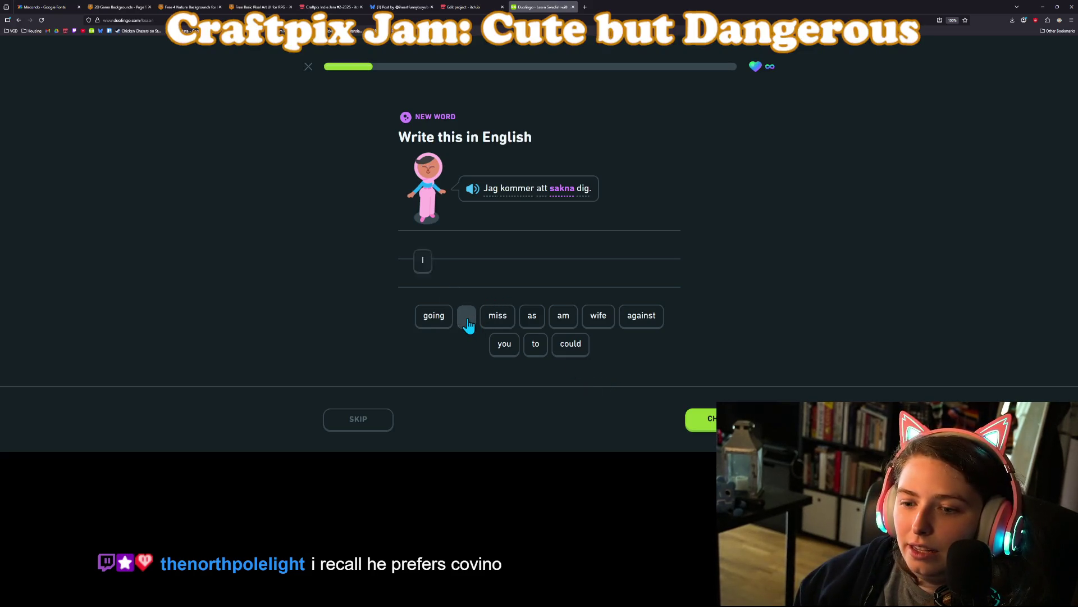
click(561, 325)
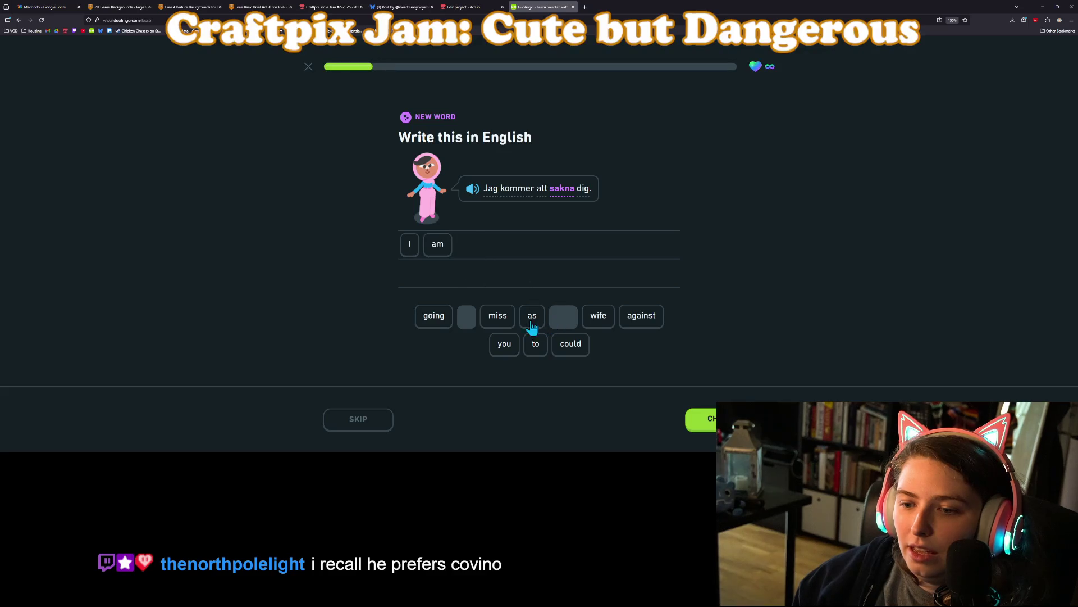
click(450, 321)
click(532, 345)
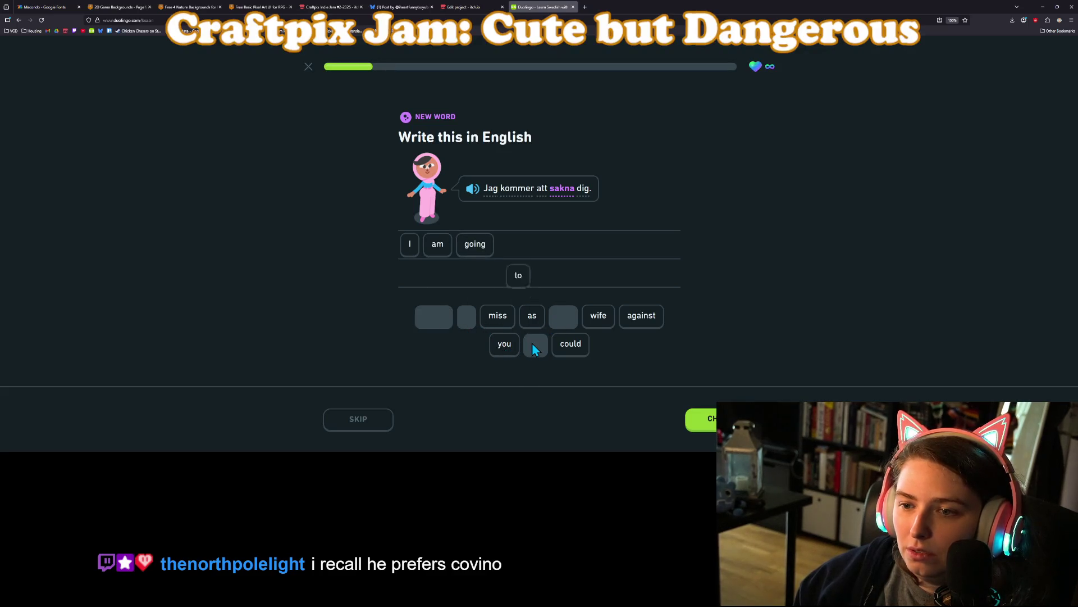
click(502, 324)
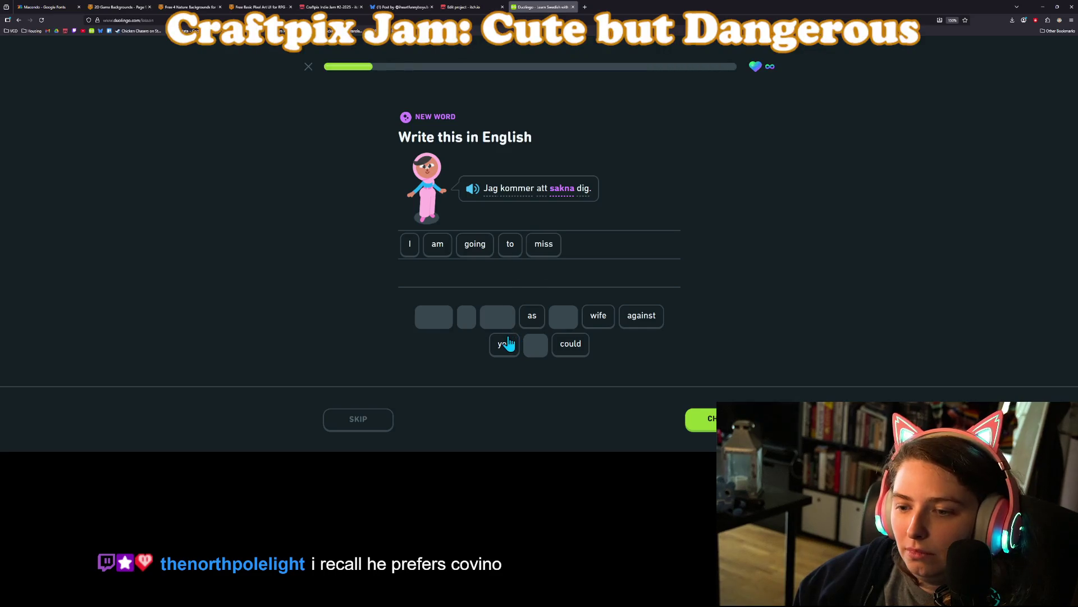
click(508, 344)
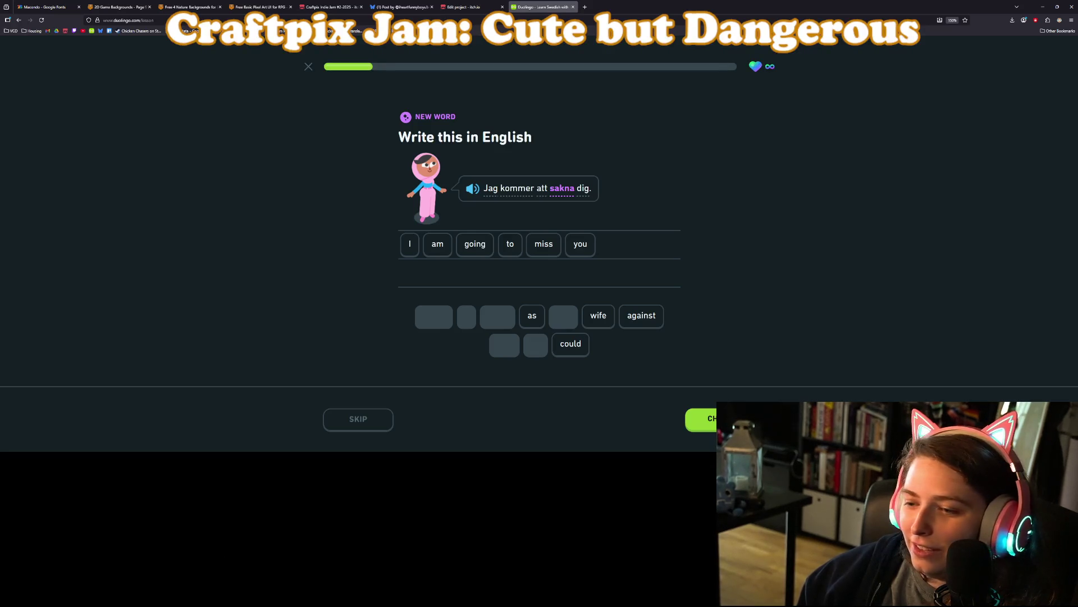
key(Return)
key(Return)
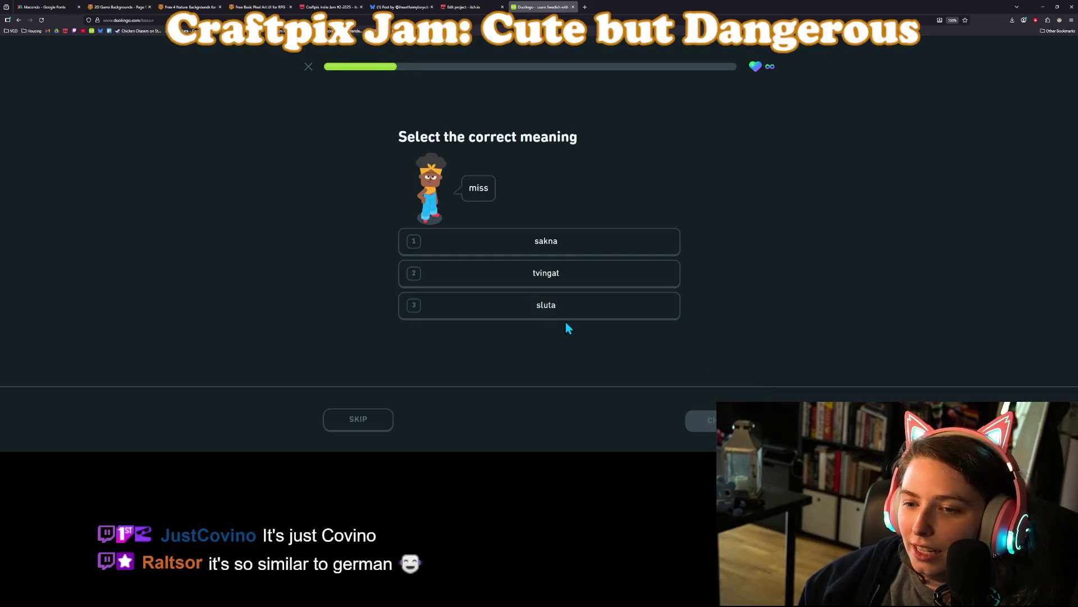
- Pick tvingat as the meaning of miss, submit, and continue past the wrong answer
click(568, 288)
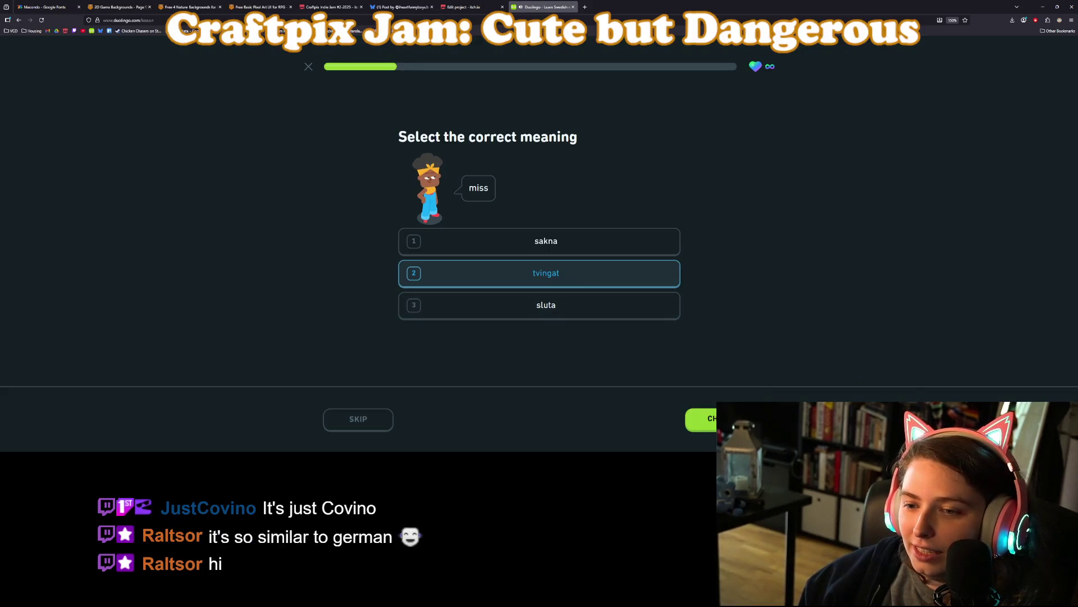
key(Return)
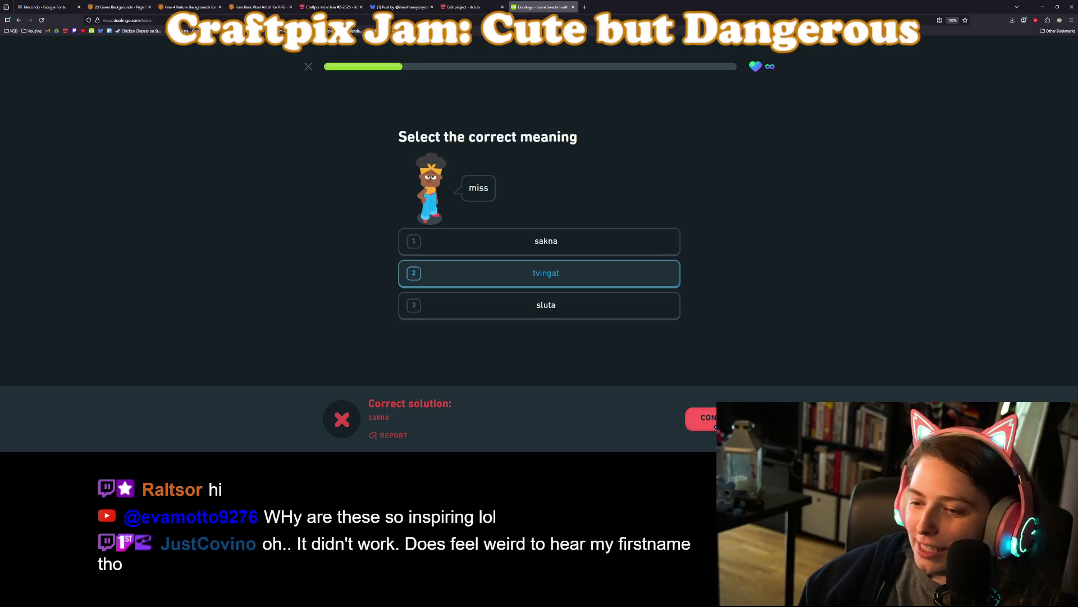
click(715, 426)
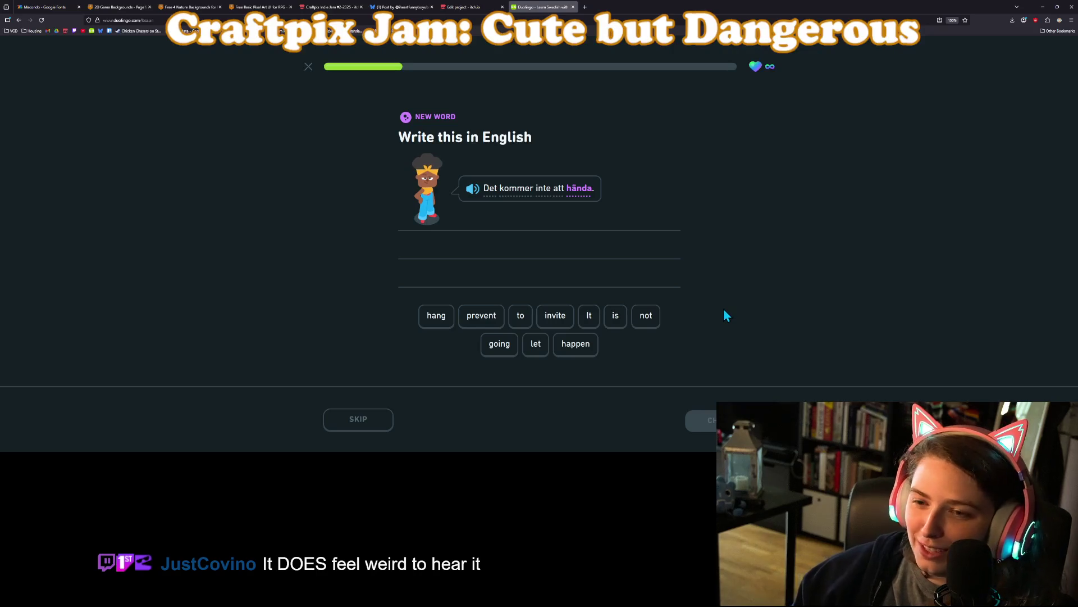
- Translate 'Det kommer inte att hända.' as 'It is not going to happen' and continue
click(589, 319)
click(614, 317)
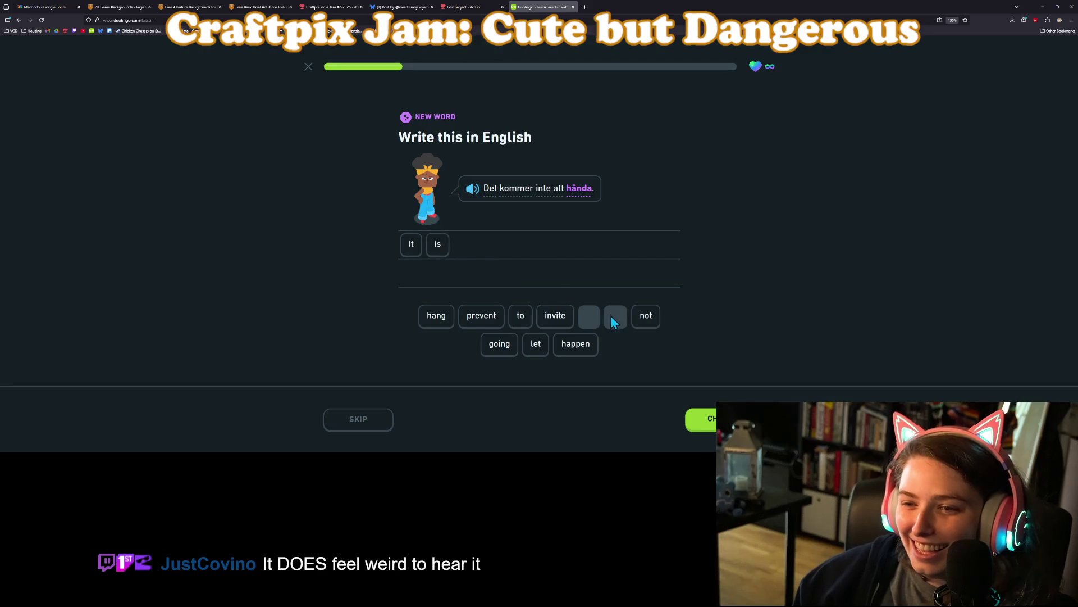
click(642, 322)
click(512, 345)
click(525, 321)
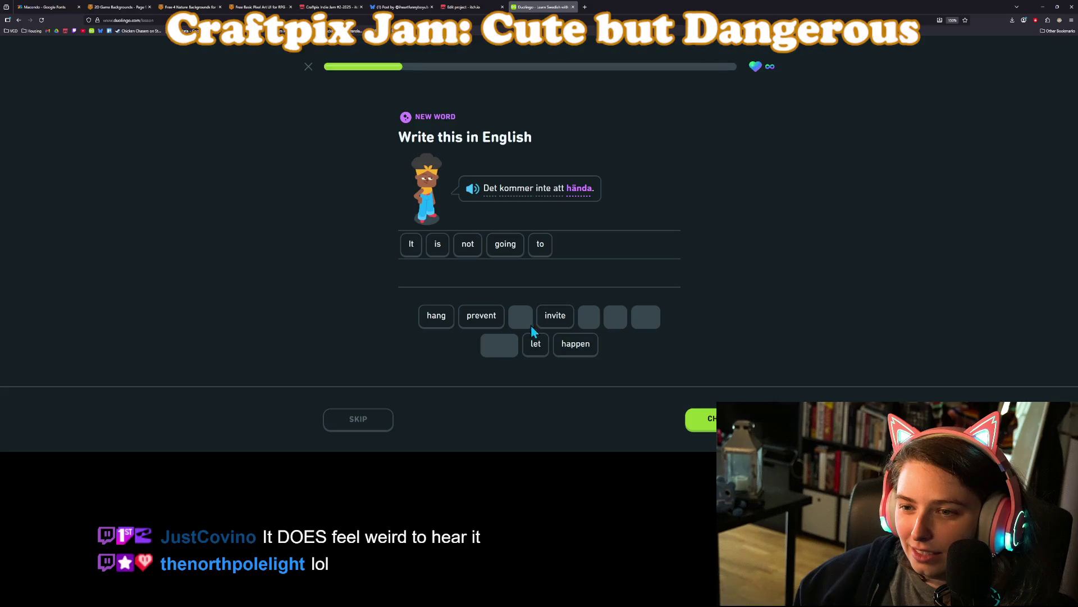
click(572, 349)
key(Return)
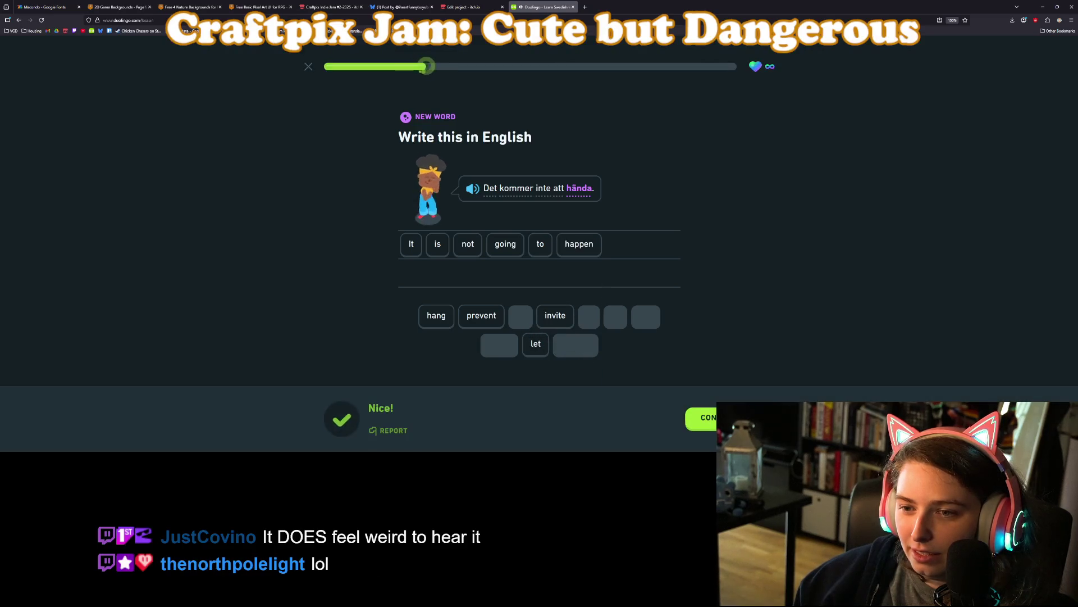
key(Return)
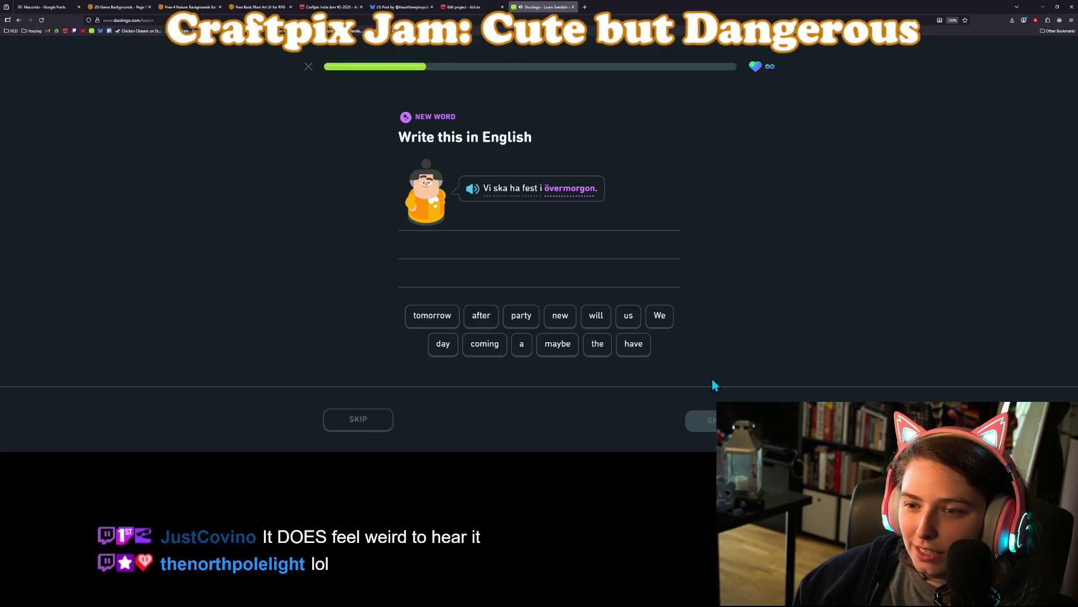
- Answer 'We will have a party the day after tomorrow', check it, and continue
click(654, 322)
click(596, 319)
click(632, 344)
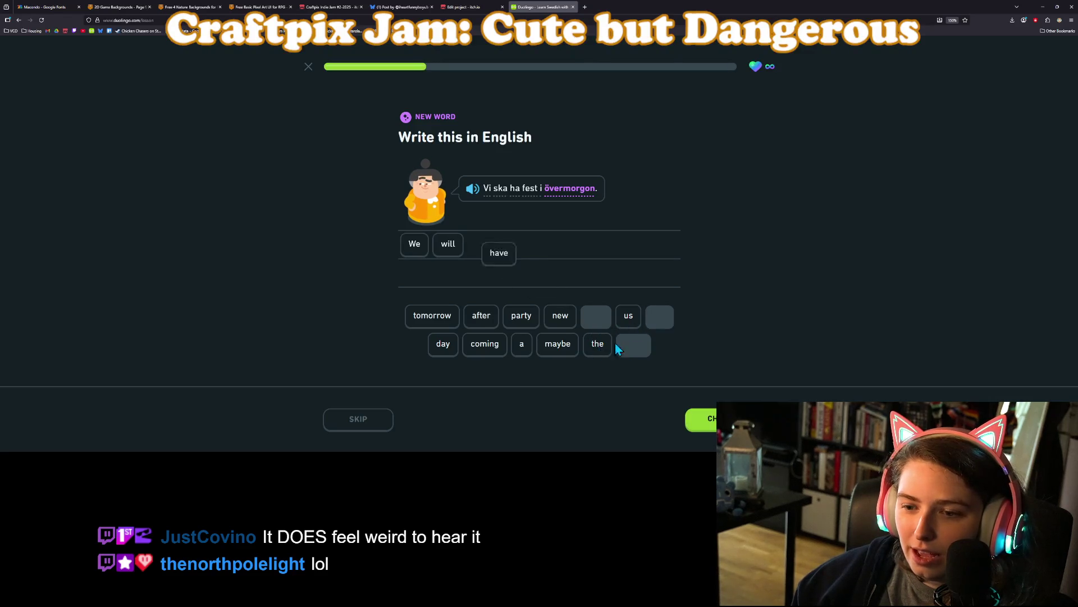
click(522, 346)
click(523, 317)
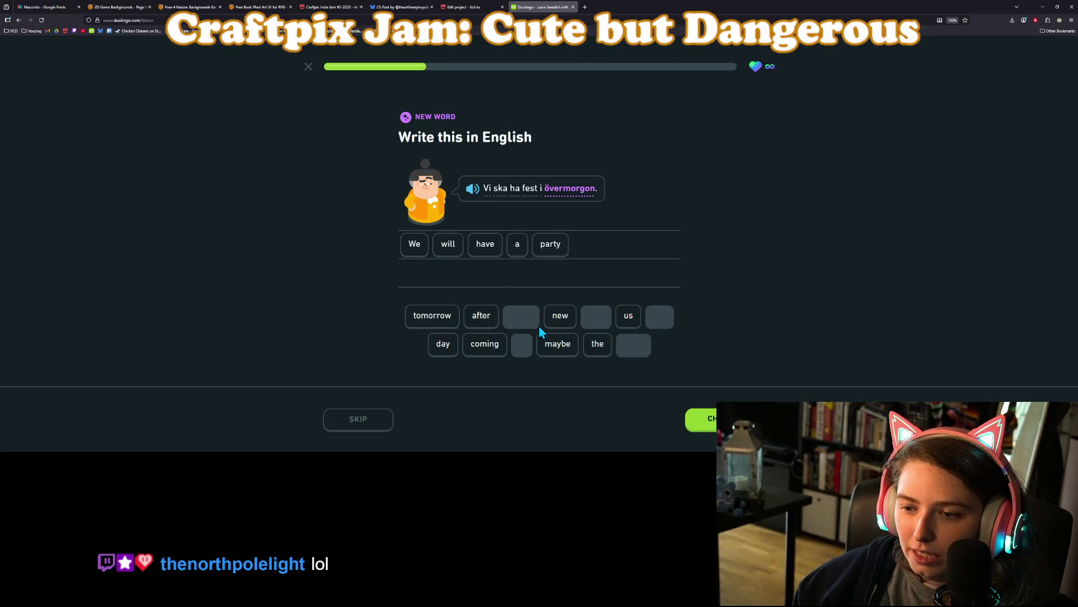
click(590, 344)
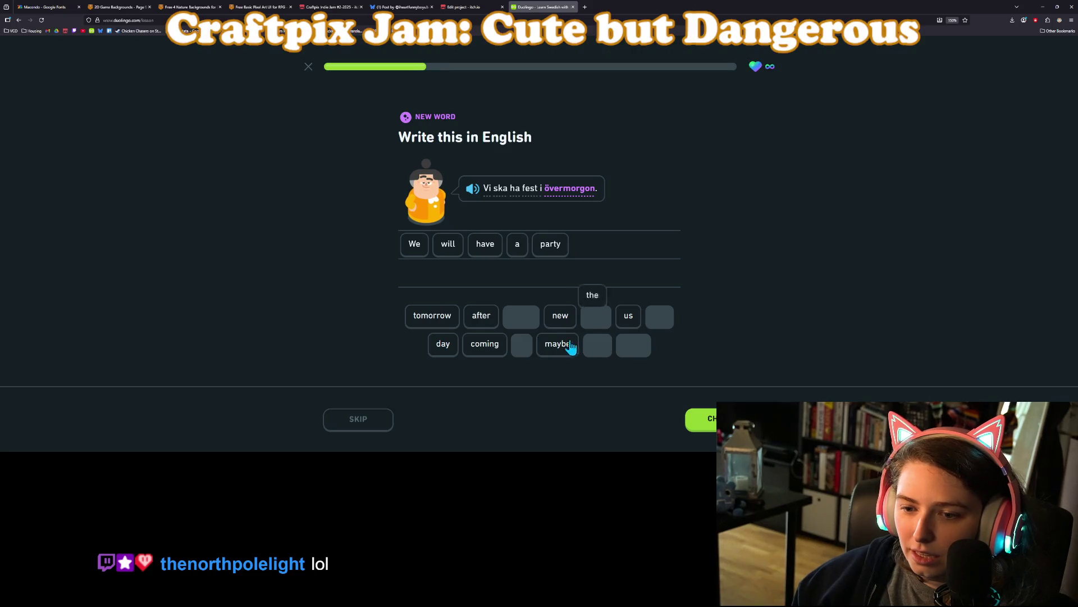
click(441, 344)
click(480, 318)
click(421, 318)
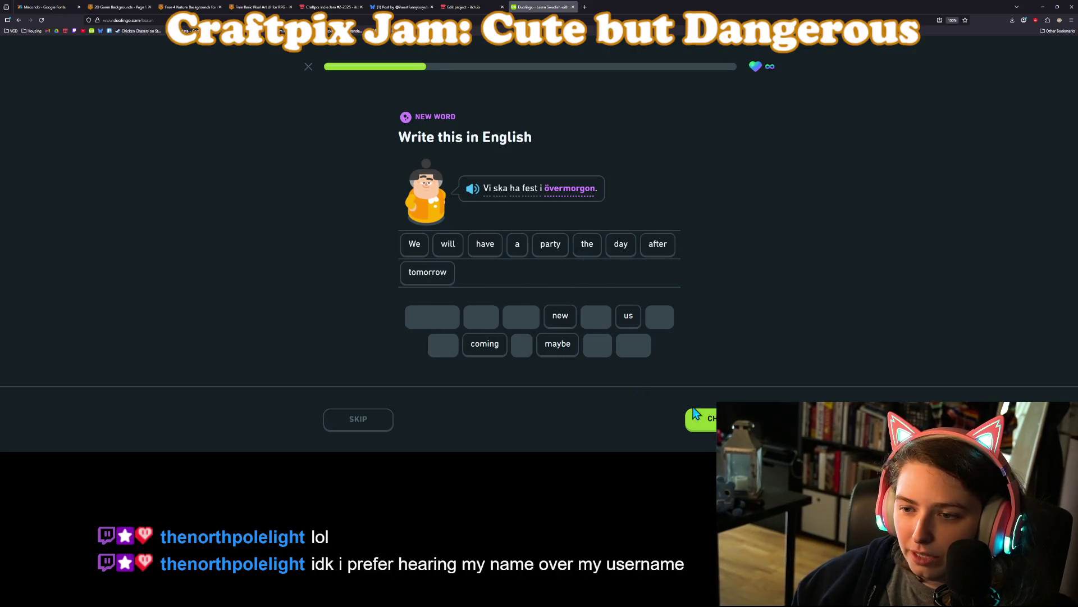
click(696, 415)
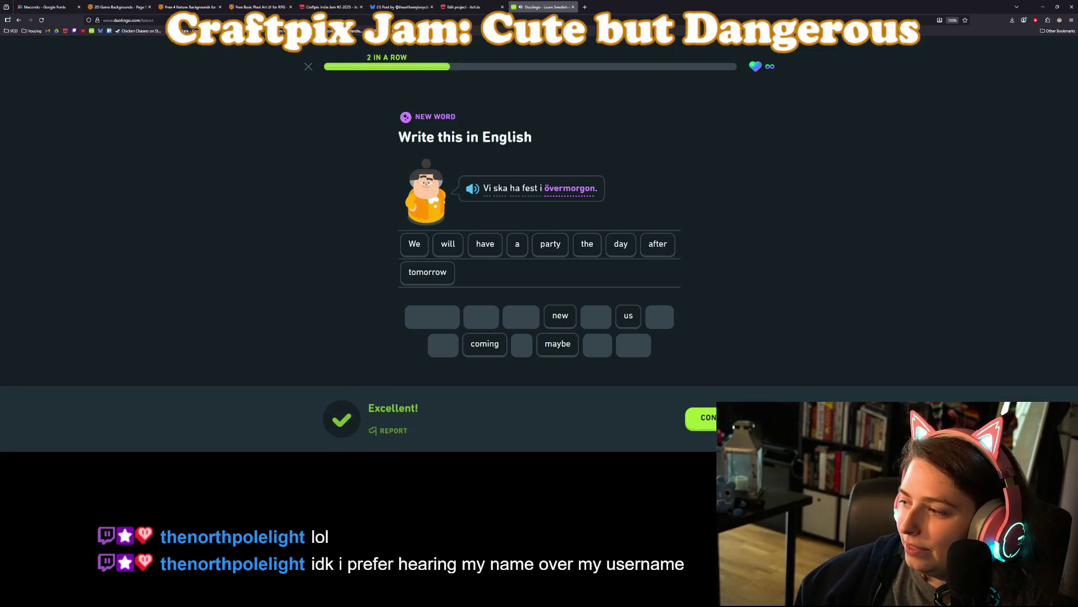
click(725, 419)
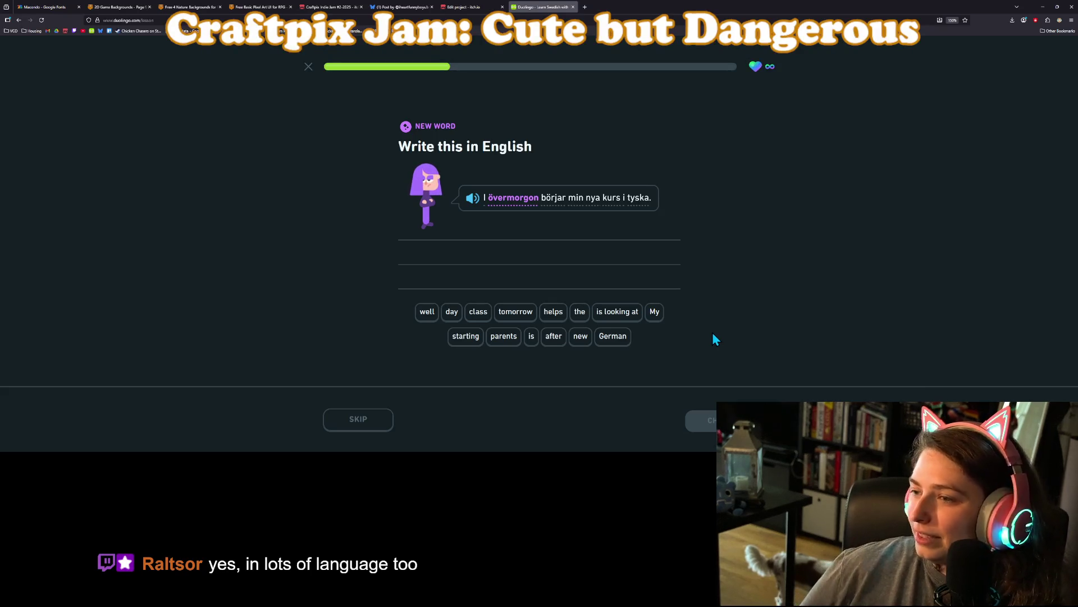
- Reset the page zoom and begin the answer with 'My new German class', fixing a misplaced tile
key(ctrl+0)
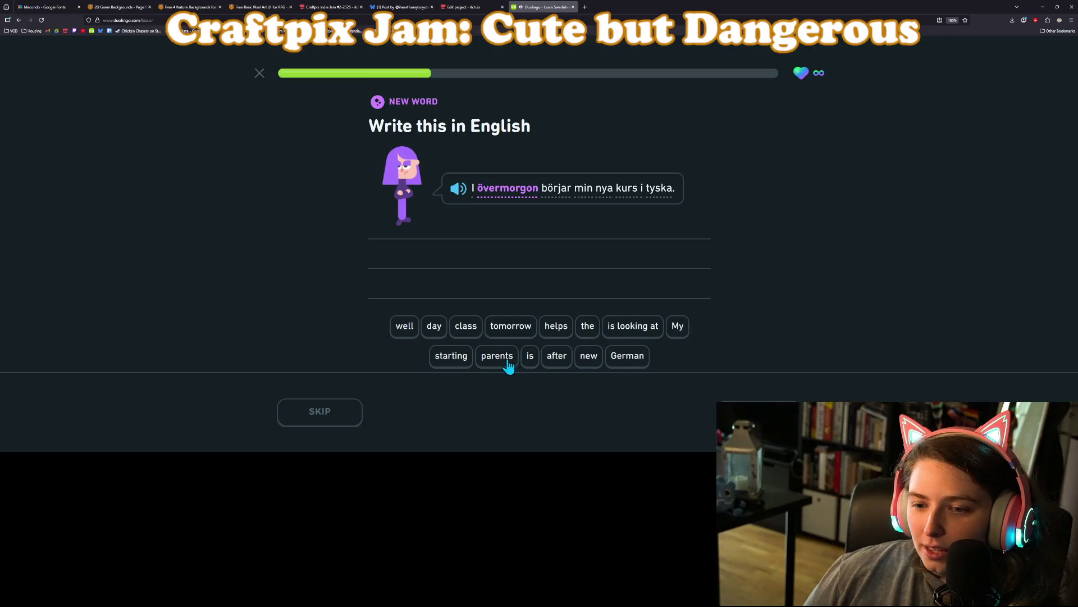
click(681, 331)
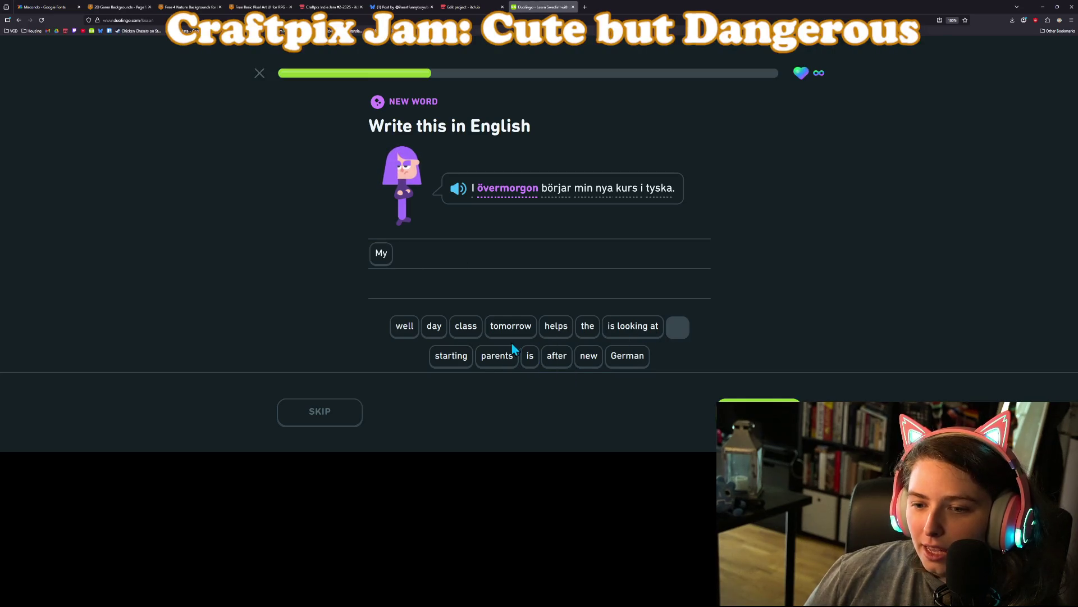
click(587, 364)
click(469, 332)
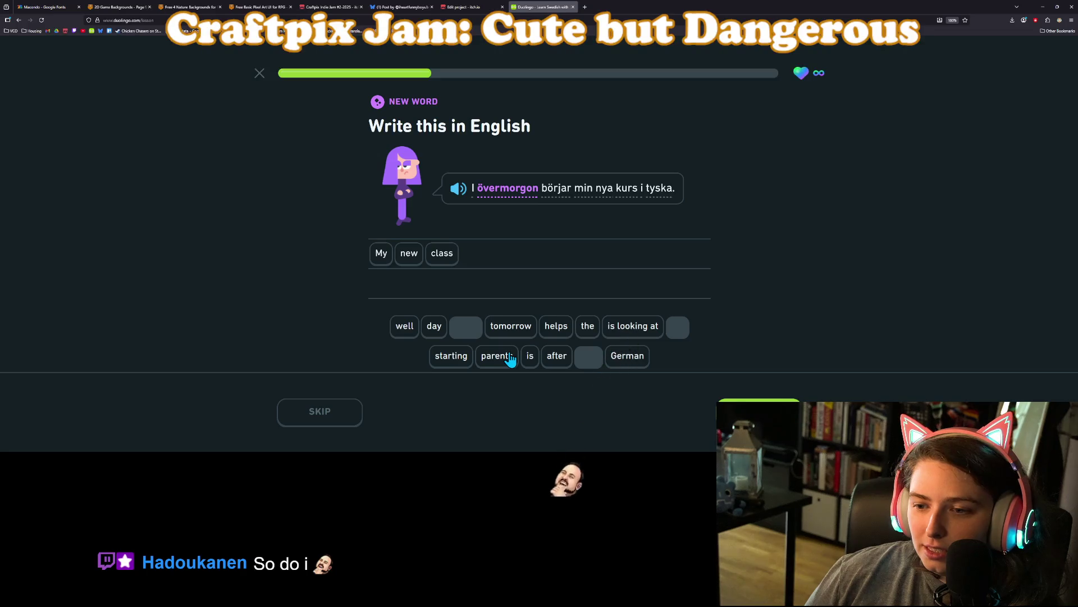
click(446, 254)
click(627, 355)
click(473, 326)
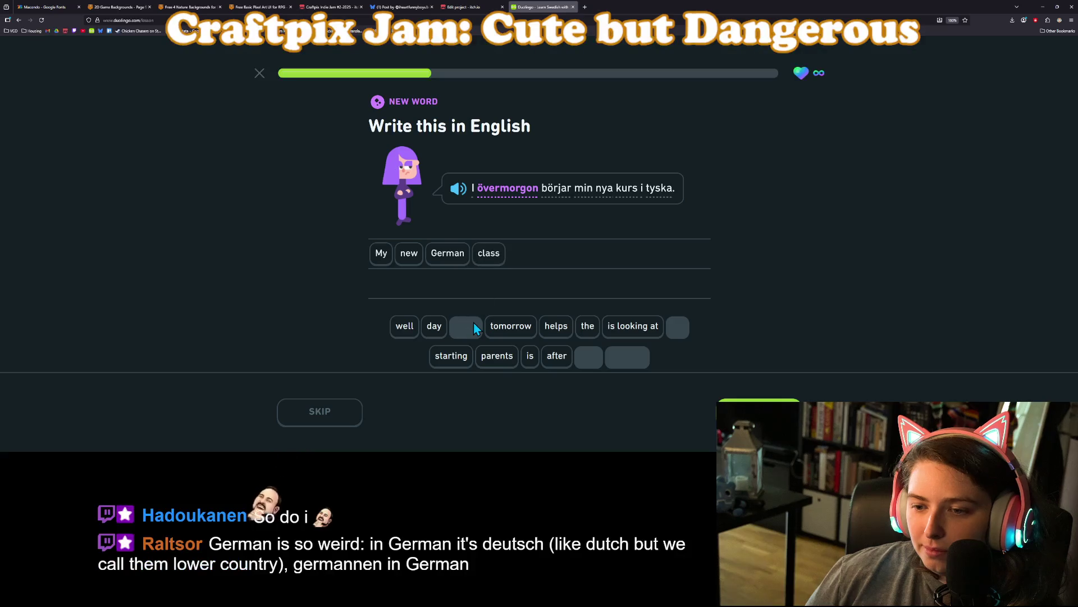
- Finish with 'is starting the day after tomorrow' and check the translation
click(530, 356)
click(451, 357)
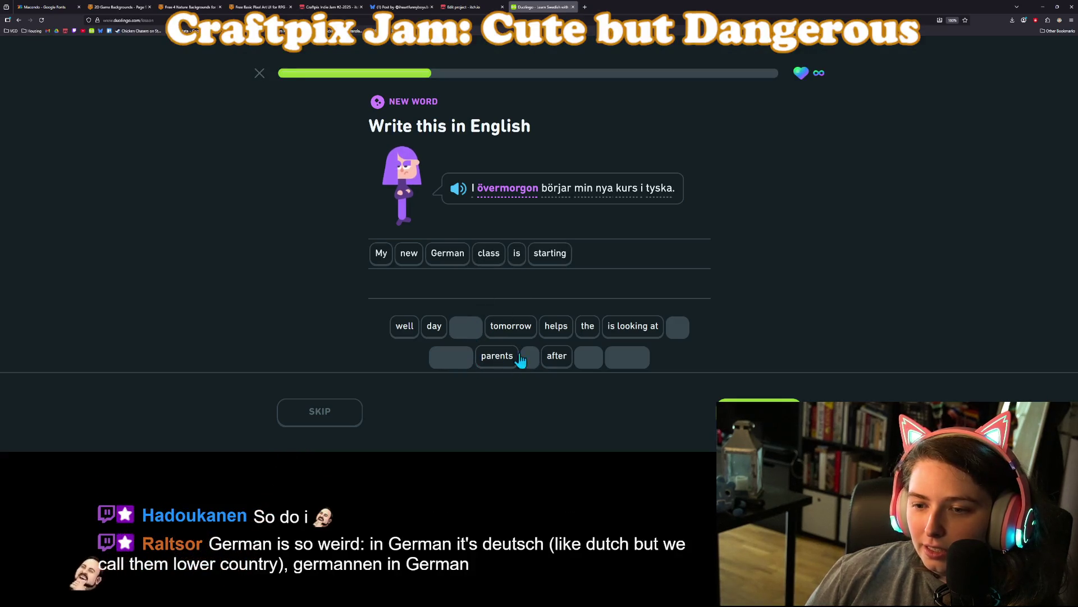
click(586, 329)
click(434, 327)
click(556, 356)
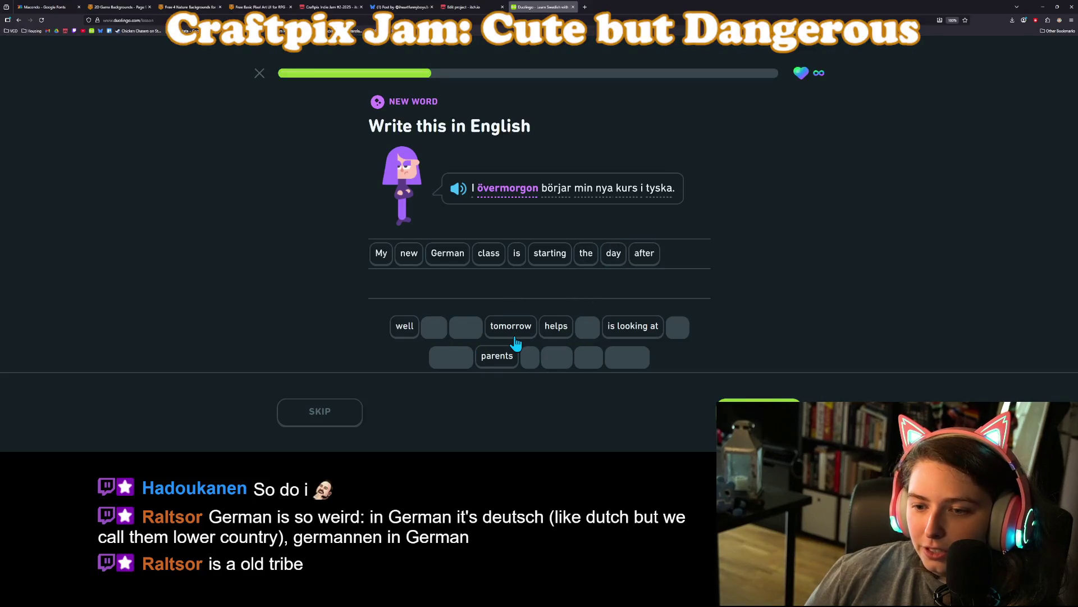
click(513, 332)
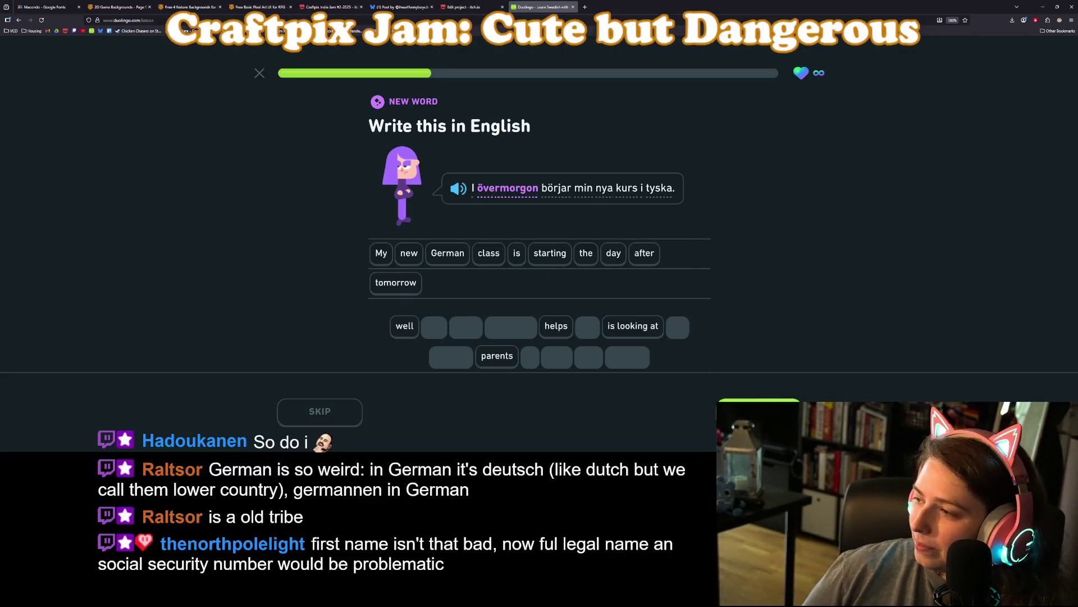
key(Return)
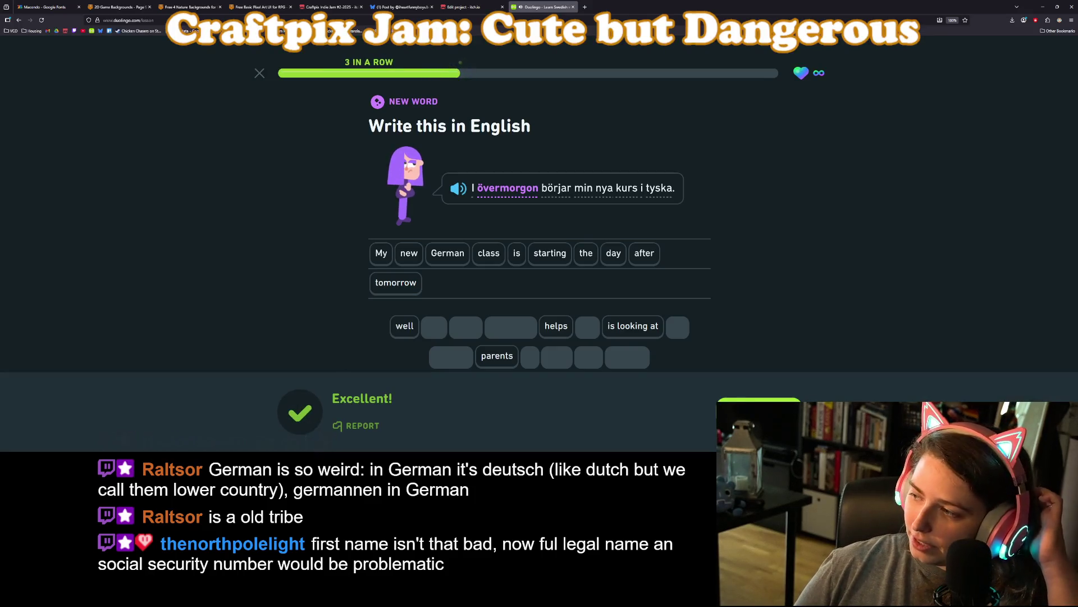
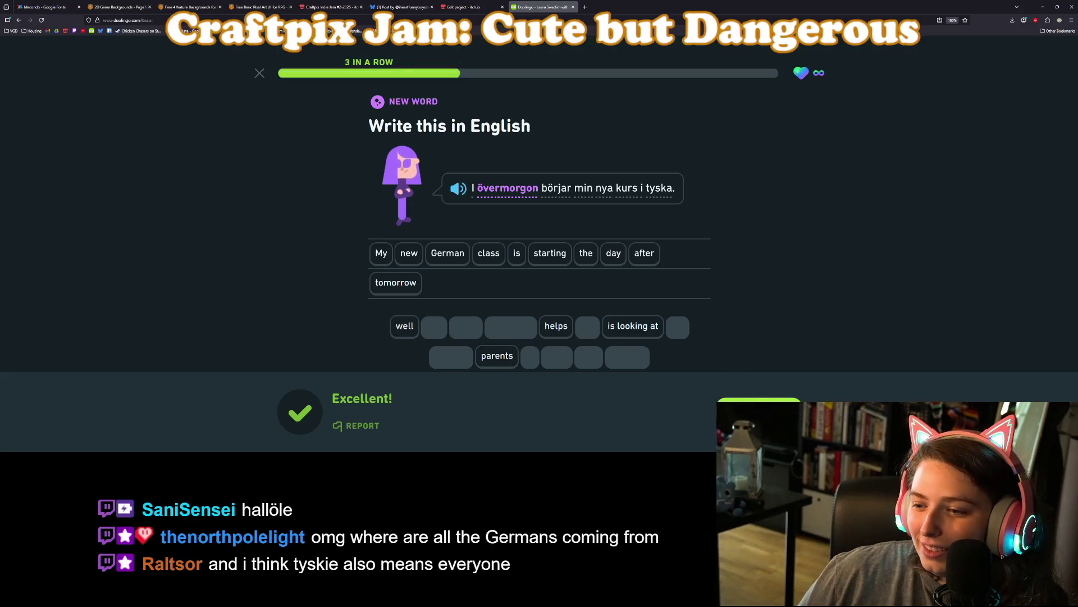
- Translate 'Det kommer inte att fungera' as 'It is not going to work' and check it
click(759, 410)
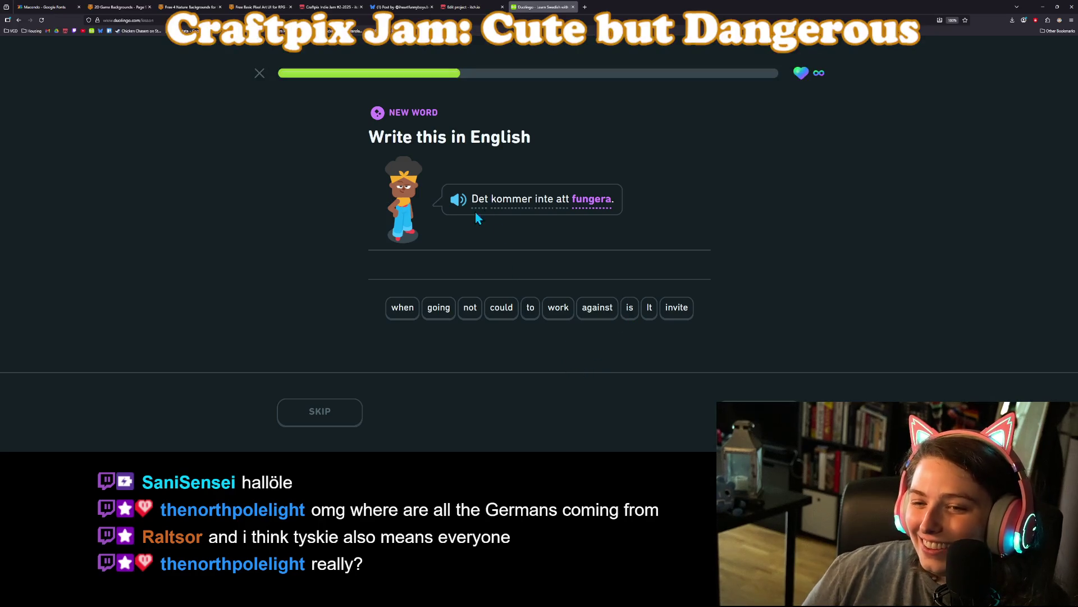
click(574, 204)
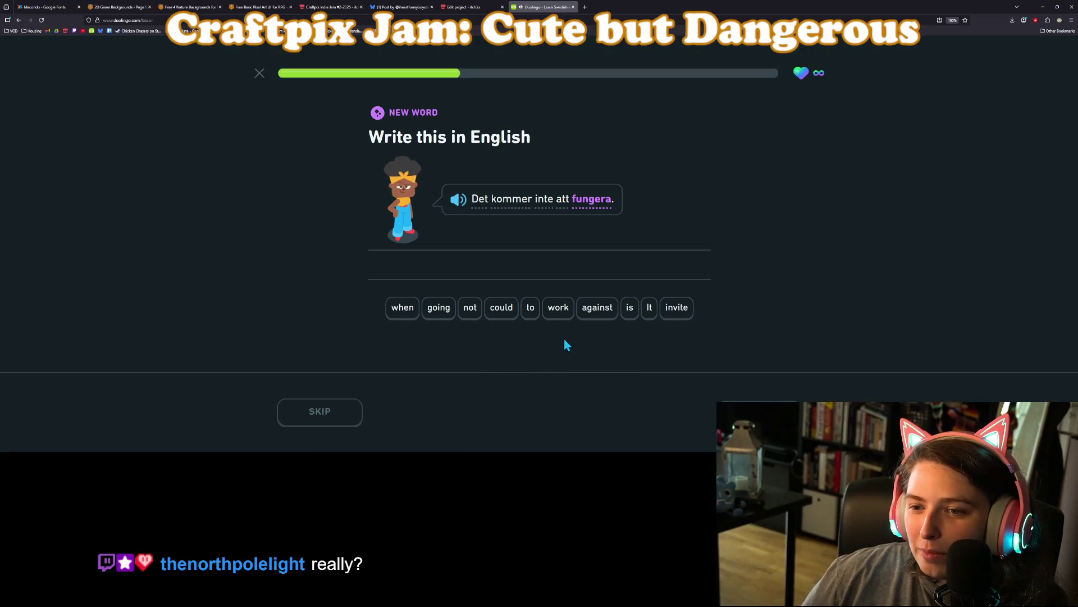
click(646, 310)
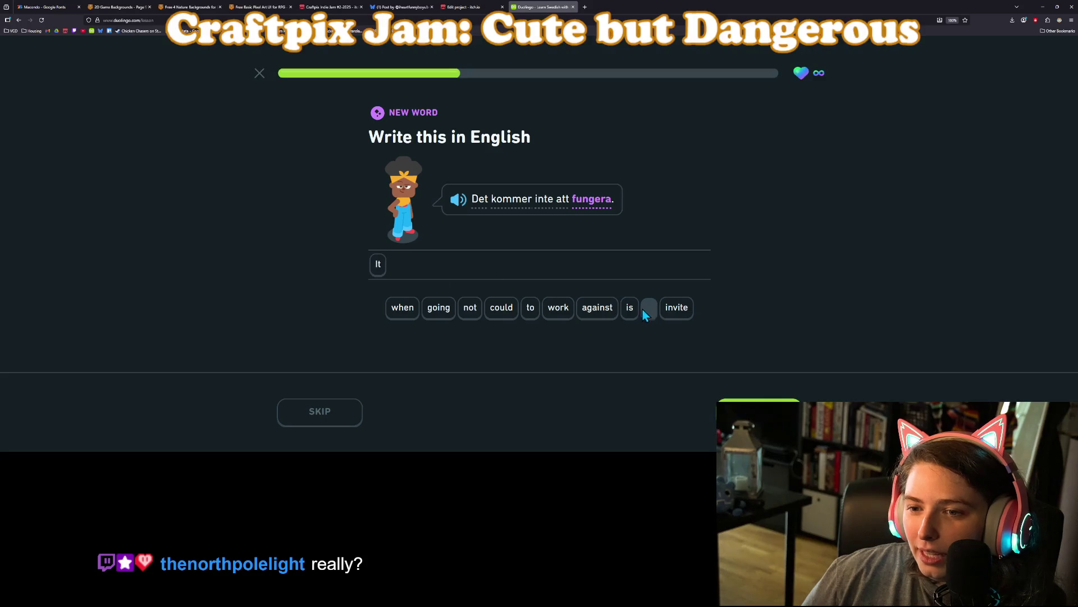
click(630, 310)
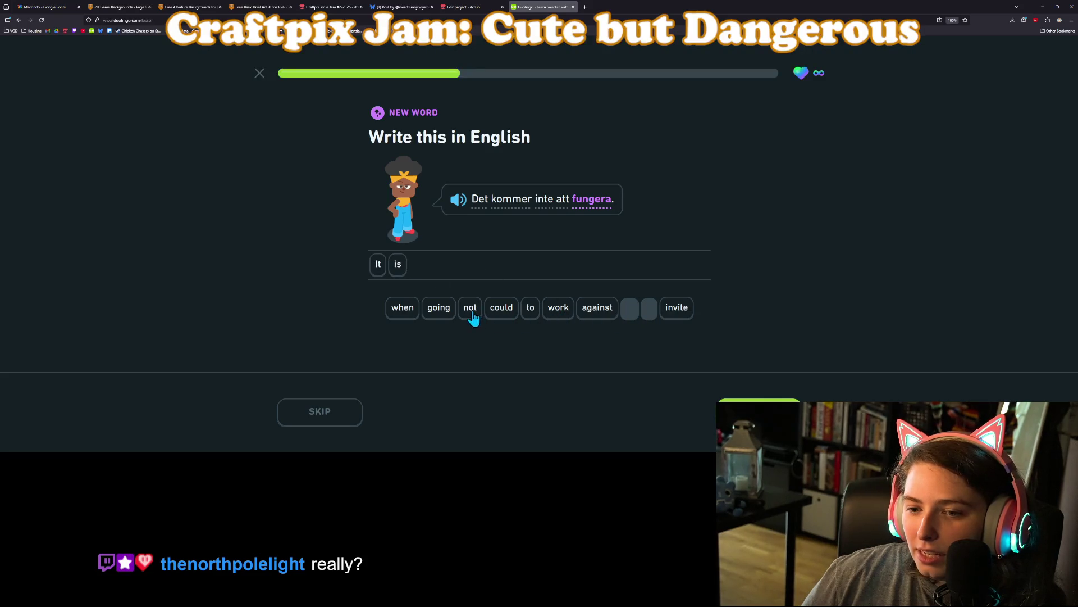
click(472, 310)
click(437, 310)
click(531, 308)
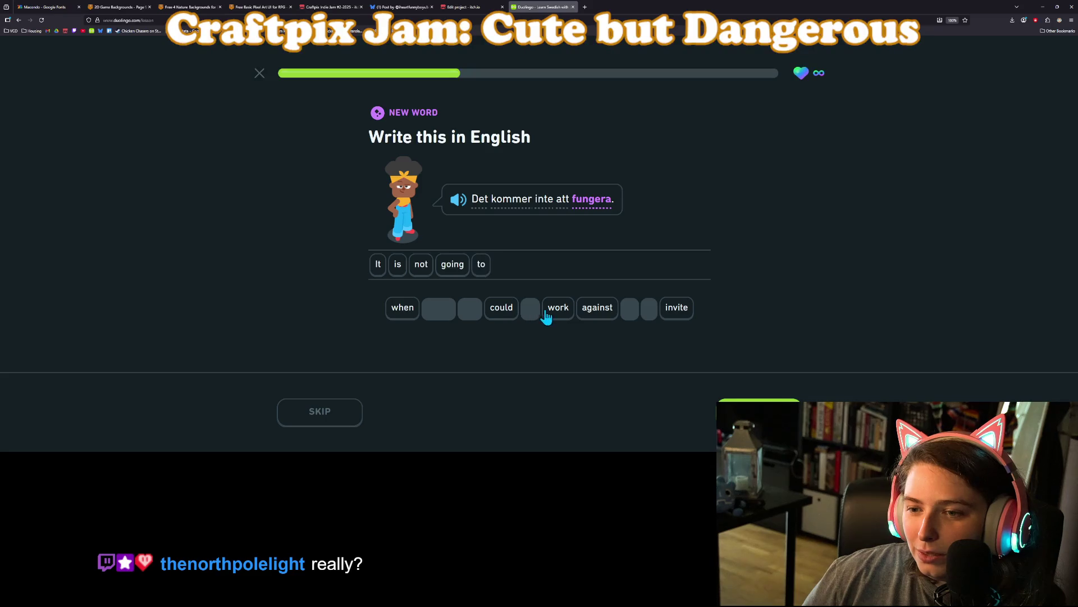
click(559, 308)
key(Return)
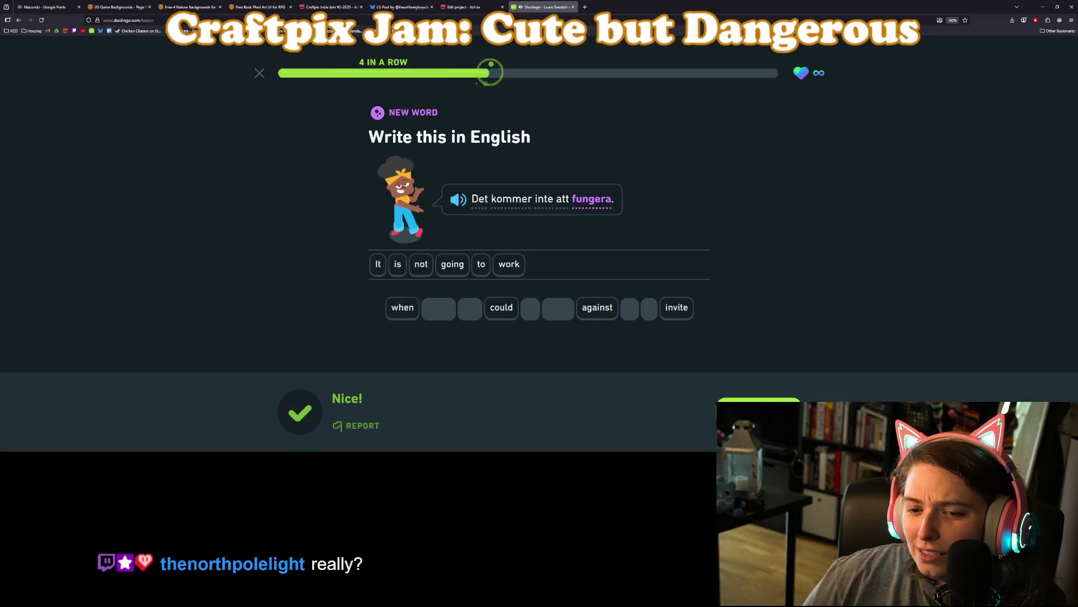
key(Return)
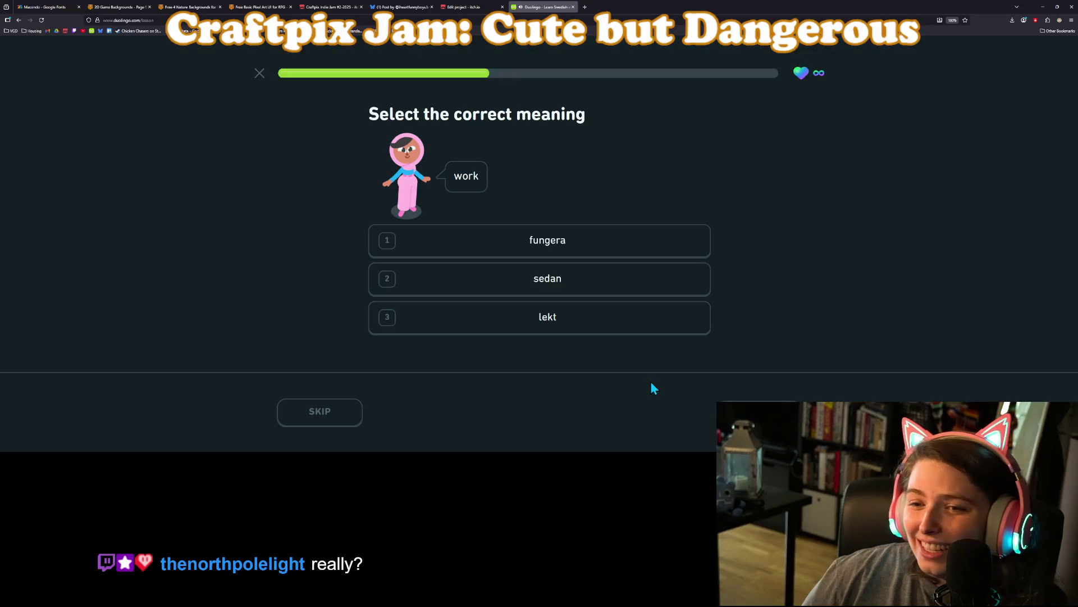
- Choose 'fungera' as the meaning of 'work' and continue
click(549, 235)
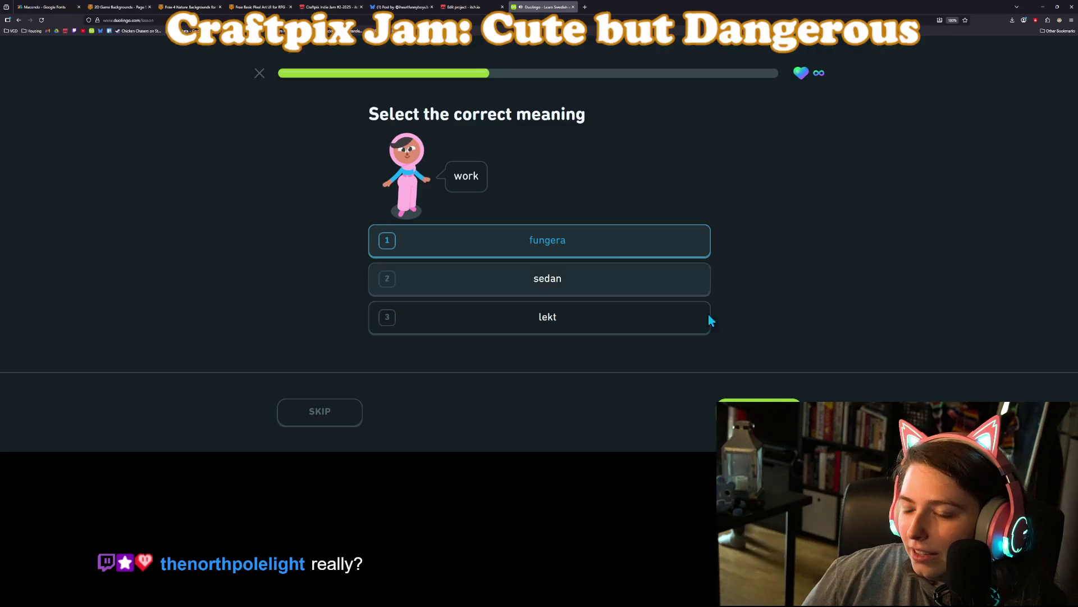
key(Return)
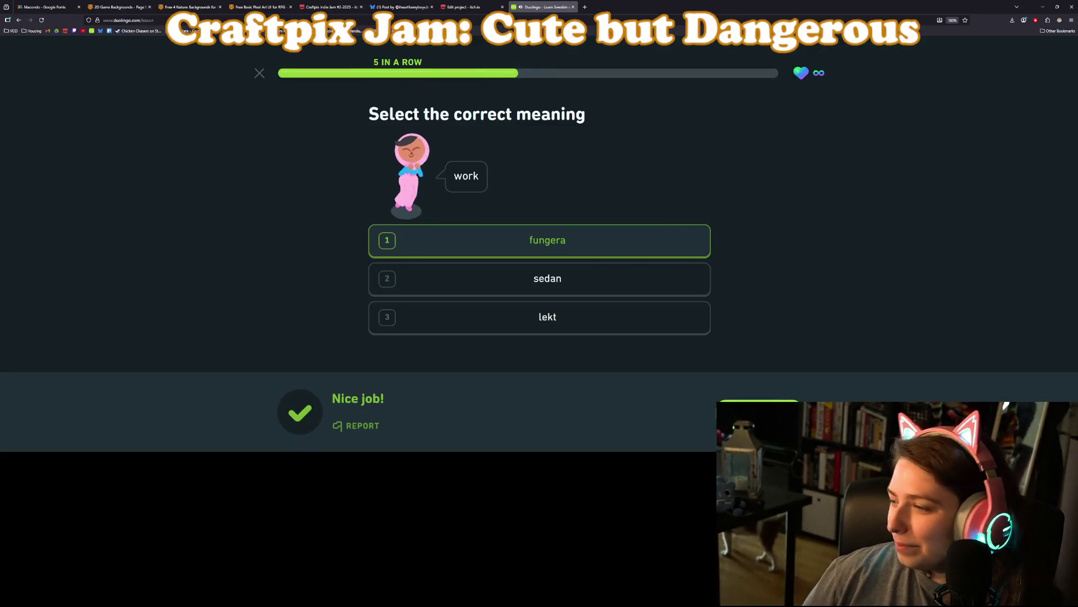
key(Return)
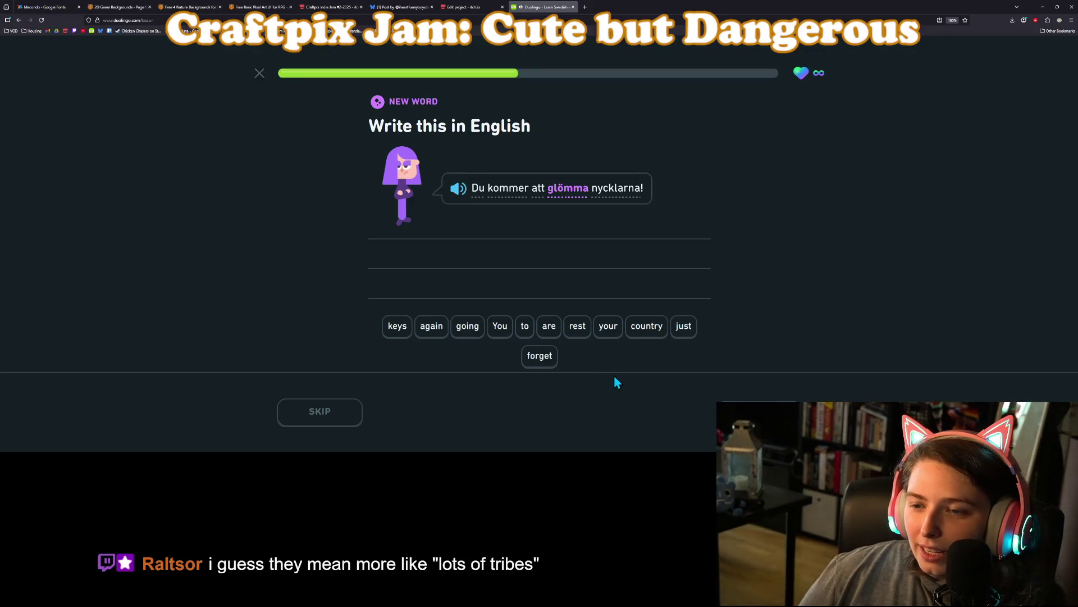
- Build the translation 'You are going to forget your keys' and check it
click(500, 330)
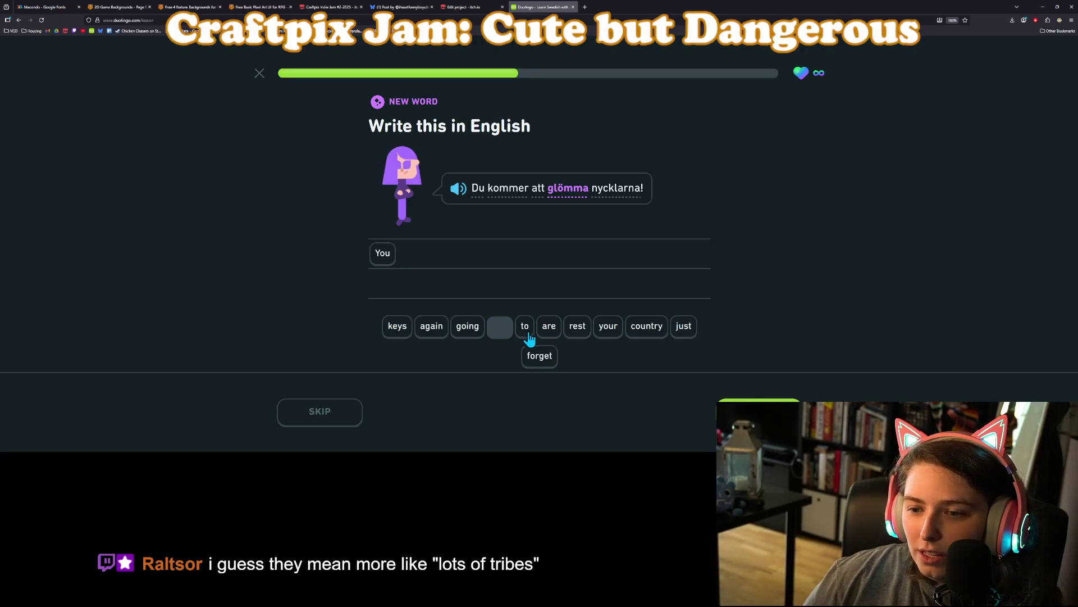
click(472, 330)
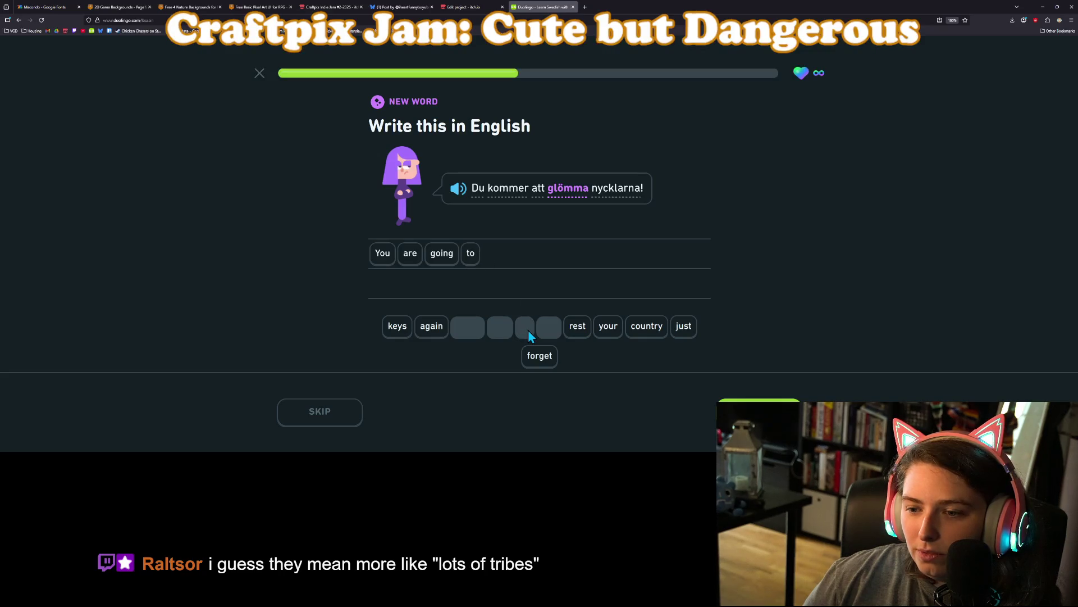
click(538, 358)
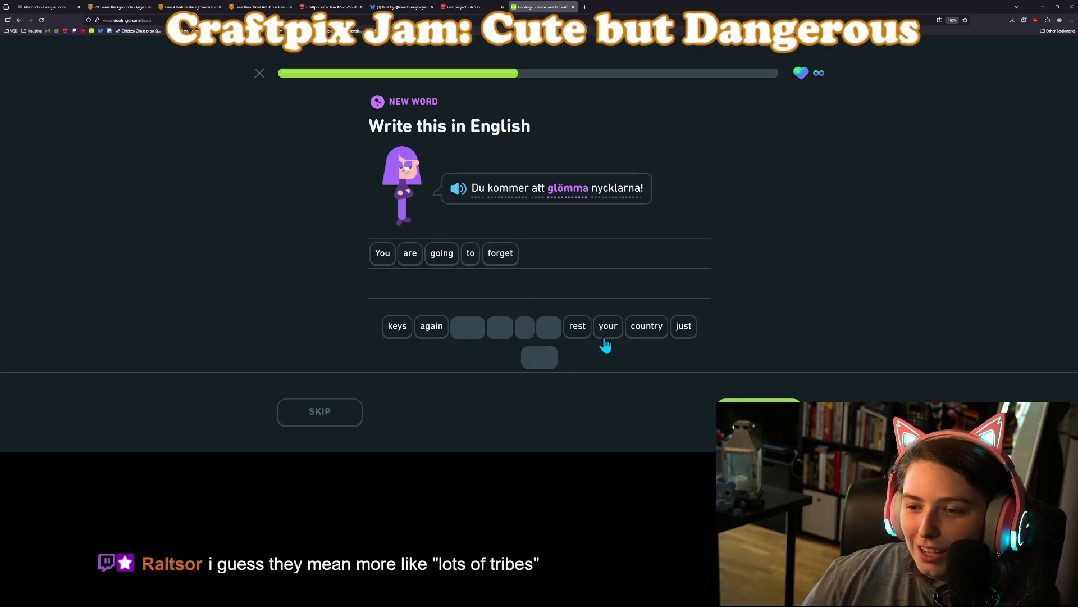
click(605, 337)
click(400, 331)
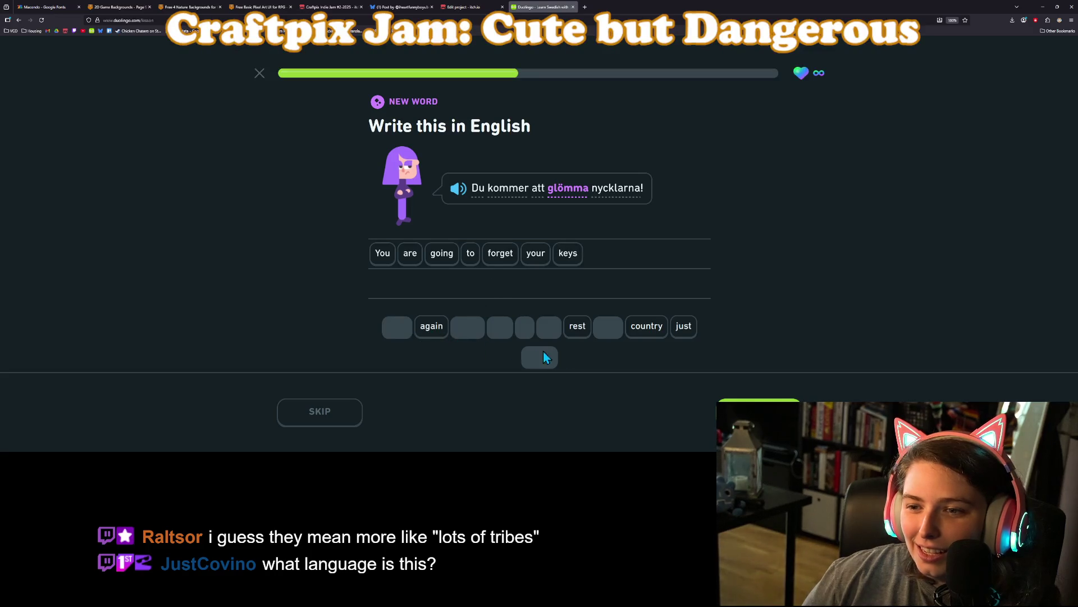
click(759, 415)
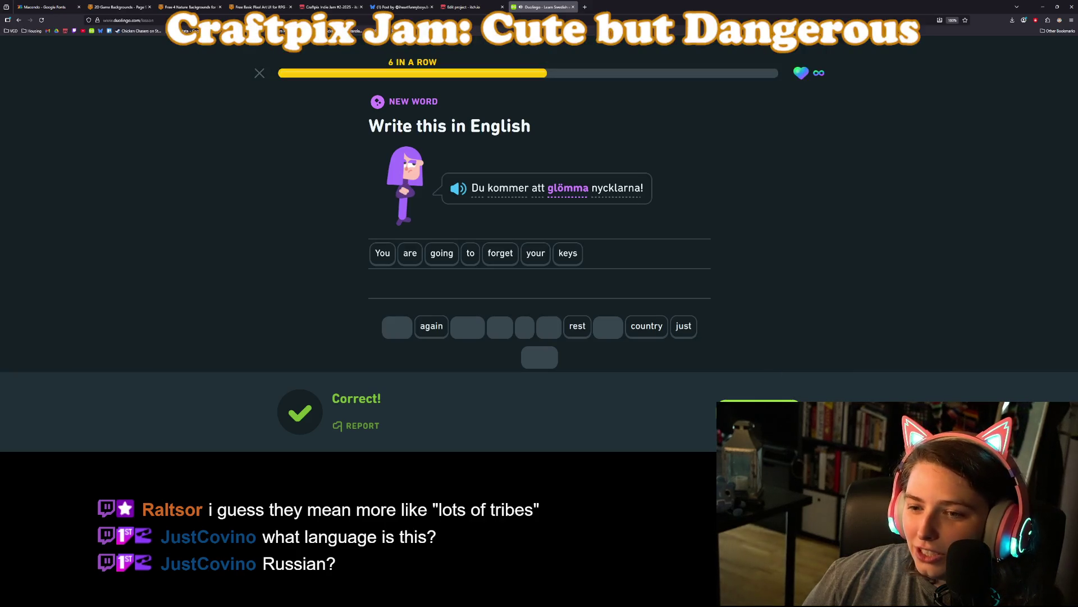
click(758, 415)
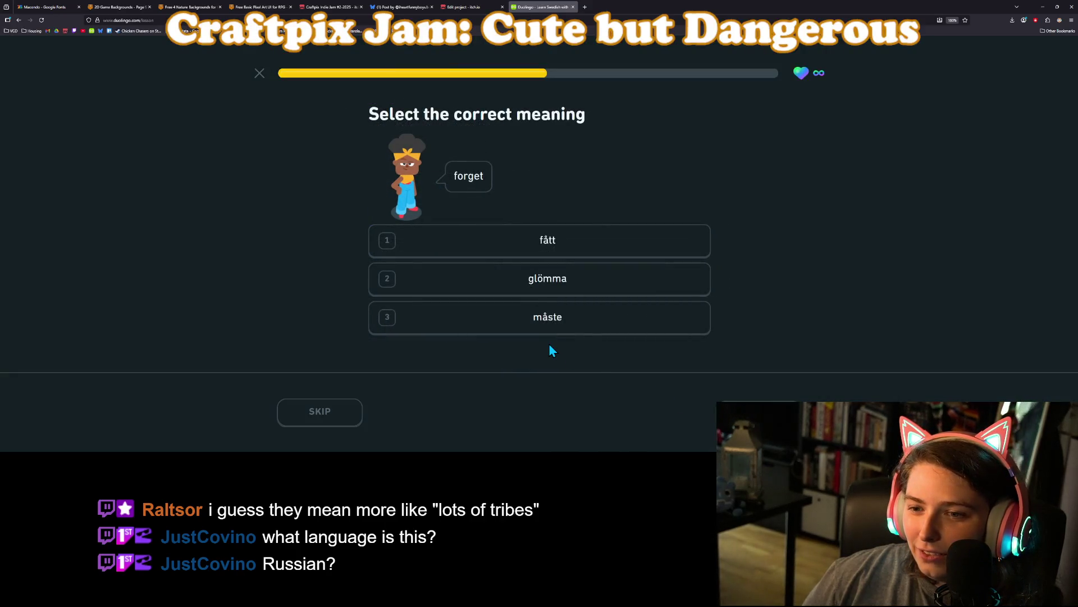
- Choose 'glömma' as the meaning of 'forget' and continue
click(579, 287)
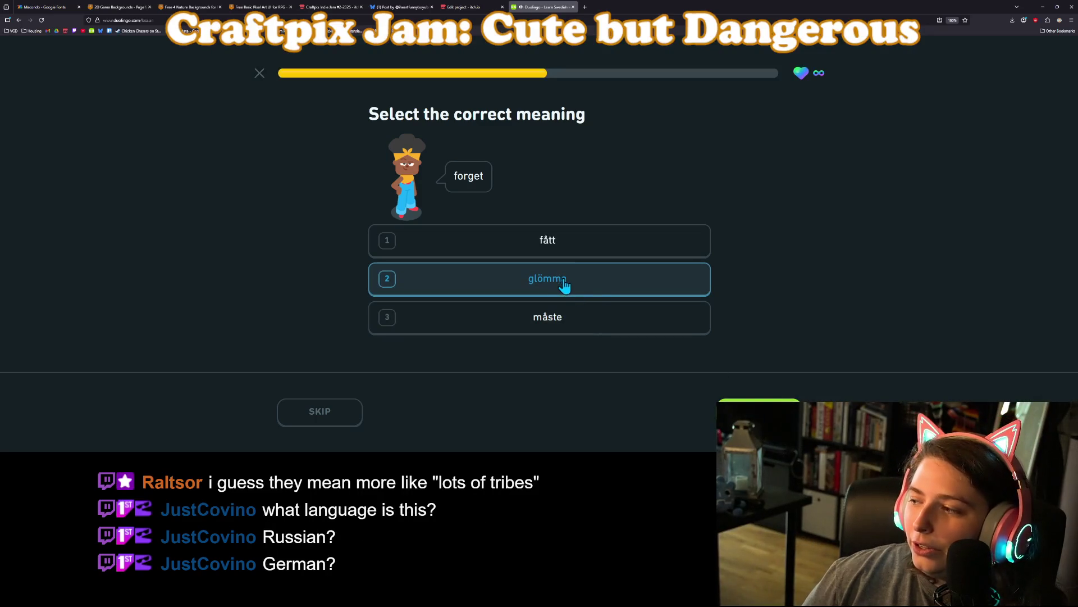
key(Return)
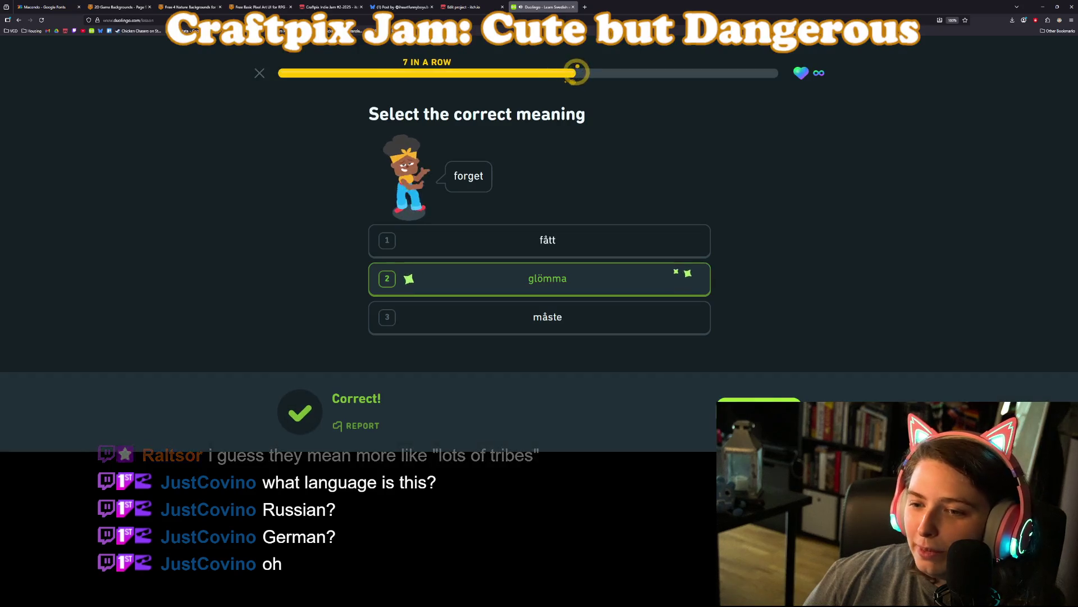
key(Return)
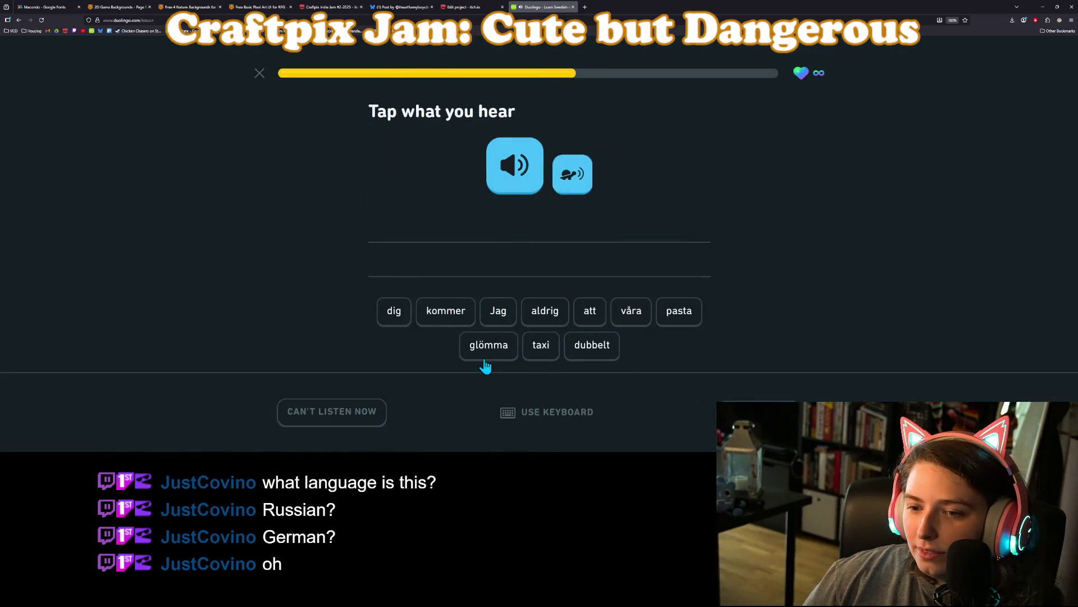
- Assemble the heard sentence 'Jag kommer aldrig att glömma dig' and check it
click(498, 313)
click(448, 320)
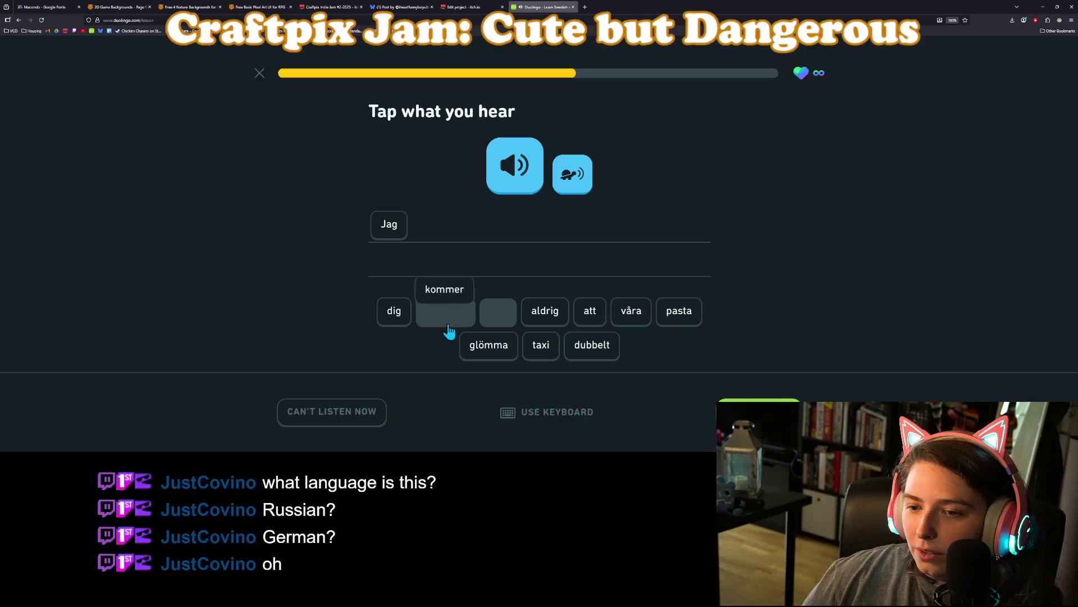
click(540, 317)
click(587, 311)
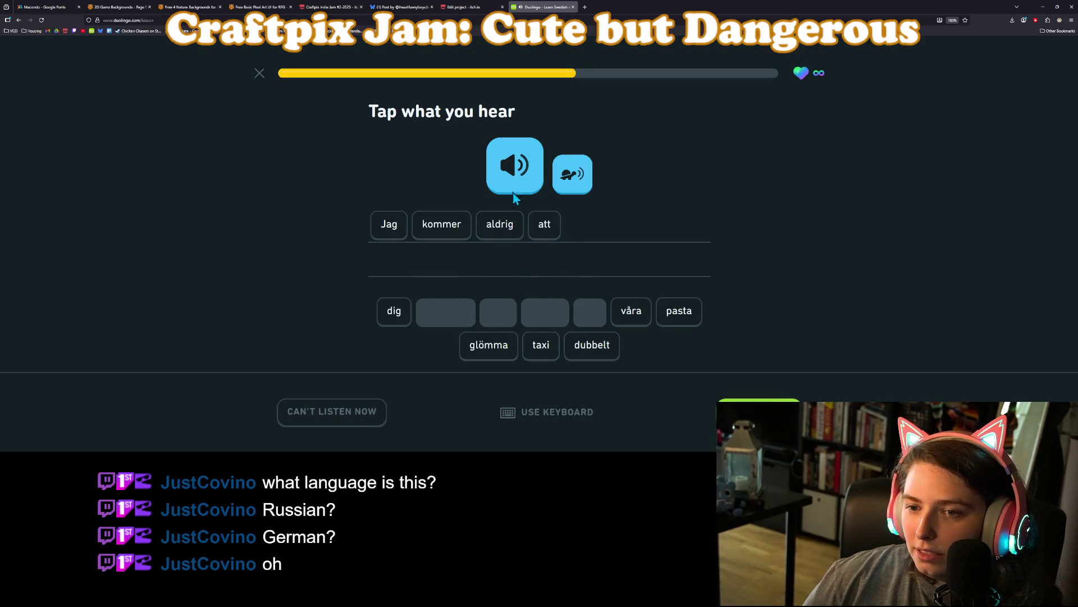
click(513, 182)
key(8)
key(1)
key(Return)
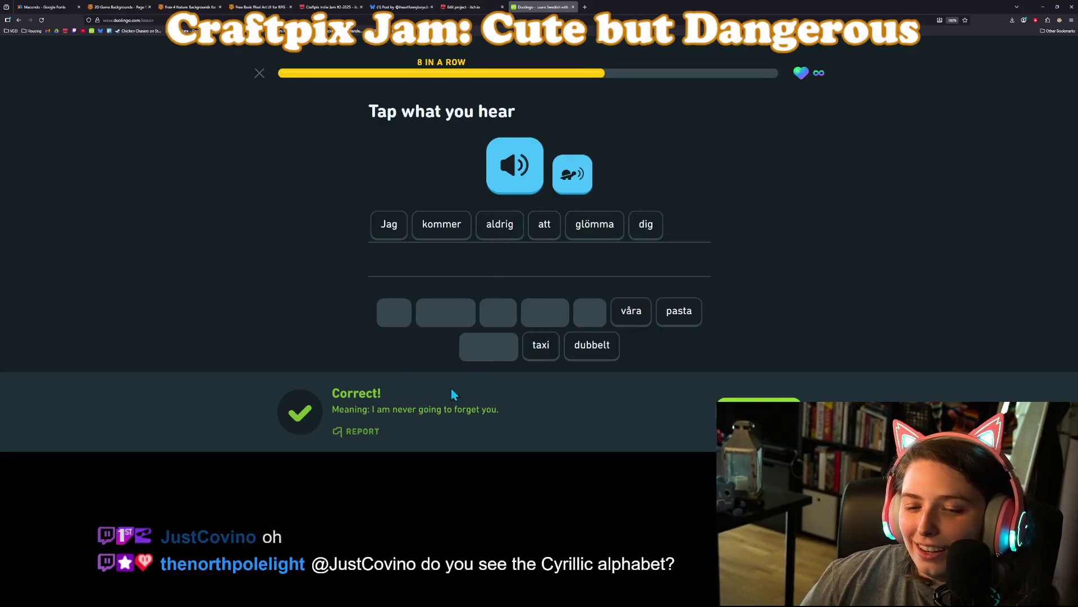
key(Return)
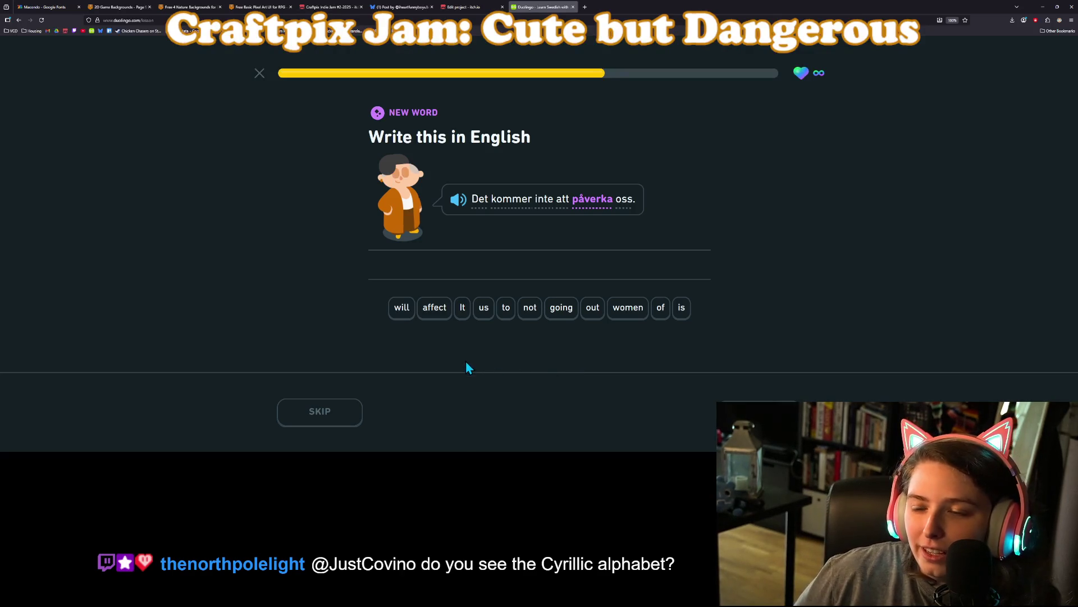
- Build the translation 'It is not going to affect us' and check it
click(462, 312)
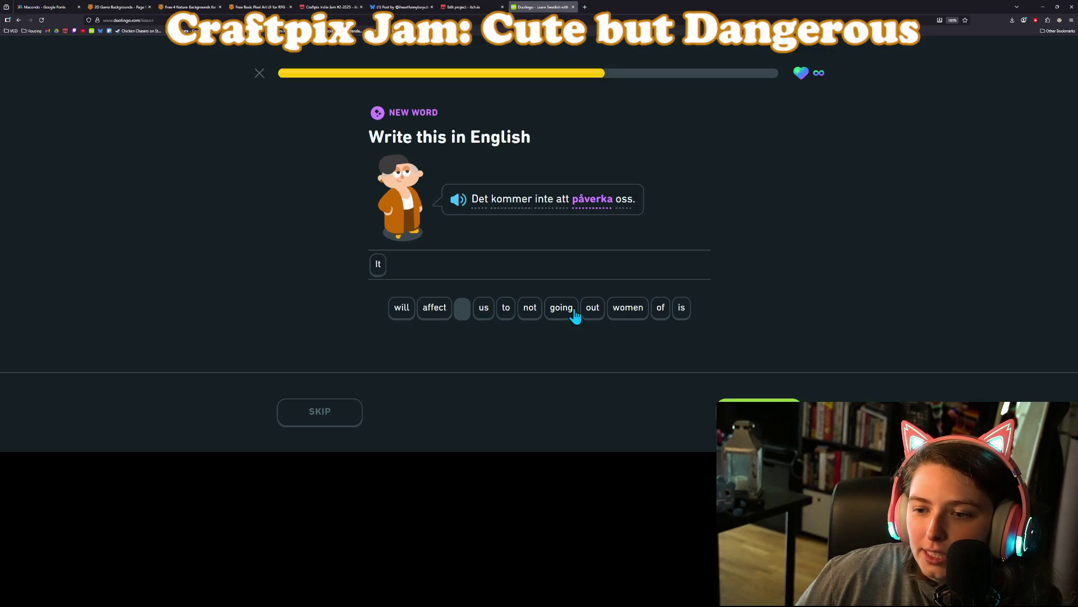
click(681, 311)
click(524, 315)
click(569, 315)
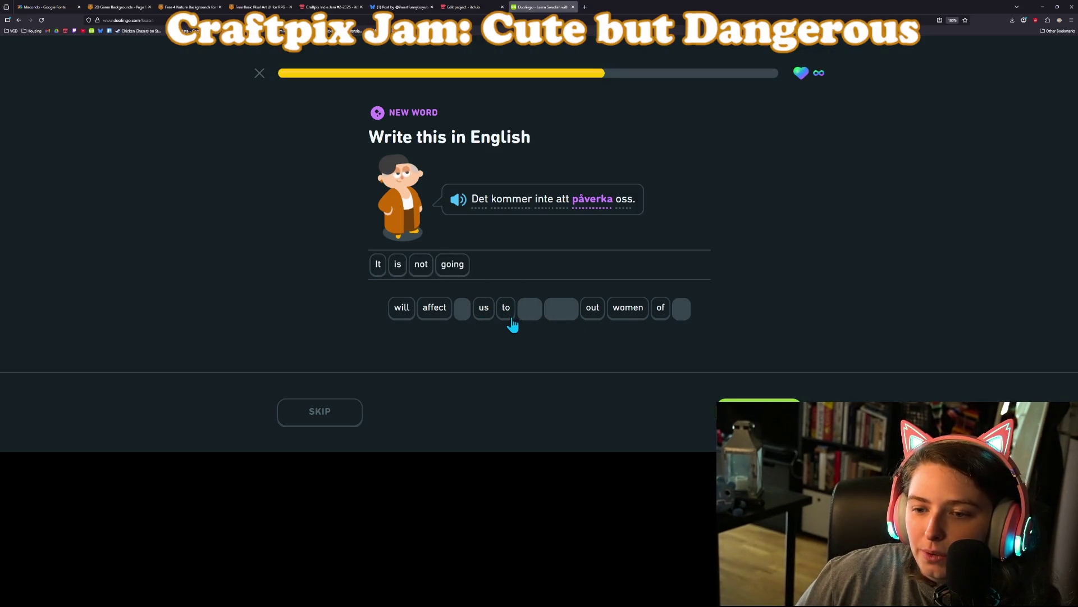
click(432, 309)
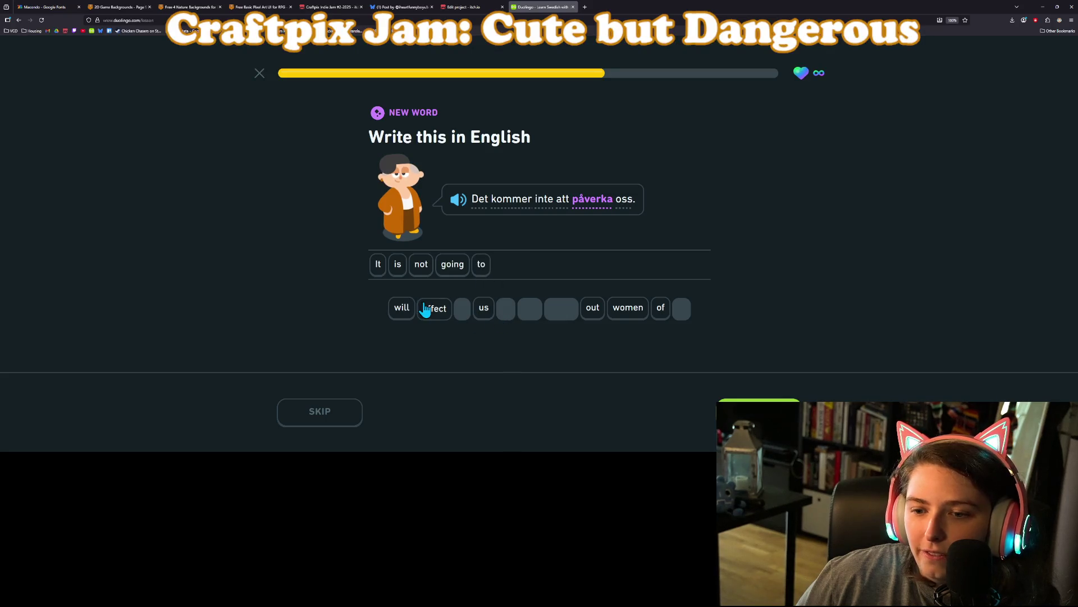
click(483, 310)
key(Return)
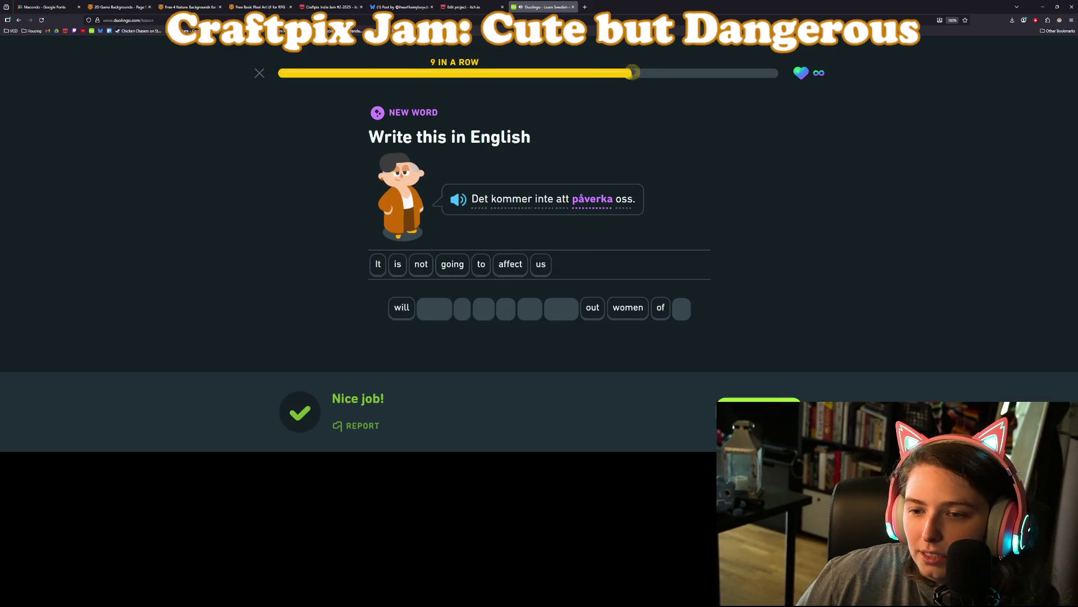
key(Return)
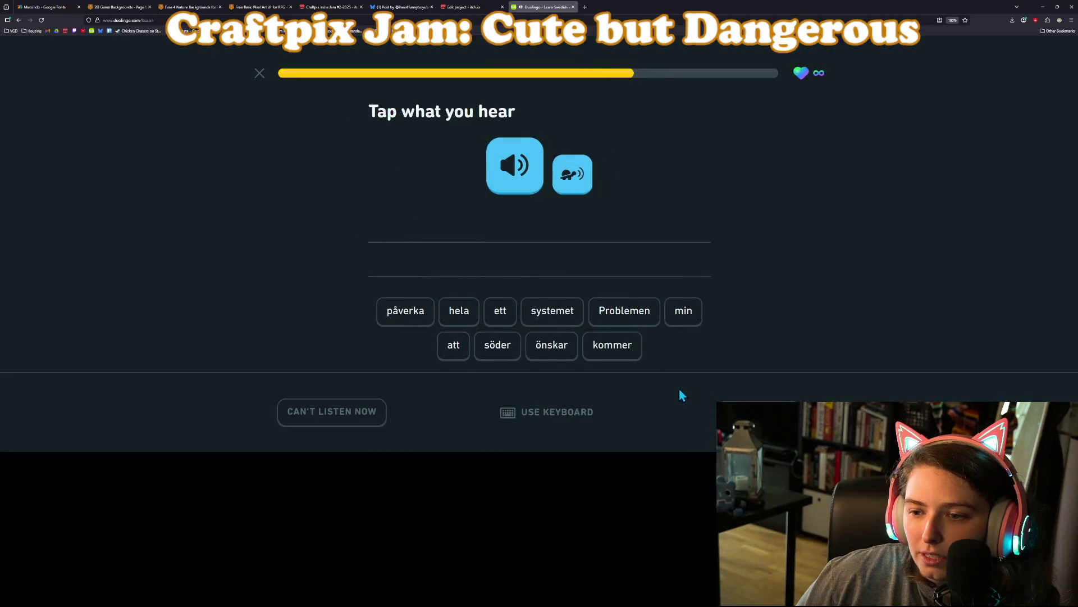
- Assemble the heard sentence 'Problemen kommer att påverka hela systemet', replaying the audio, and check it
click(632, 319)
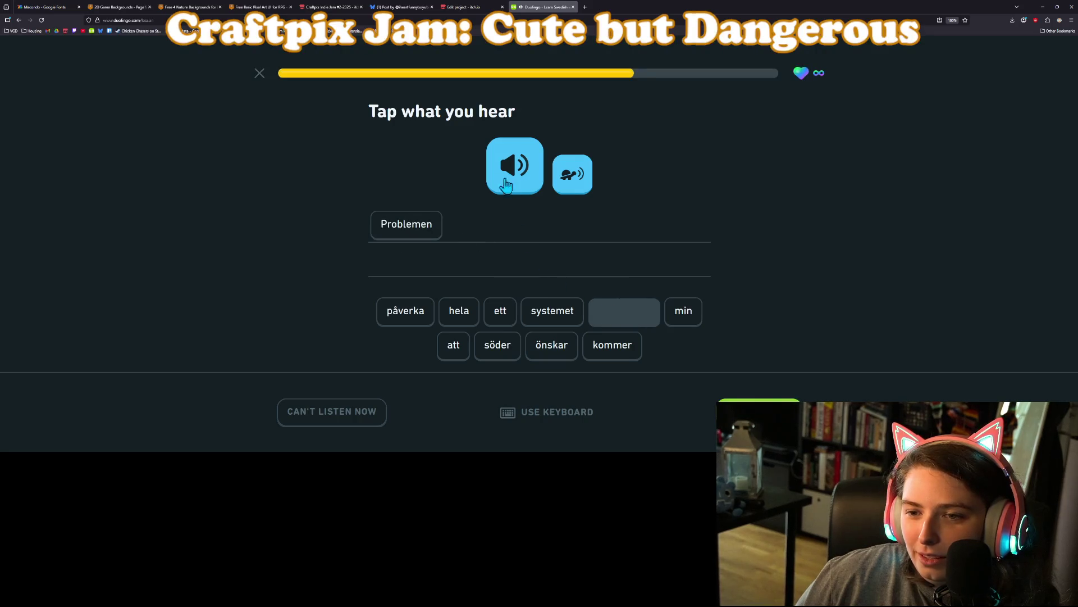
click(510, 172)
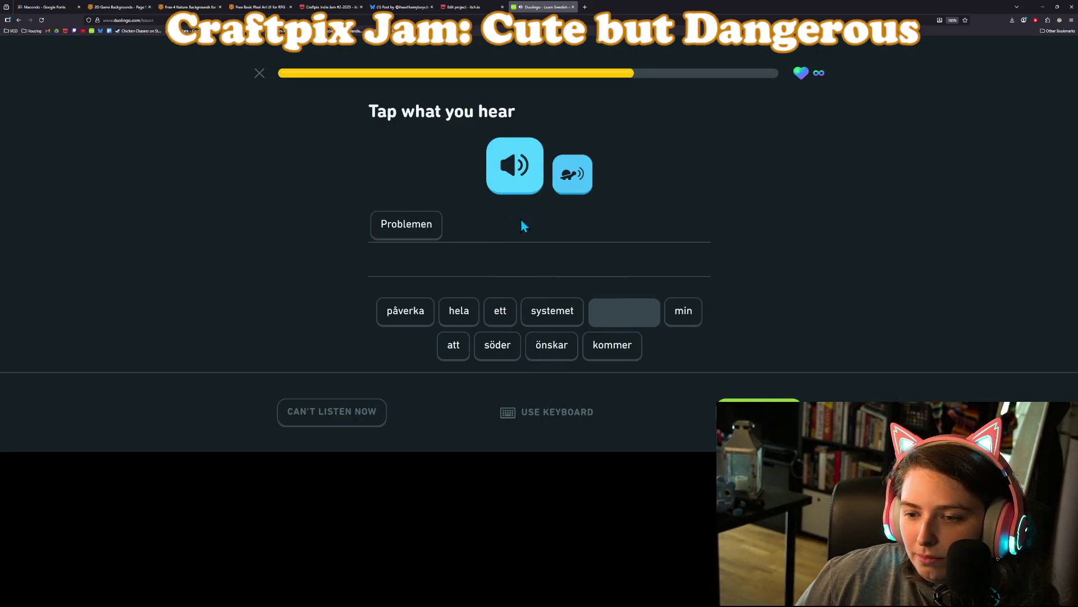
click(623, 359)
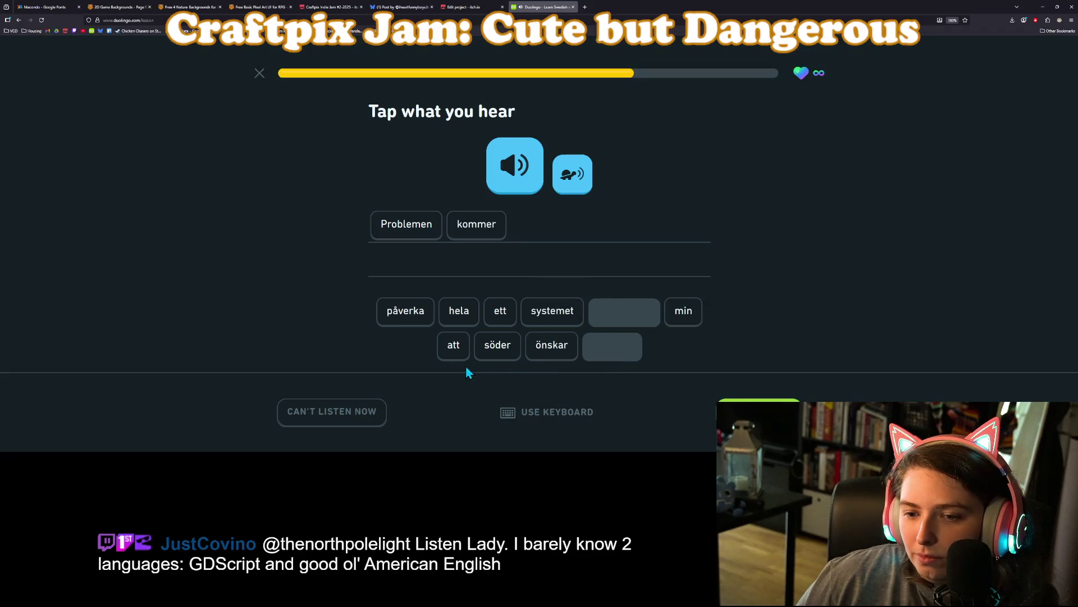
click(453, 355)
click(408, 320)
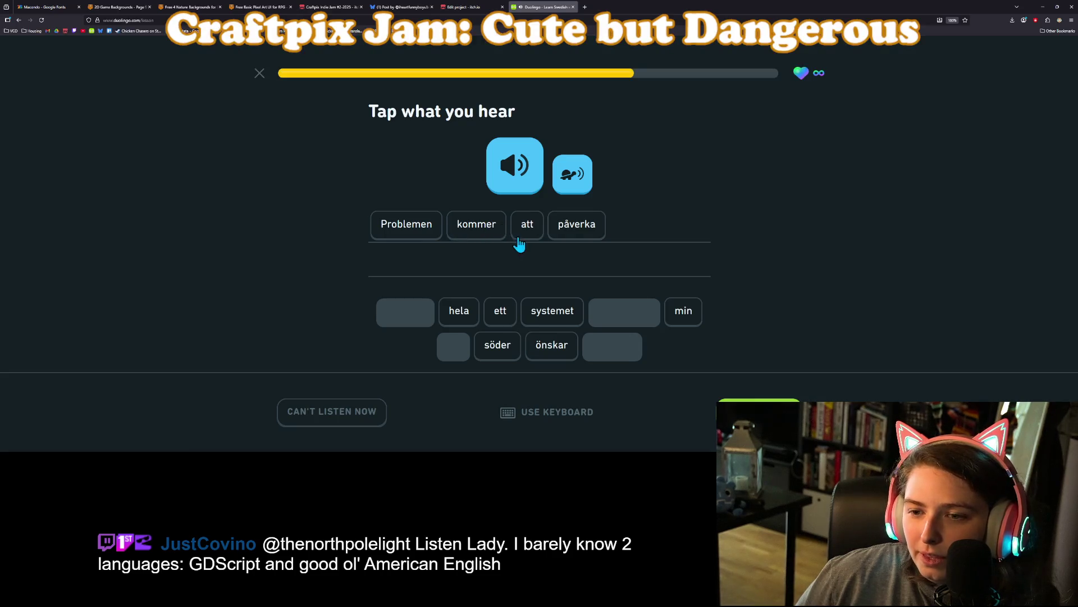
click(514, 182)
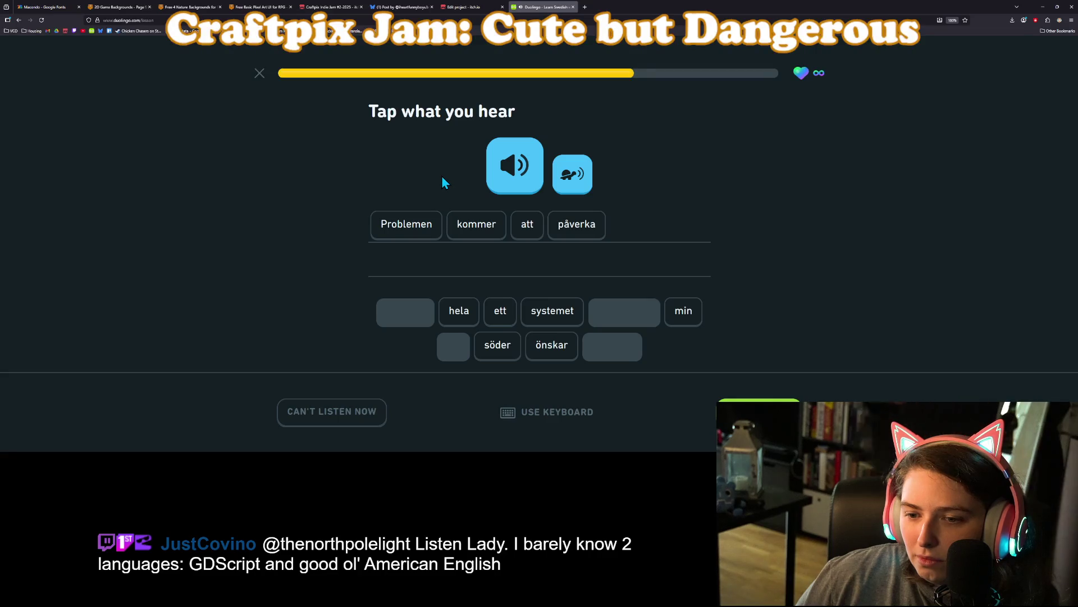
click(458, 314)
click(553, 312)
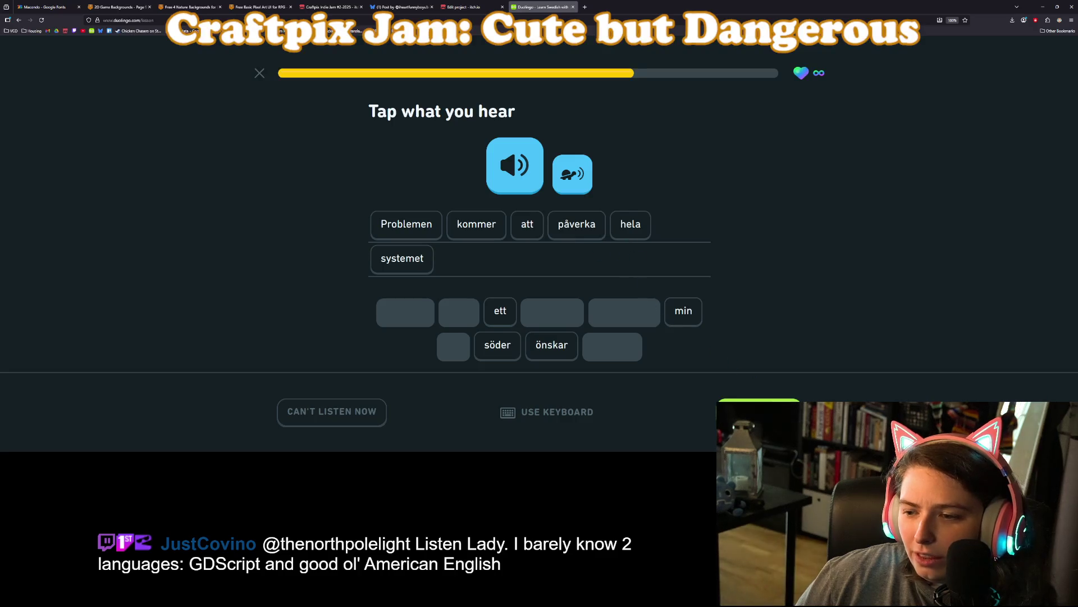
click(758, 413)
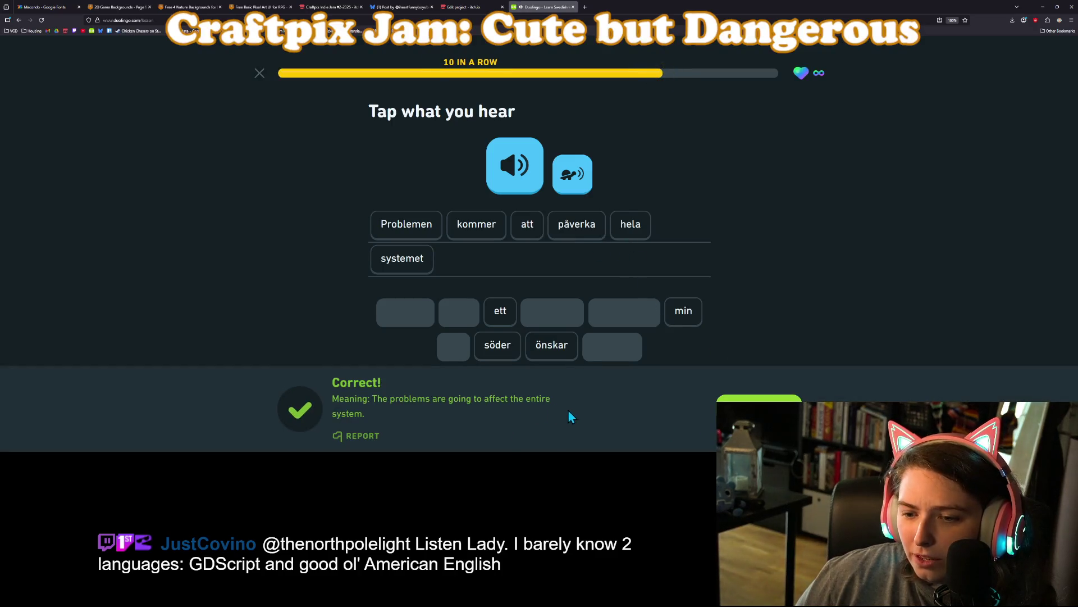
key(Return)
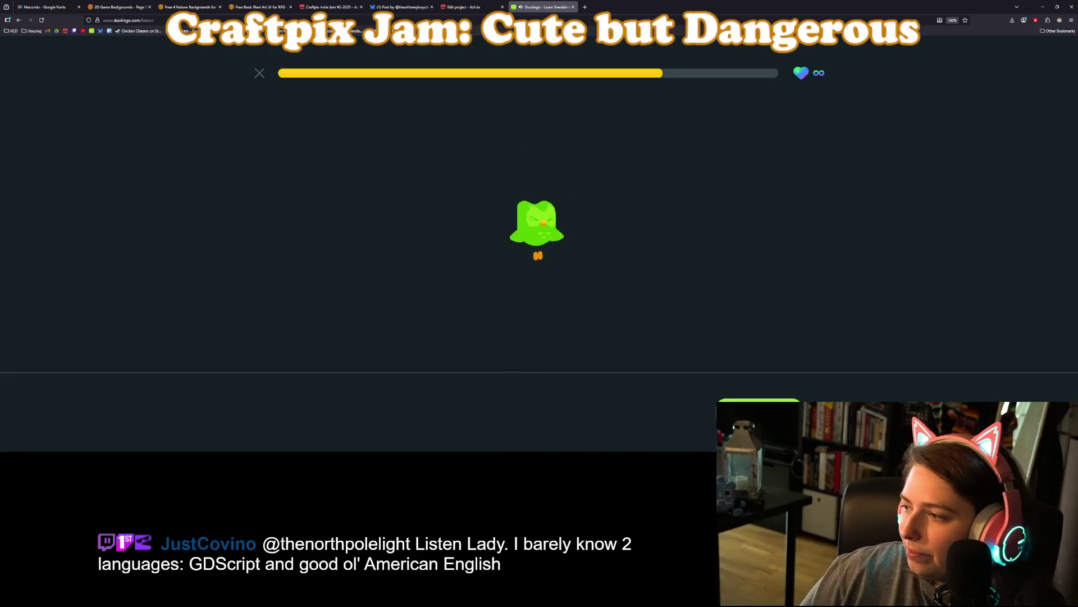
key(Return)
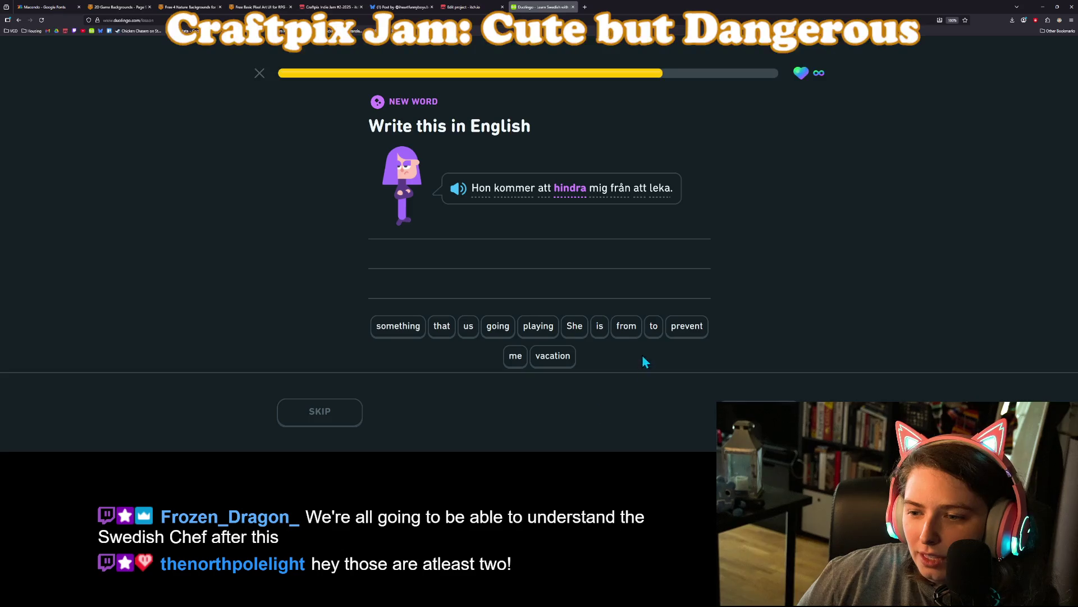
- Build 'She is going to prevent me from playing', replacing a mistaken 'us' with 'me', and submit
click(571, 329)
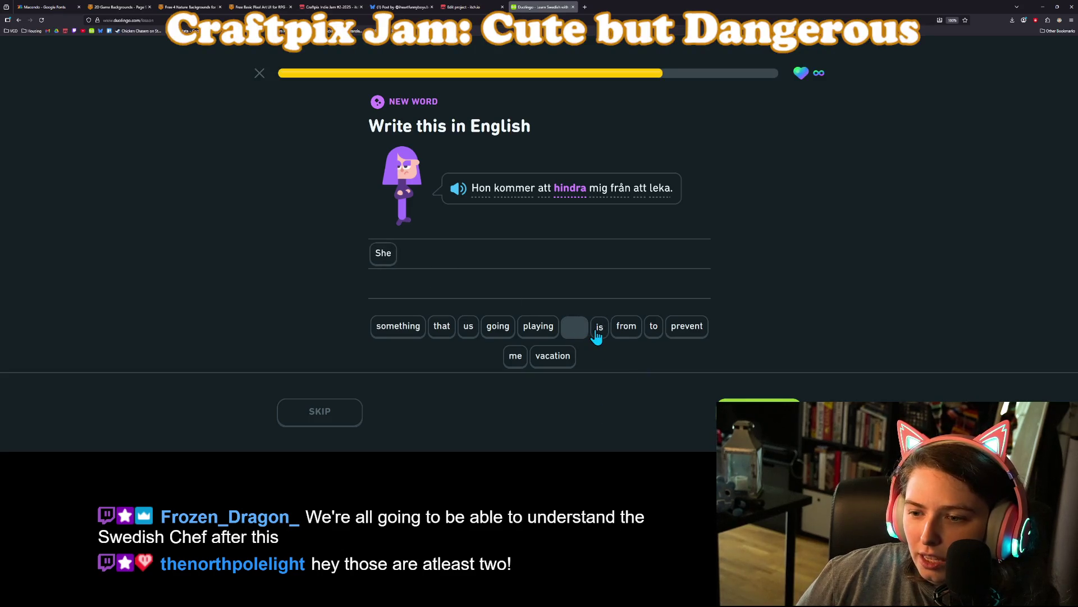
click(599, 328)
click(498, 328)
click(654, 327)
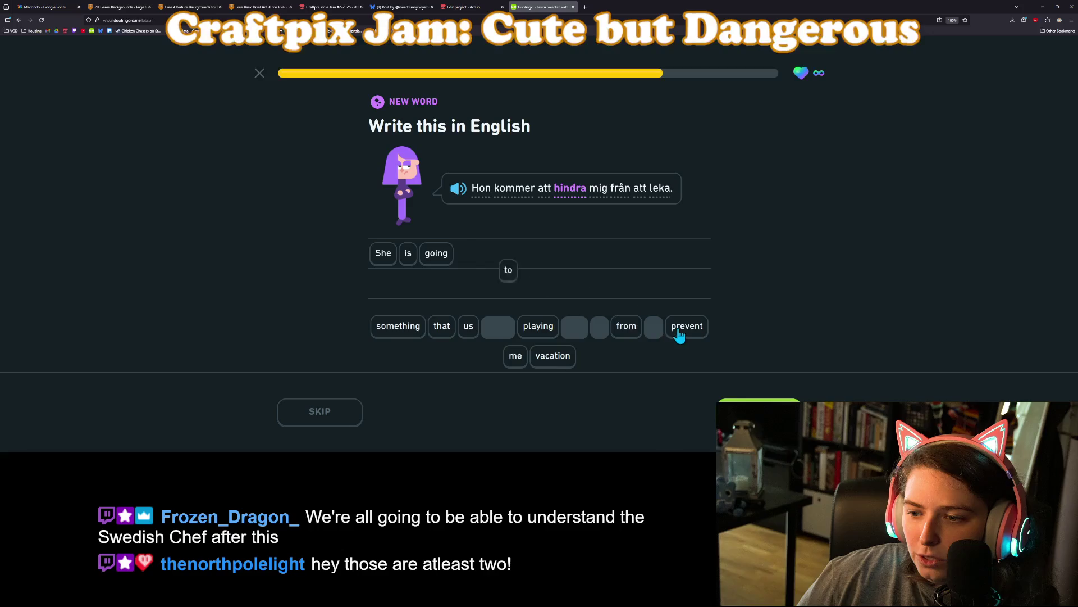
click(682, 329)
click(473, 331)
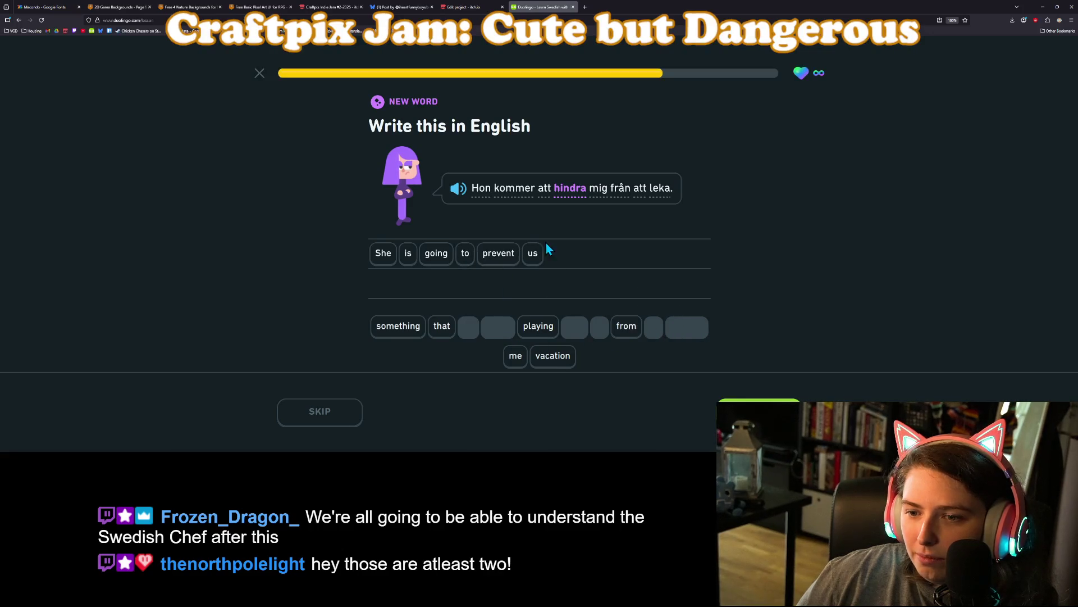
click(534, 254)
click(510, 356)
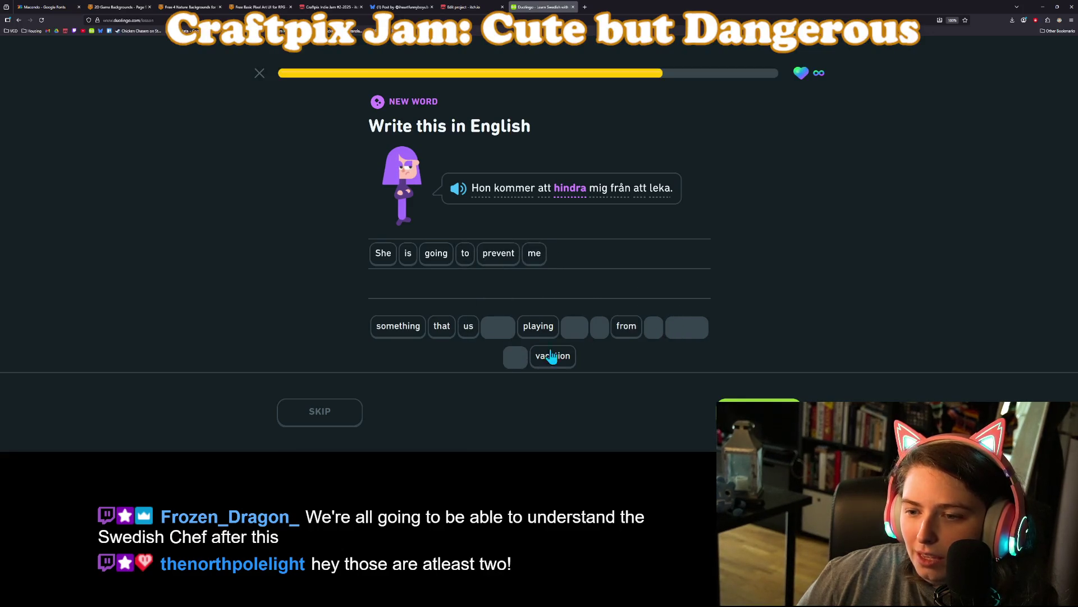
click(625, 335)
click(546, 333)
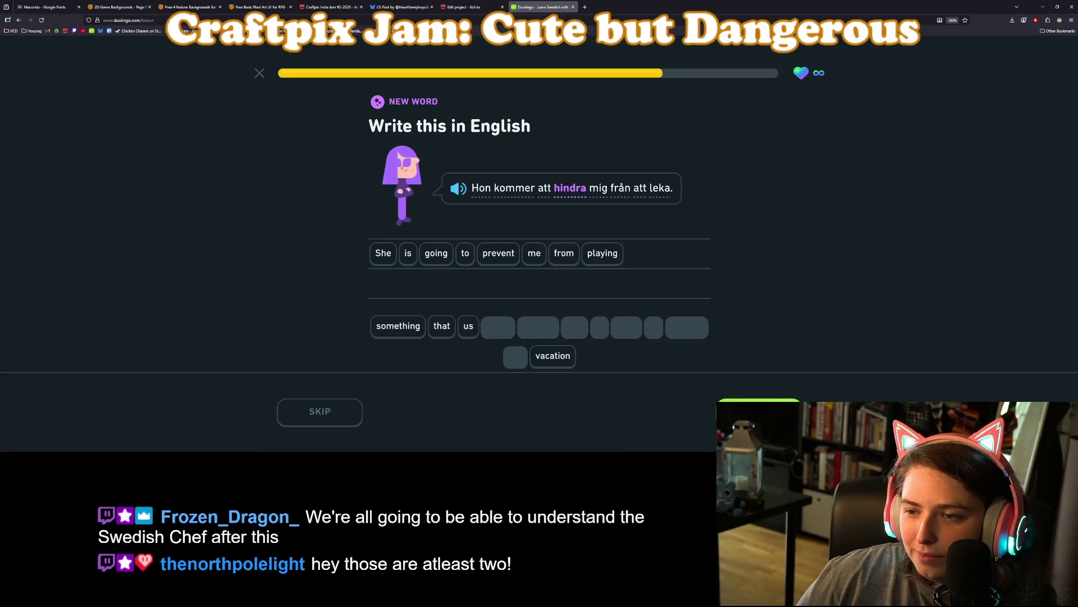
key(Return)
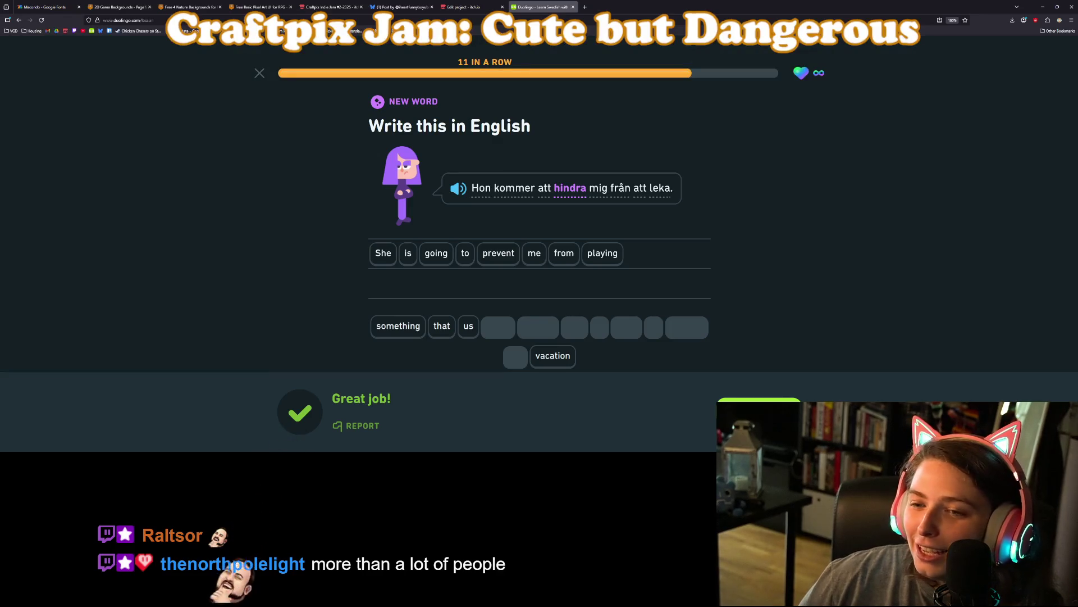
key(Return)
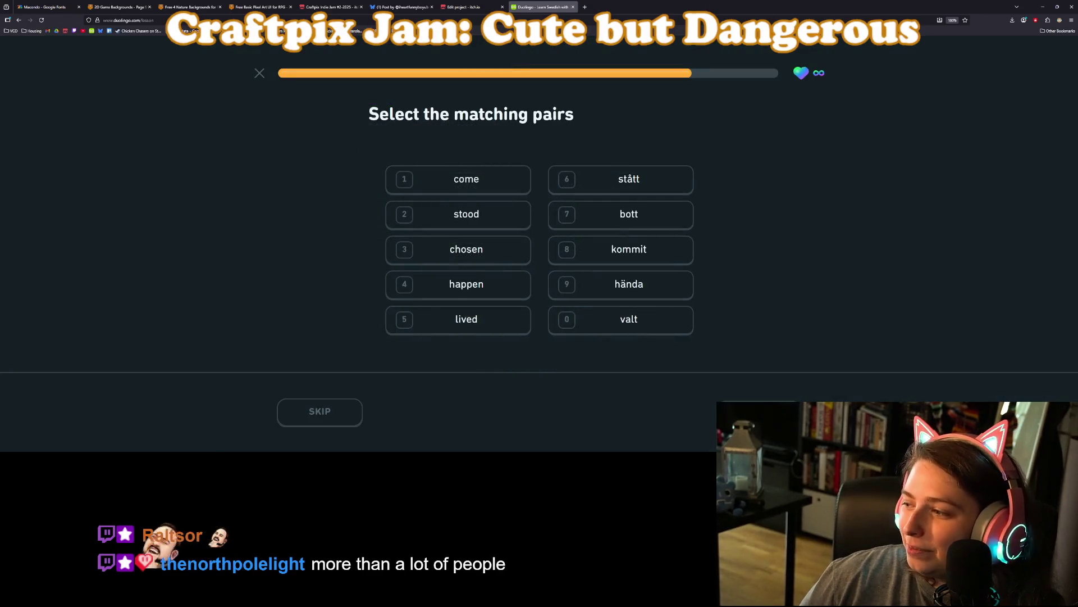
- Match come–kommit, stood–stått, chosen–valt, happen–hända and lived–bott
click(468, 191)
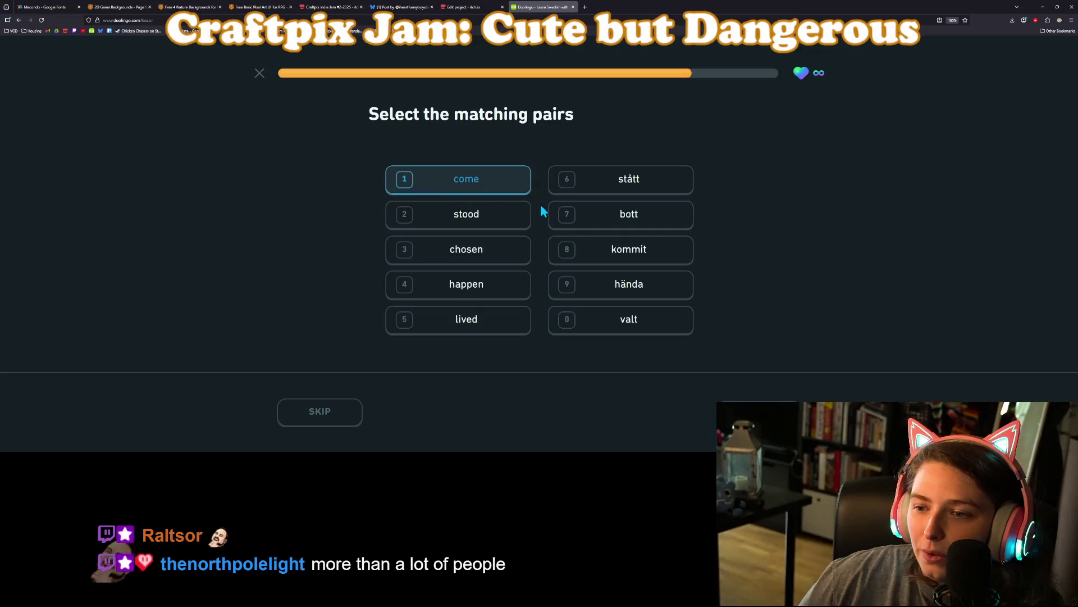
click(658, 253)
click(506, 223)
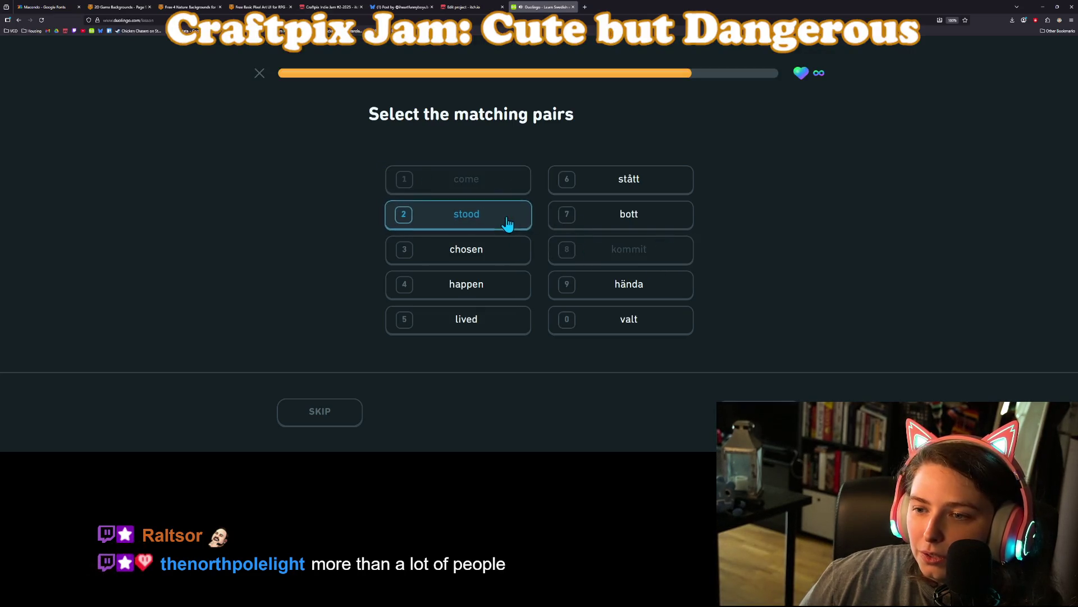
click(640, 178)
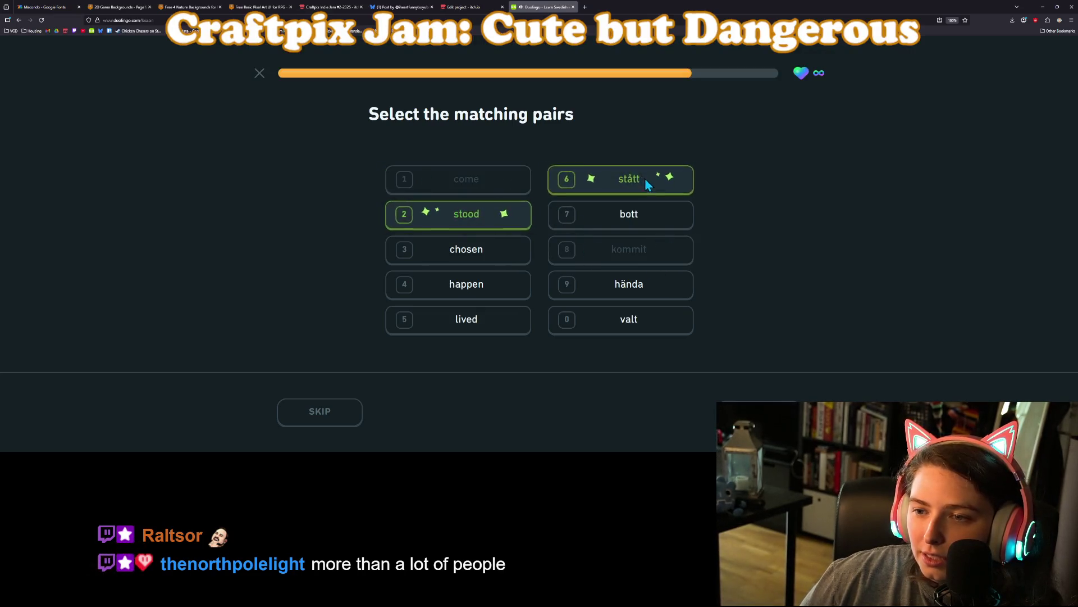
click(496, 258)
click(620, 325)
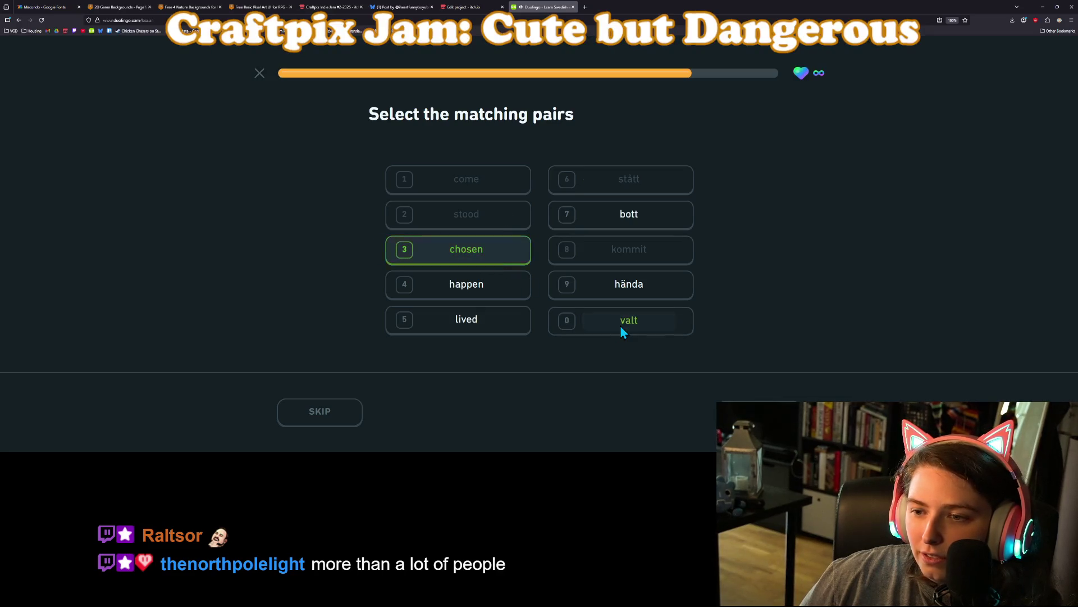
click(479, 293)
click(621, 294)
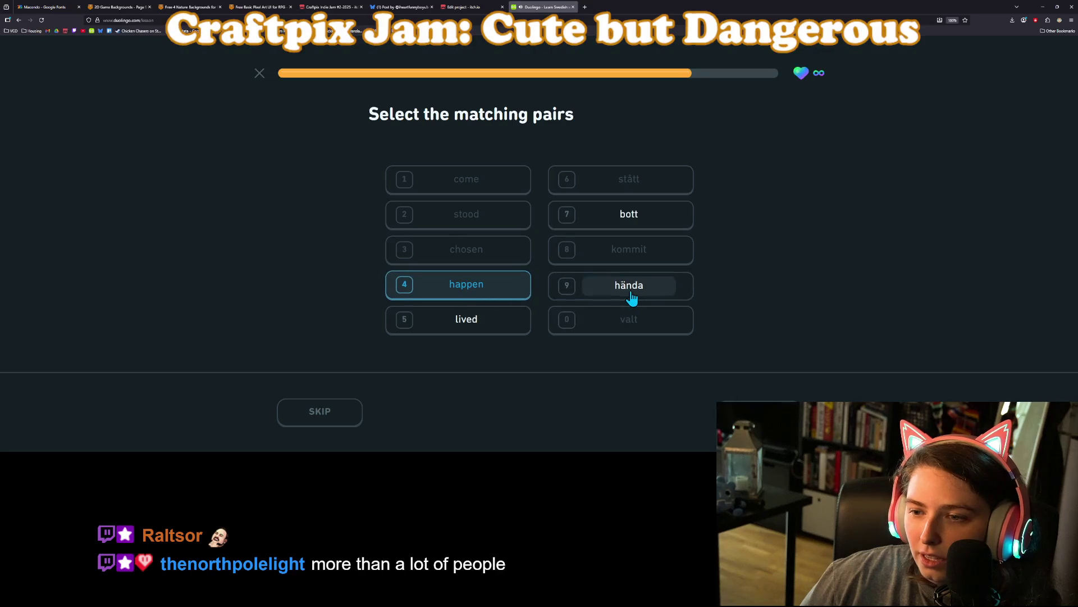
click(508, 324)
click(674, 215)
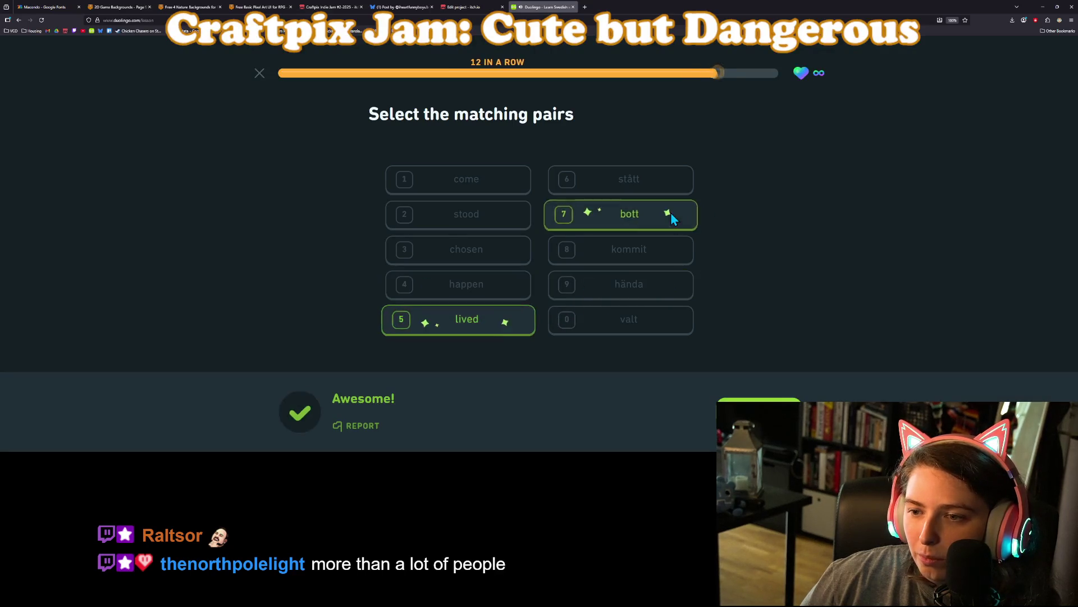
click(772, 403)
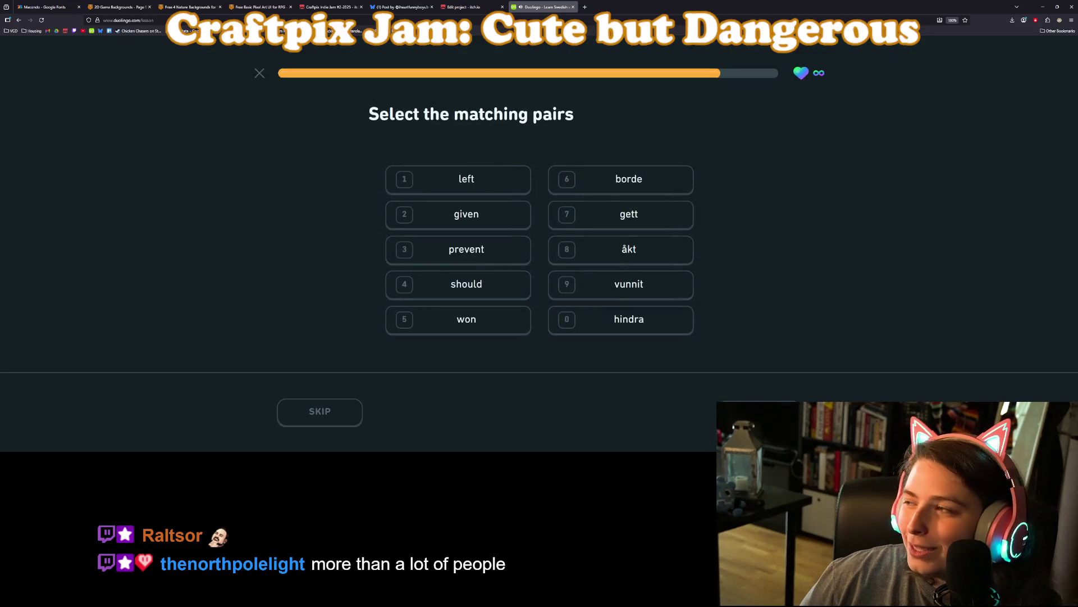
- Match the second set: given–gett, prevent–hindra, won–vunnit, left–åkt and should–borde
click(458, 194)
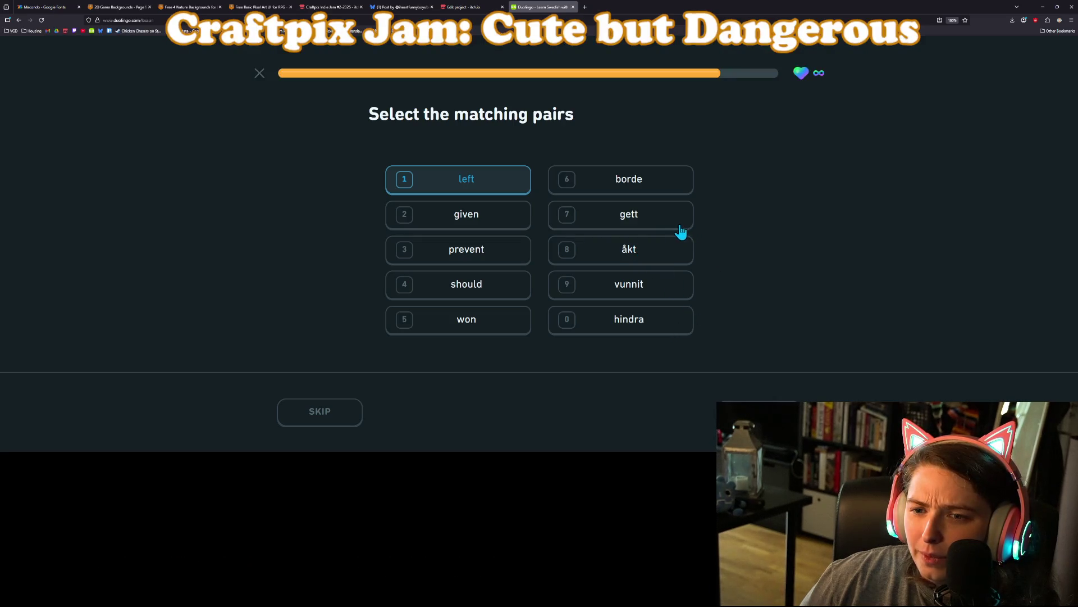
click(441, 177)
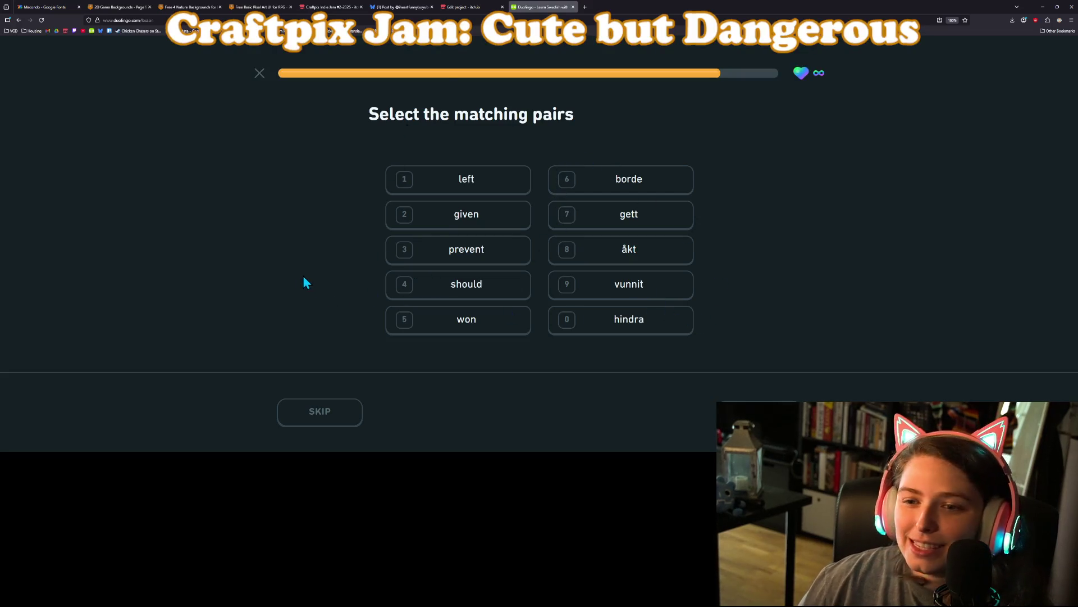
click(460, 223)
click(615, 216)
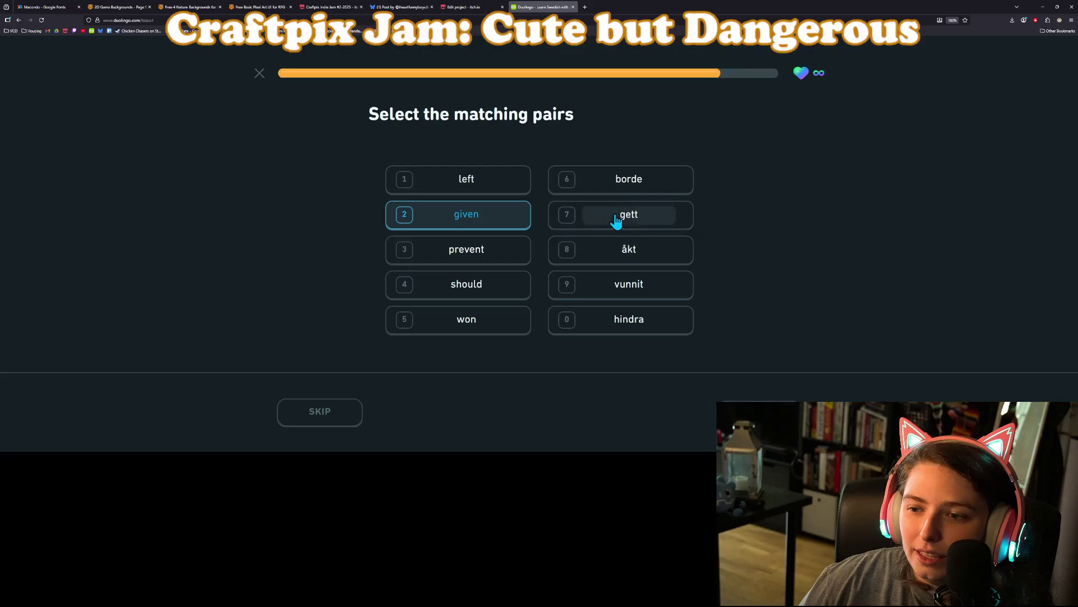
click(477, 253)
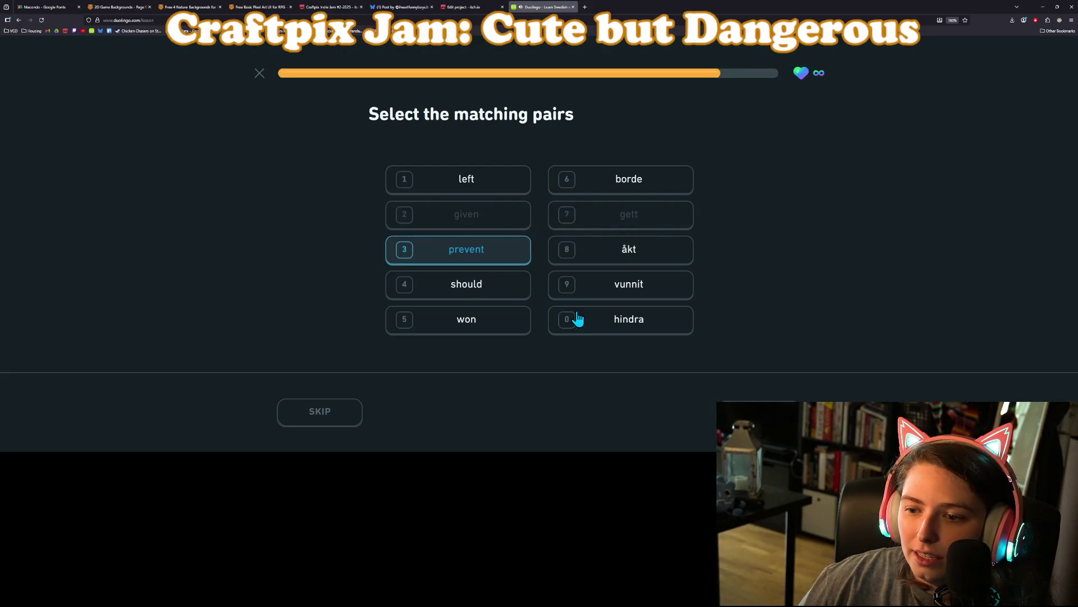
click(624, 321)
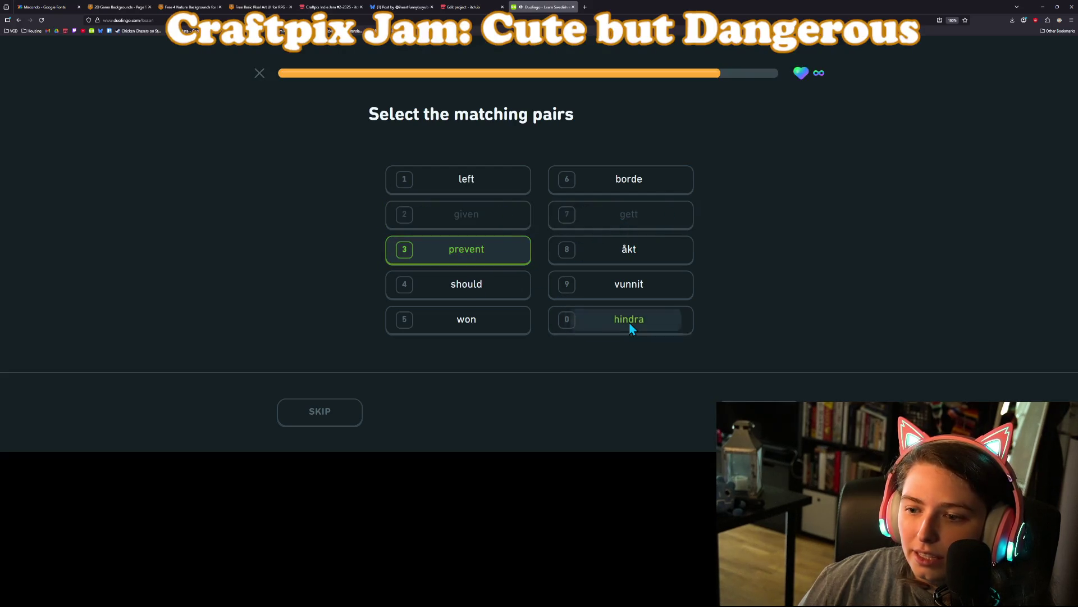
click(470, 295)
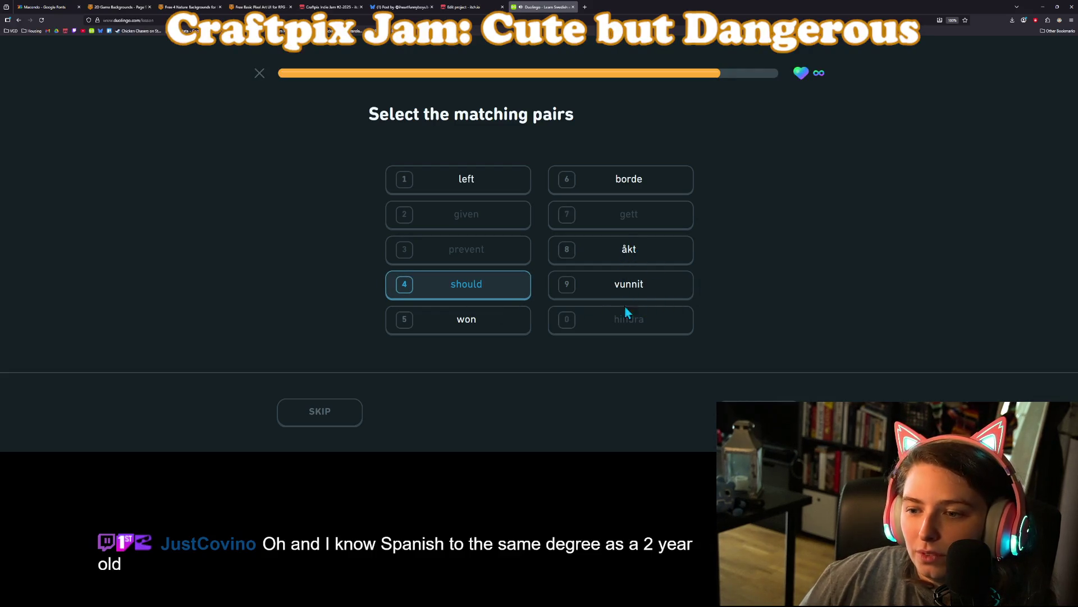
click(497, 296)
click(483, 324)
click(645, 284)
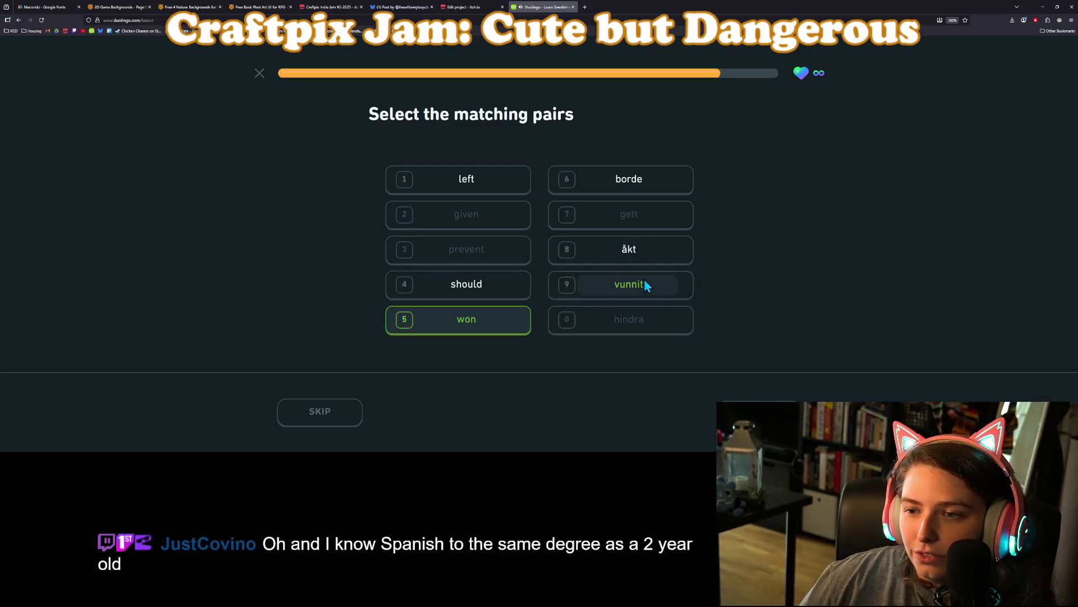
click(478, 194)
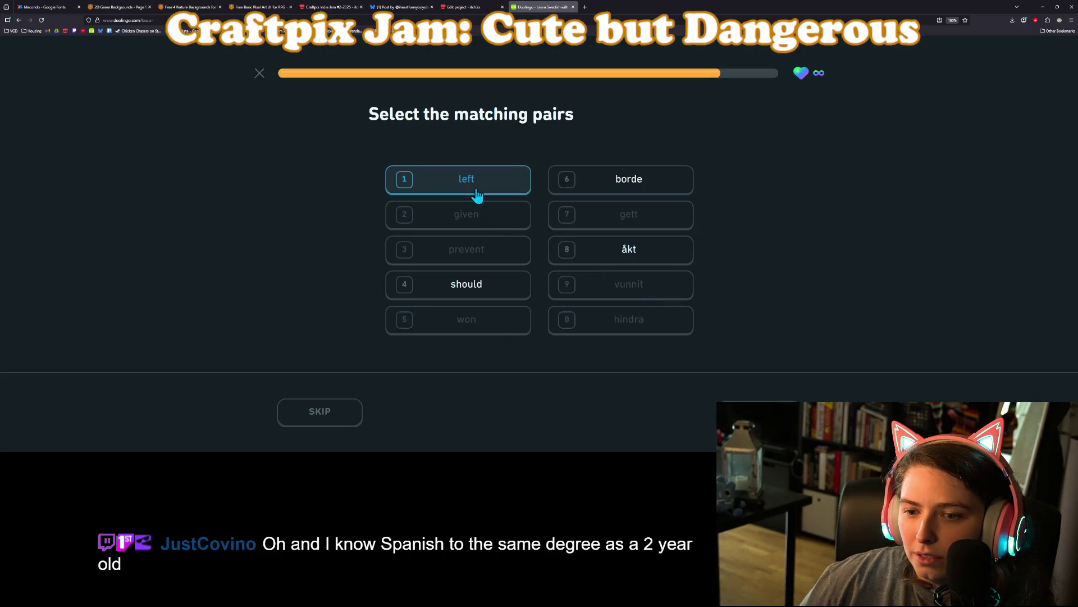
click(660, 258)
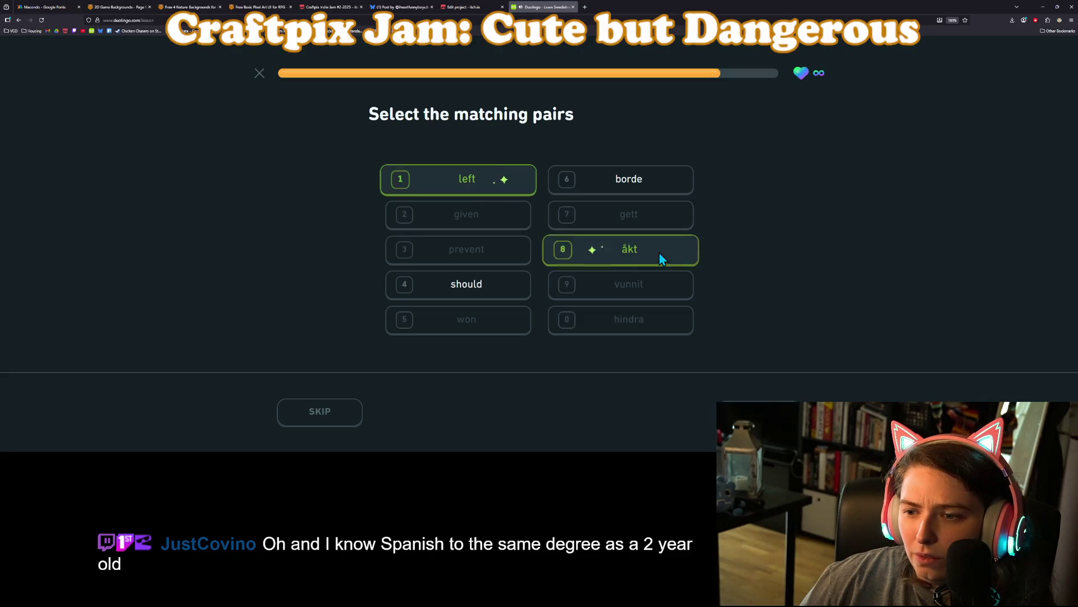
click(614, 185)
key(Return)
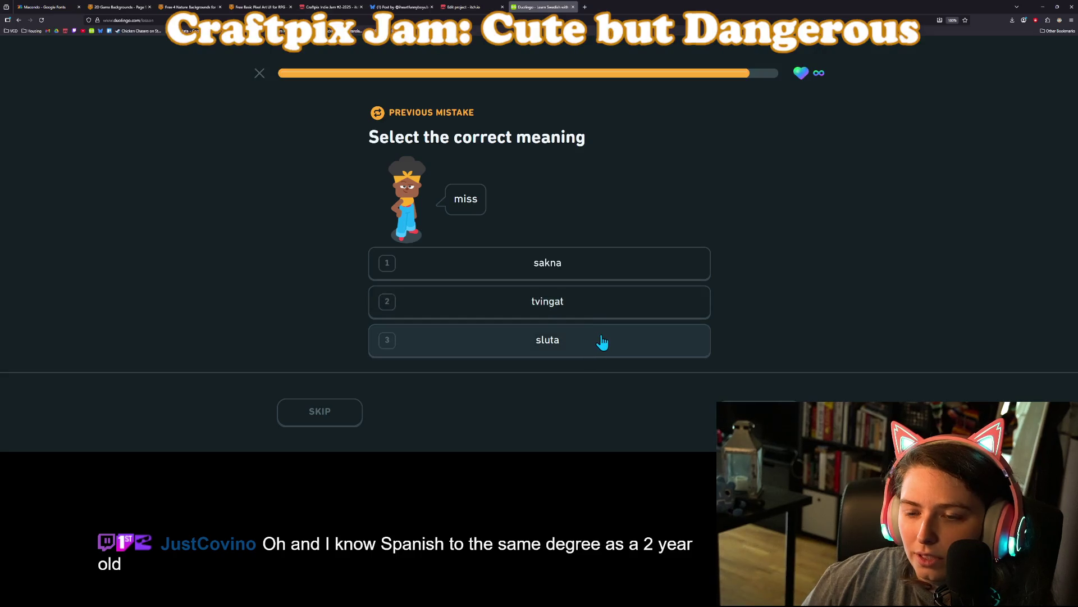
- Choose 'sakna' as the meaning of 'miss', check it, and finish the lesson
click(594, 275)
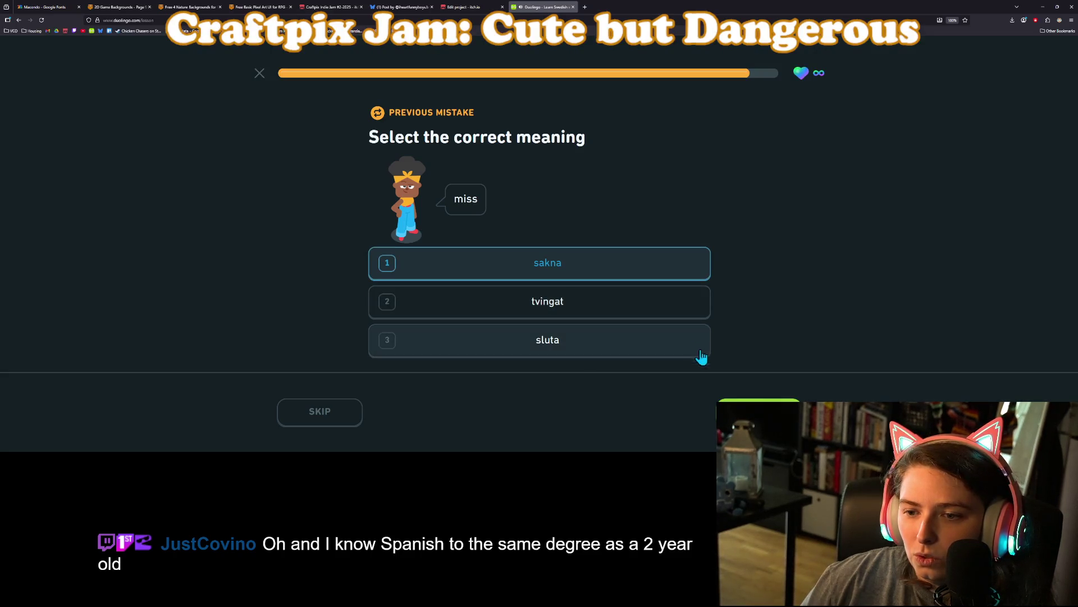
click(758, 416)
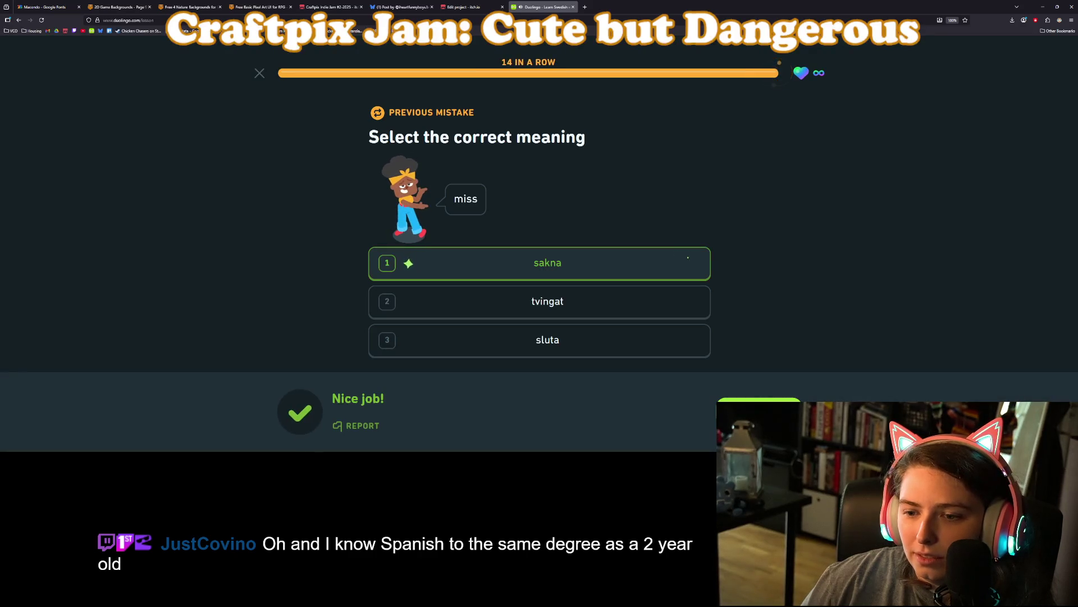
key(Return)
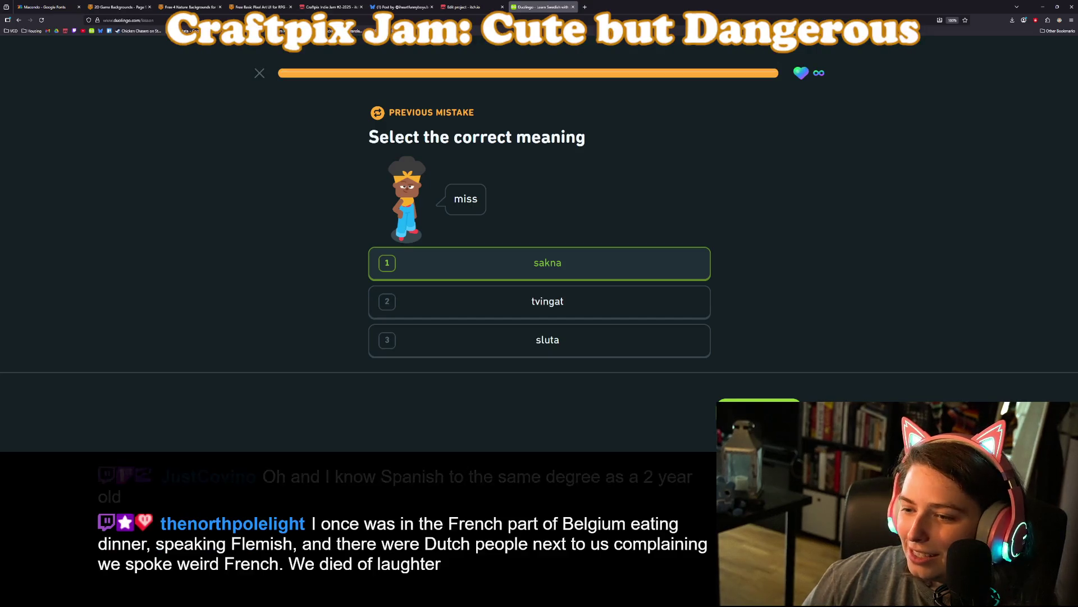
key(Return)
key(Return)
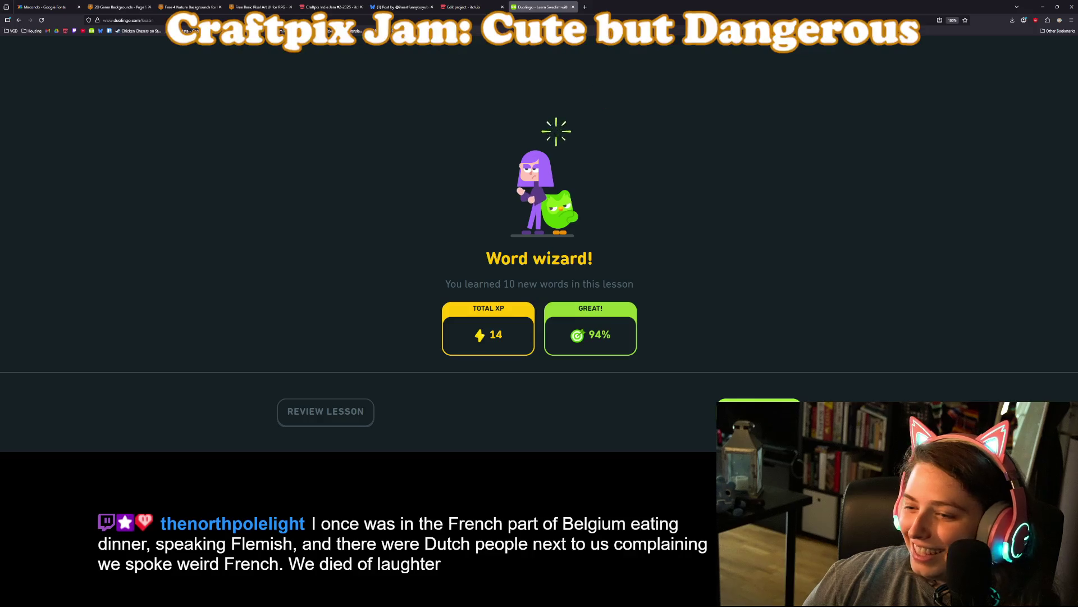
- Continue past the score and streak screens, pick a 7 day streak goal, then close Duolingo
key(Return)
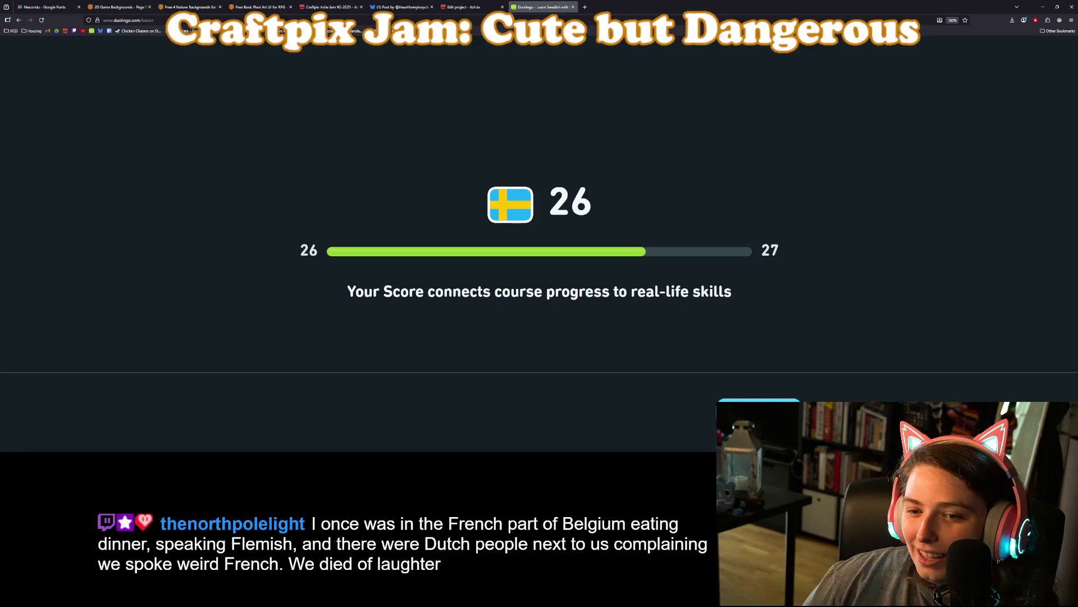
key(Return)
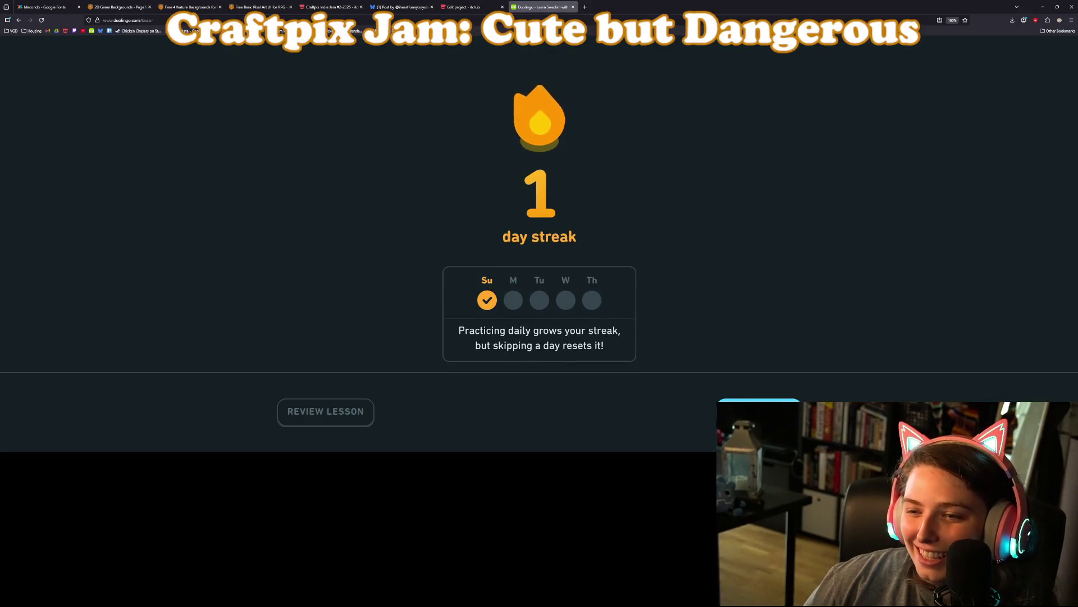
key(Return)
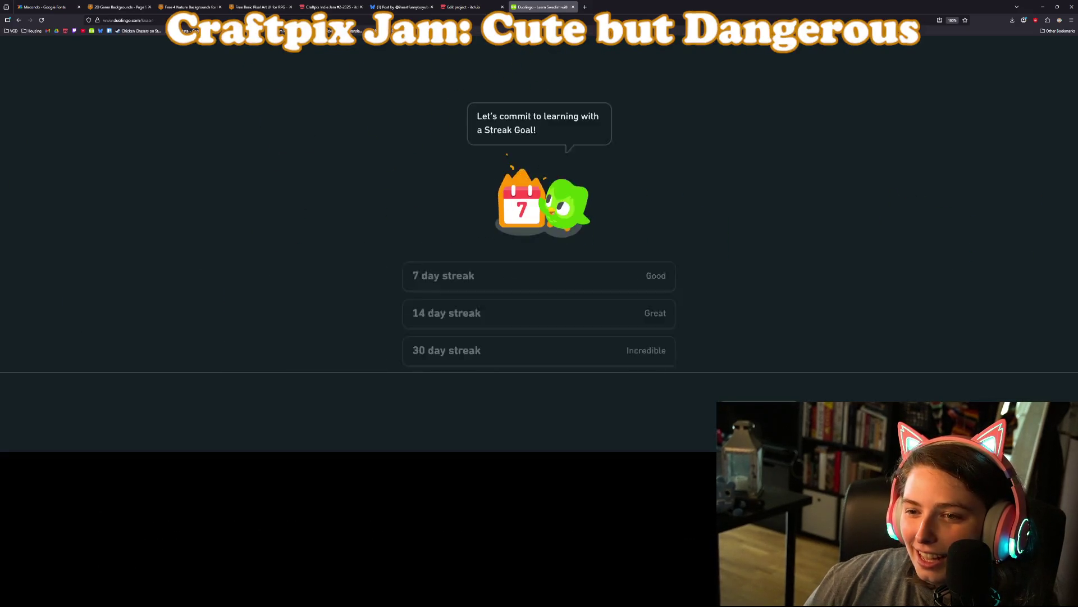
click(560, 240)
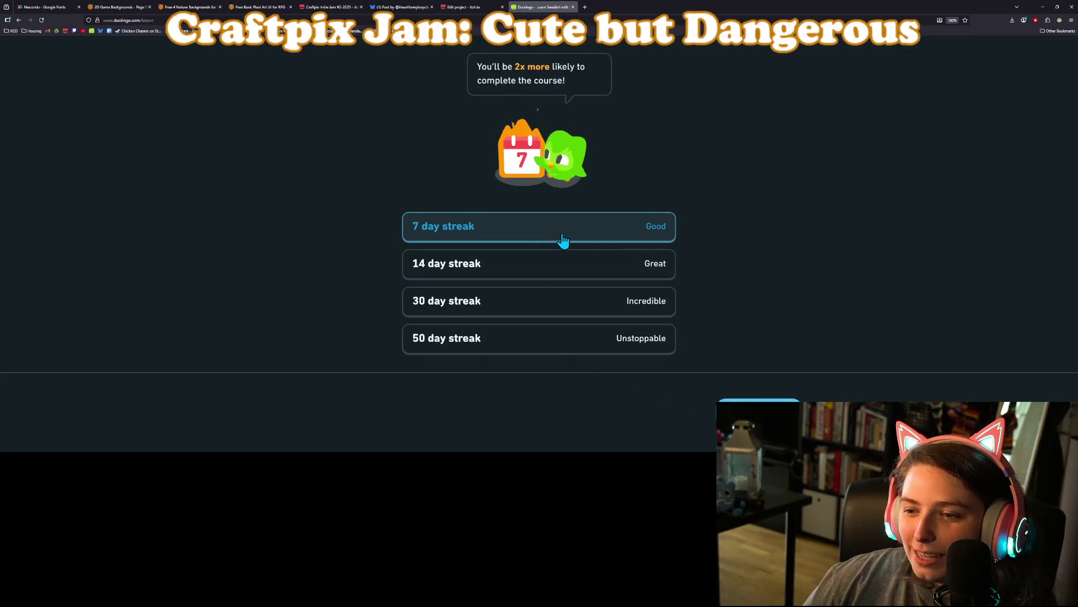
key(Return)
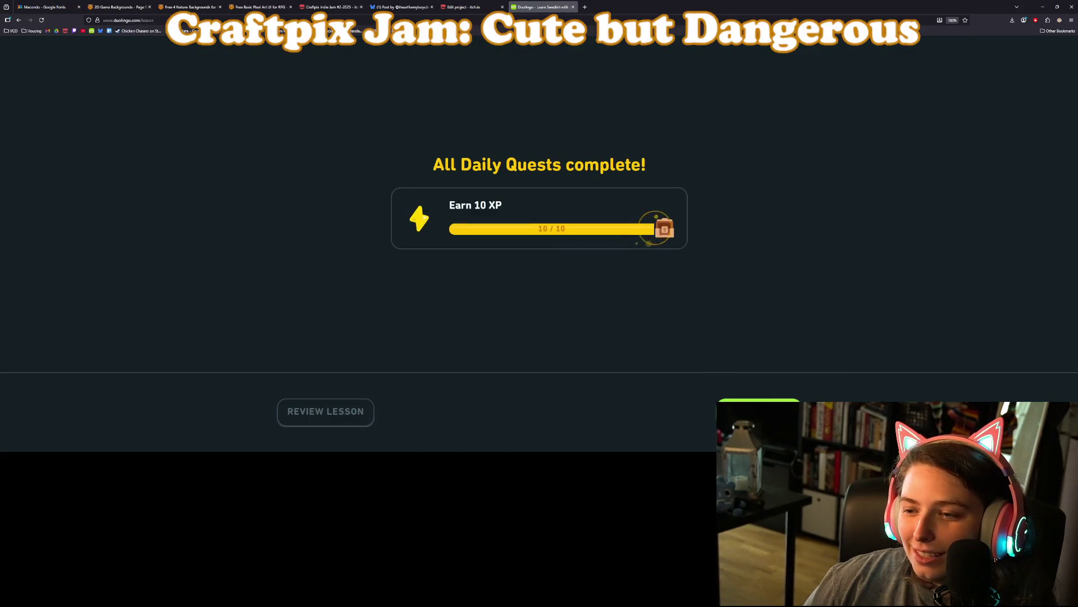
key(Return)
key(Return)
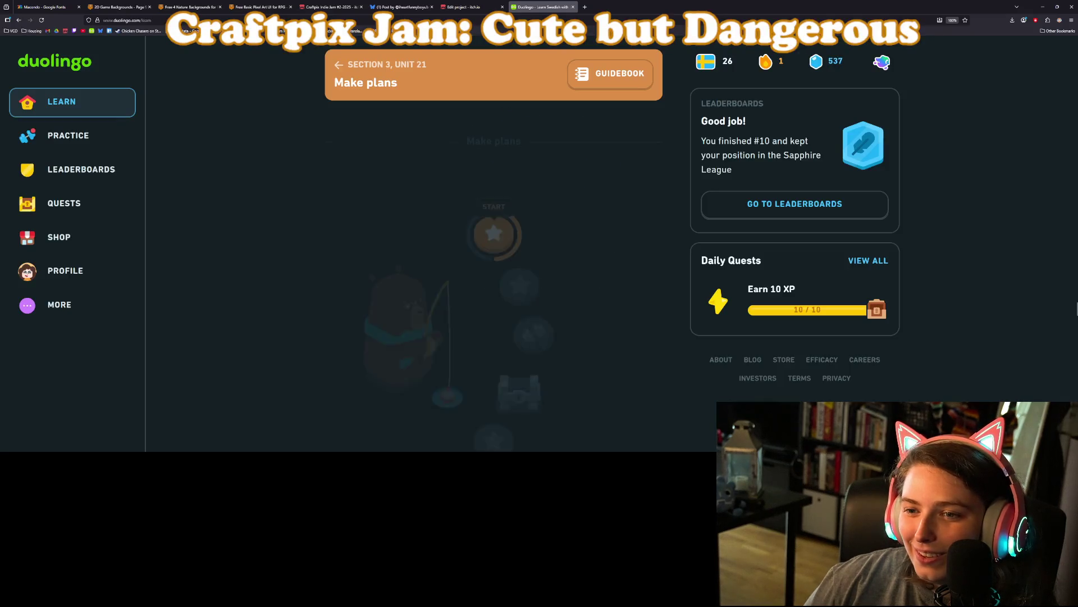
click(573, 7)
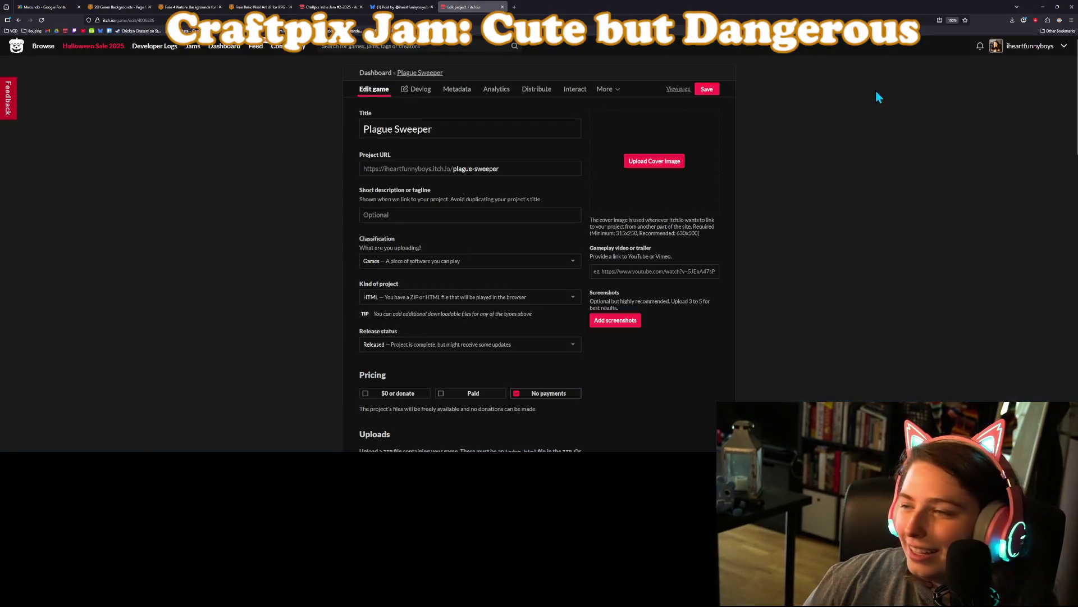
- Minimize the browser and view the Debugger's Errors list in Godot
click(1040, 9)
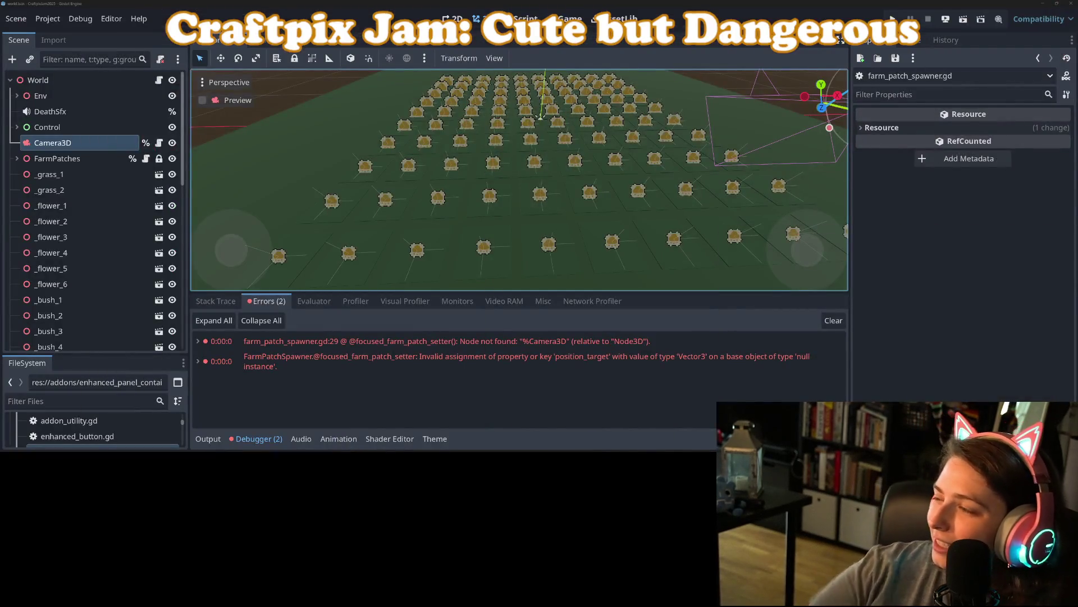
click(455, 399)
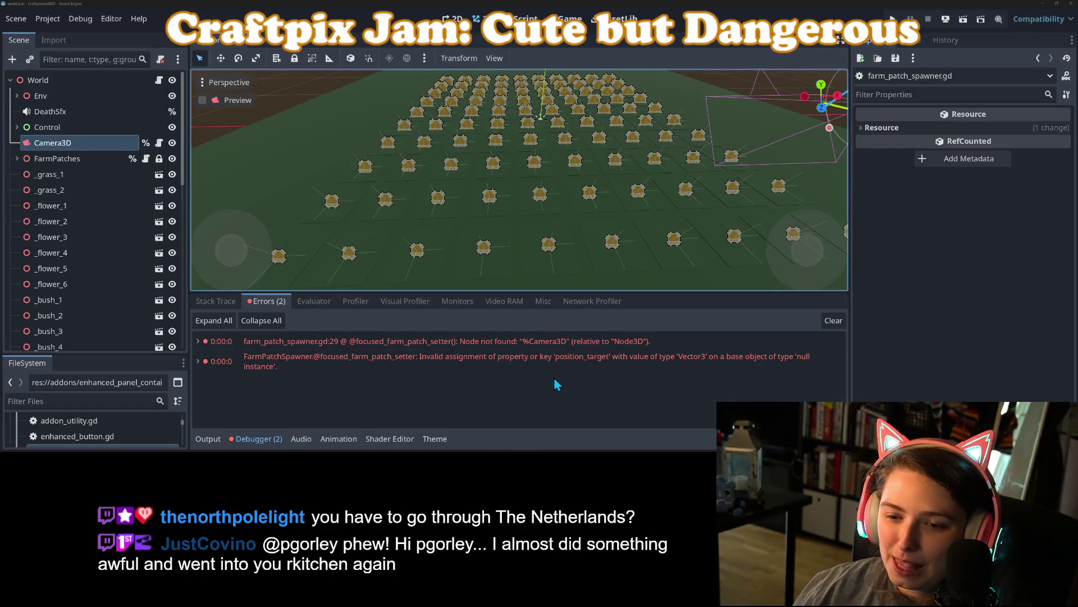
- Open the erroring line in farm_patch_spawner.gd and set a breakpoint on line 28
double_click(564, 342)
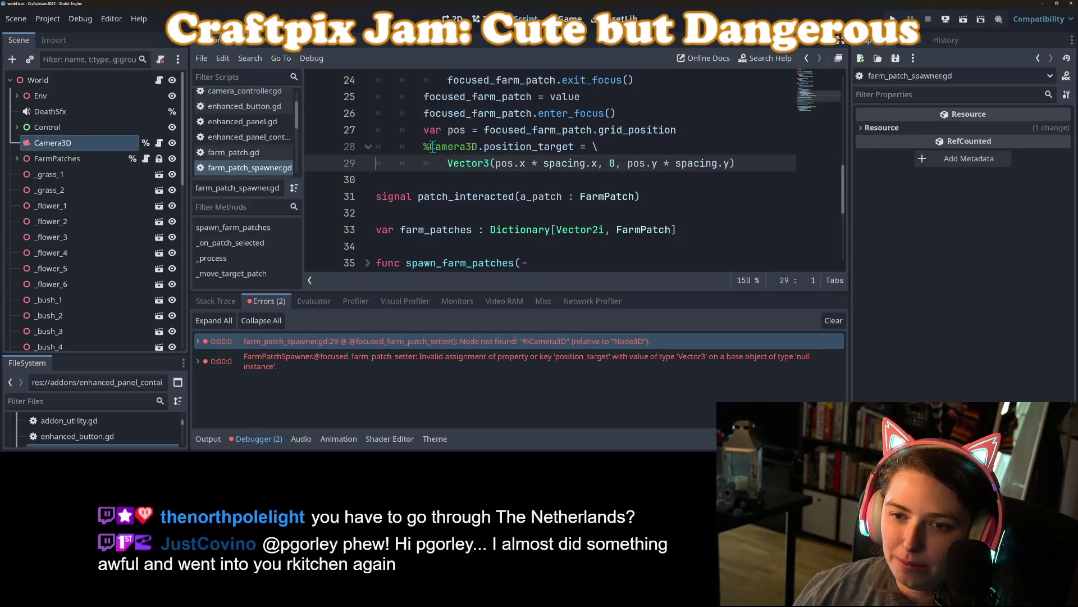
scroll(421, 149, up, 2)
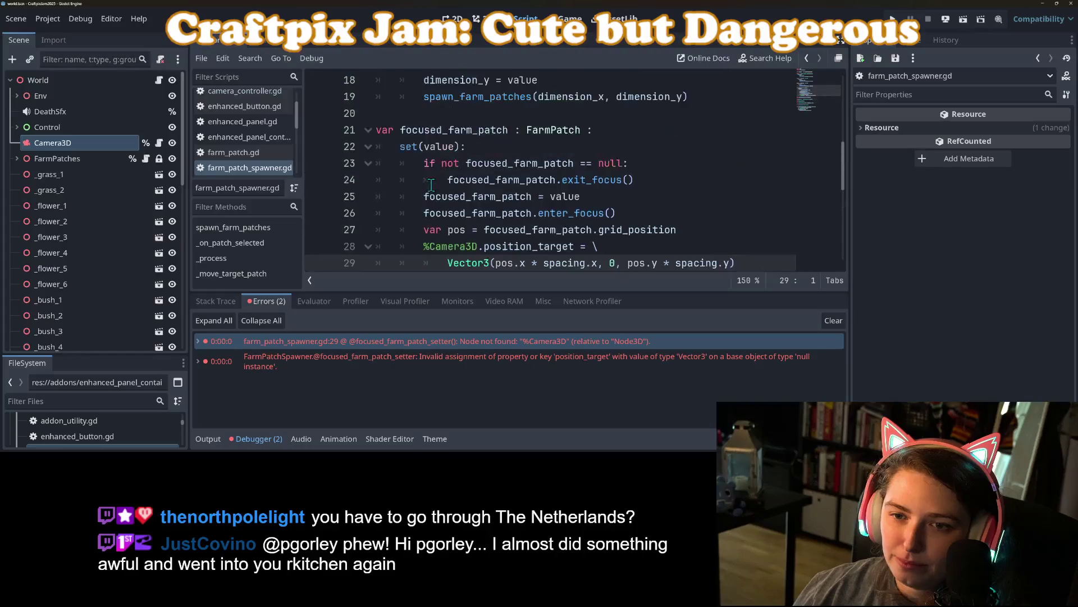
click(319, 246)
click(482, 248)
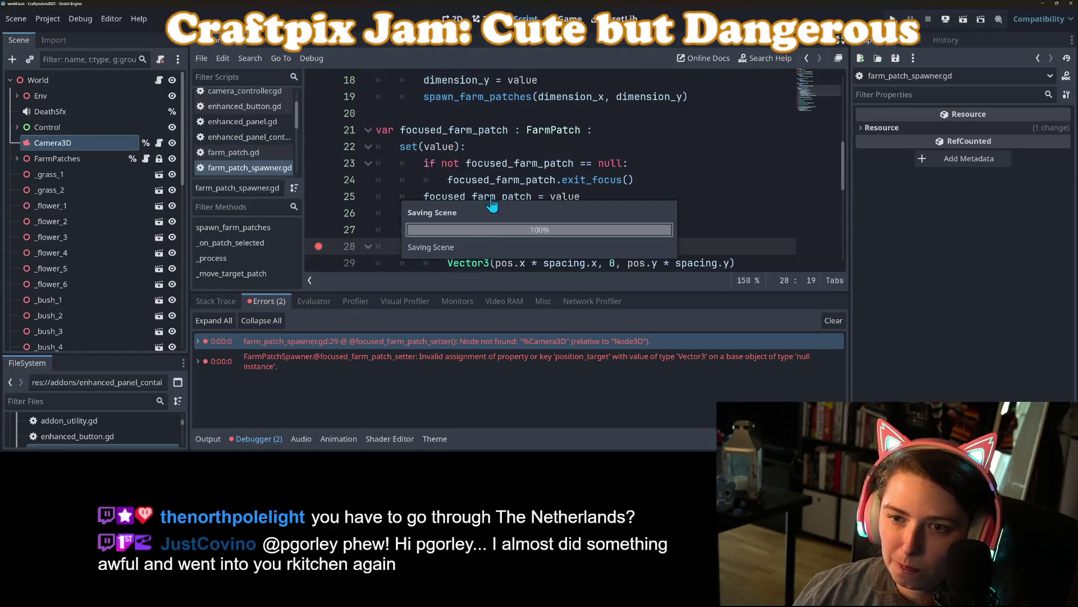
- Run the game, inspect the Remote tree and spawn_farm_patches/dimension_x stack frames, then stop
click(893, 18)
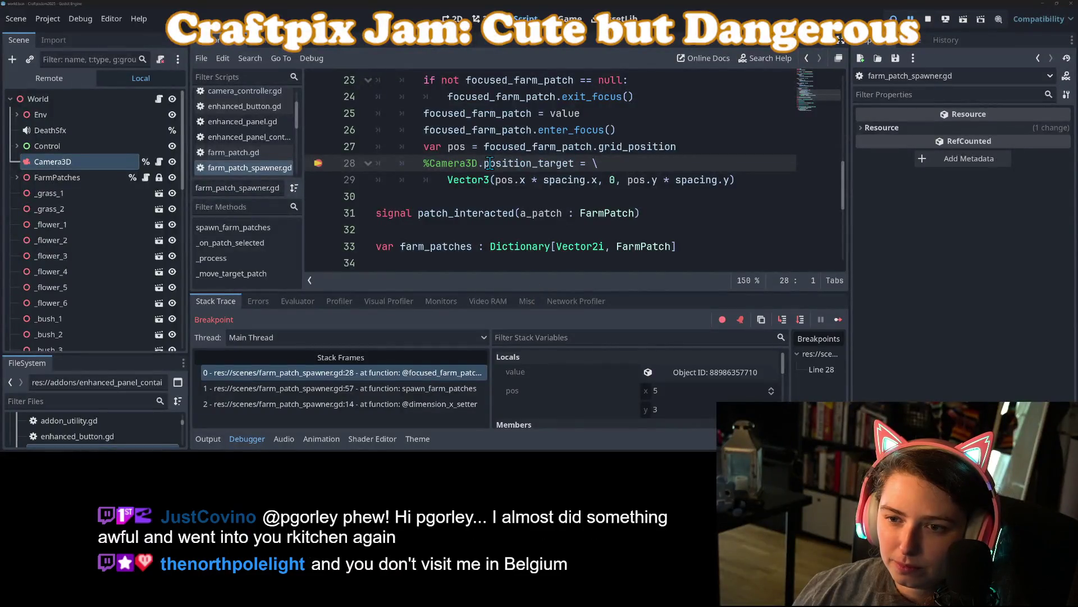
click(49, 83)
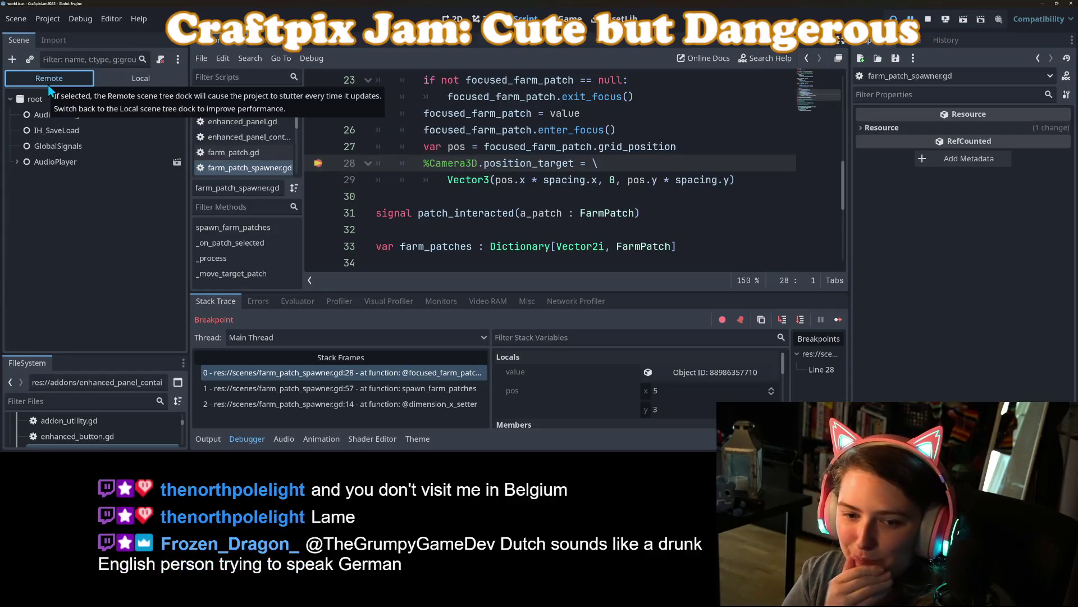
click(417, 388)
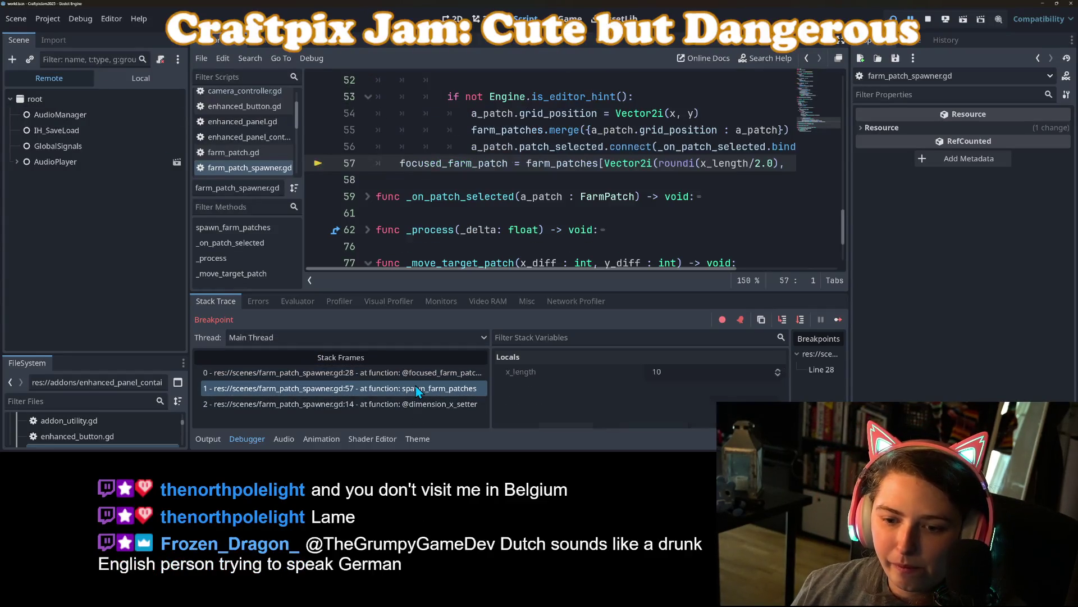
click(423, 403)
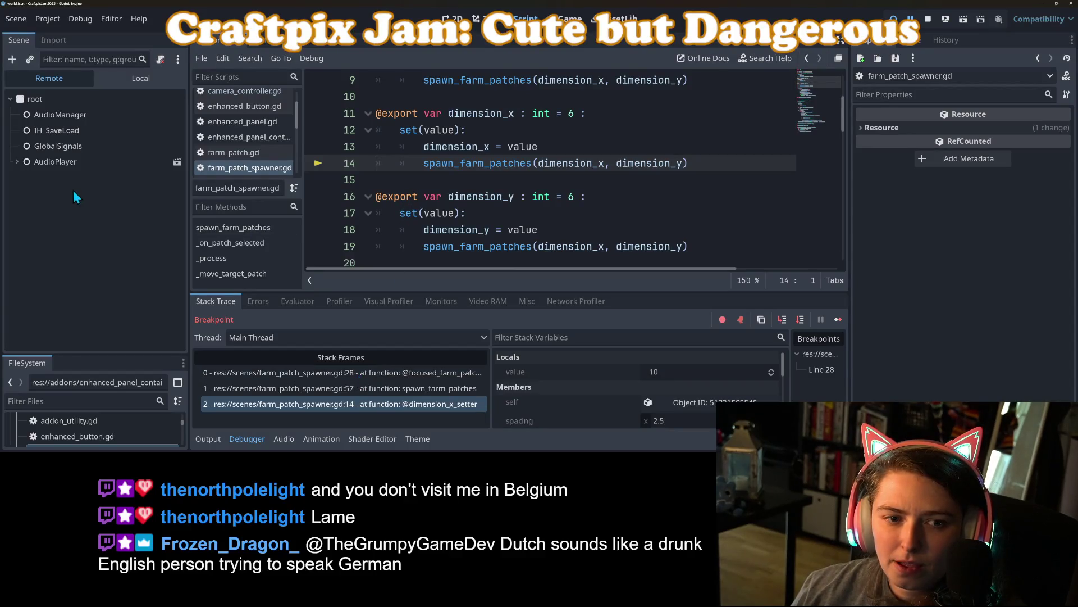
click(14, 160)
click(15, 160)
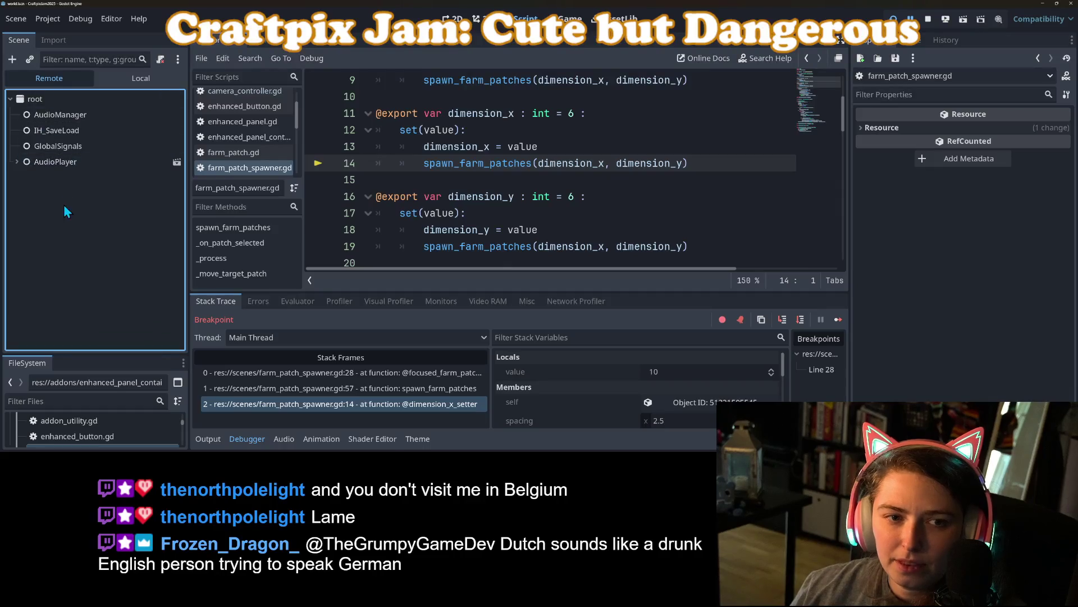
click(478, 180)
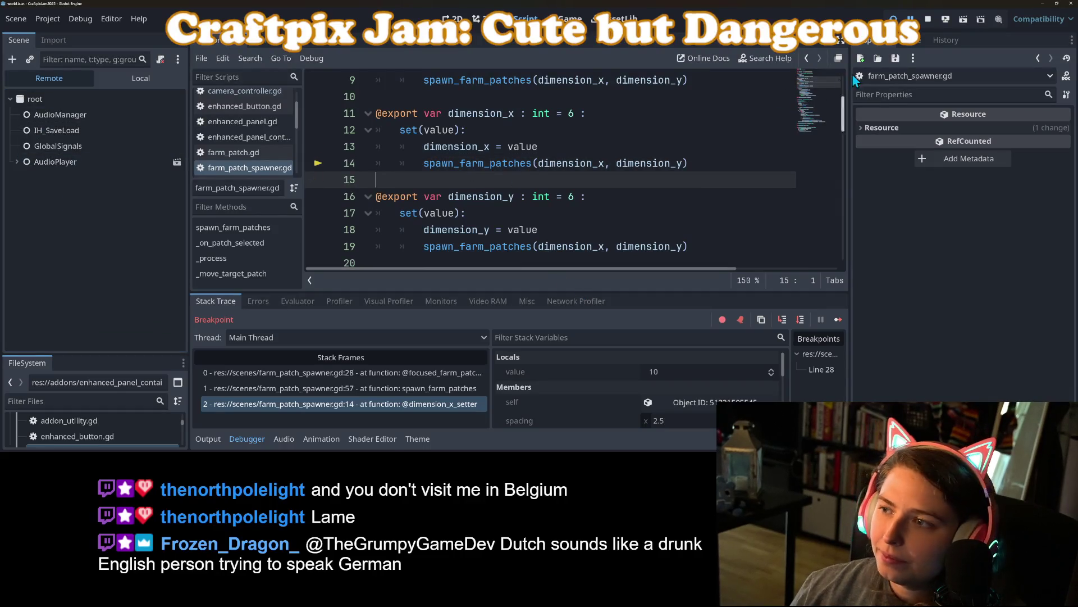
click(934, 23)
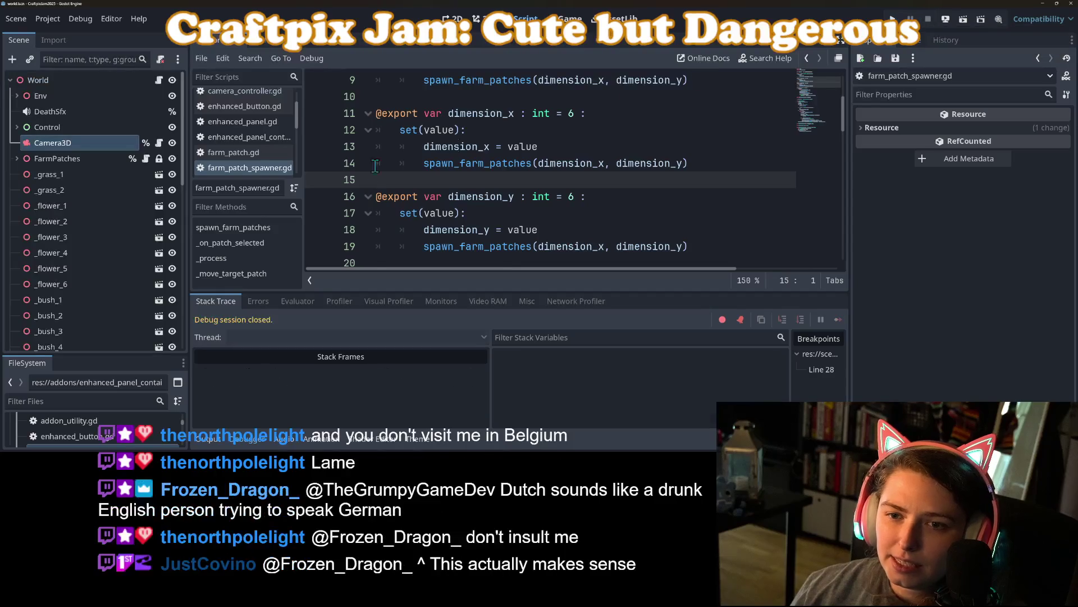
- Select the spawn_farm_patches call on line 14
click(490, 164)
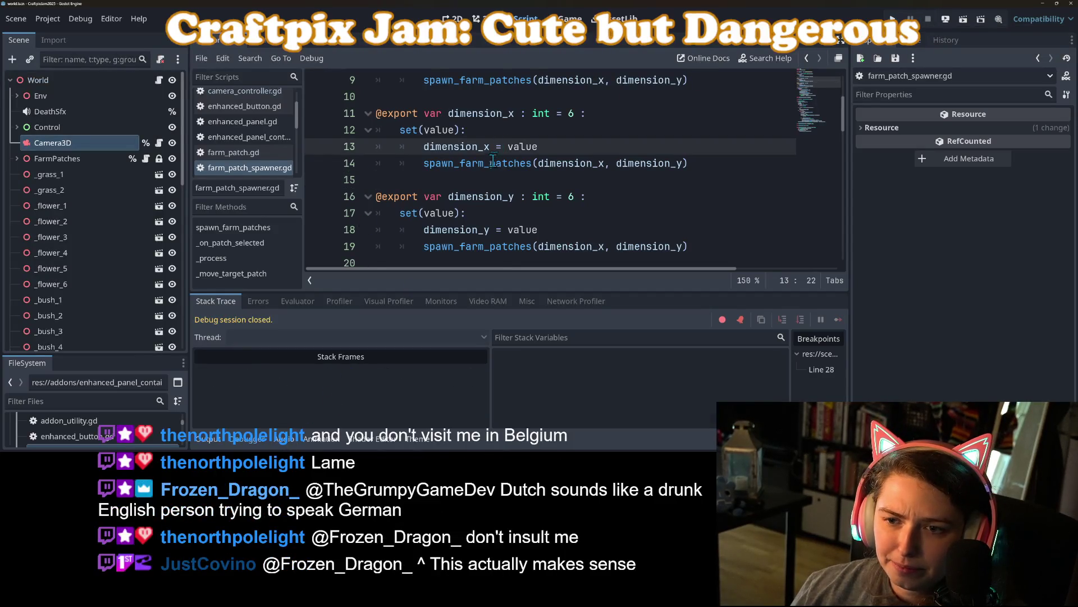
double_click(491, 164)
scroll(486, 232, down, 4)
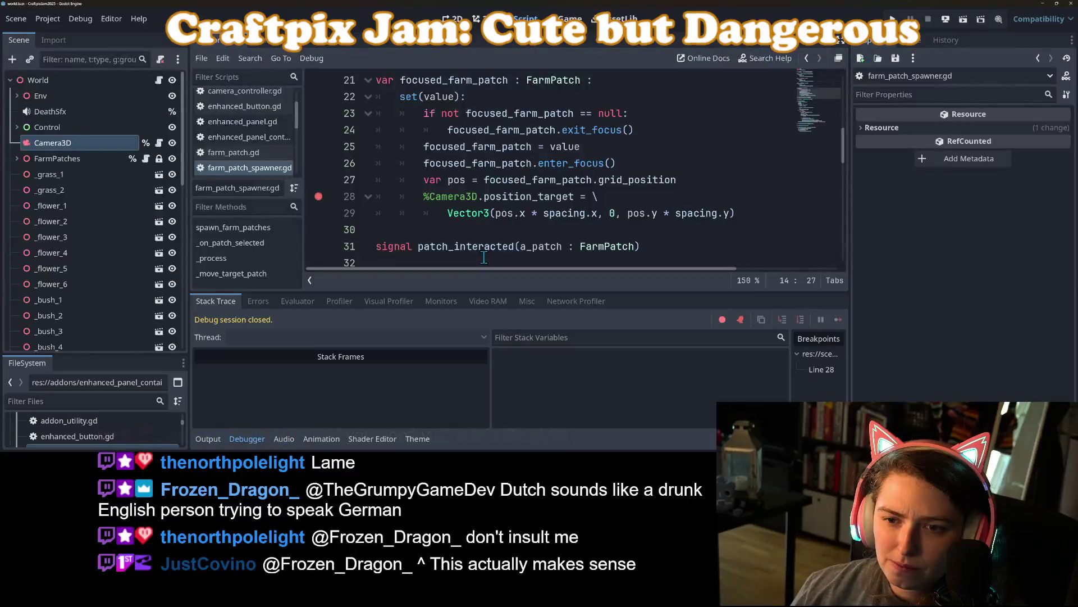
- Add 'if is_inside_tree():' above the %Camera3D position lines, indent them under it, and run the game
click(425, 196)
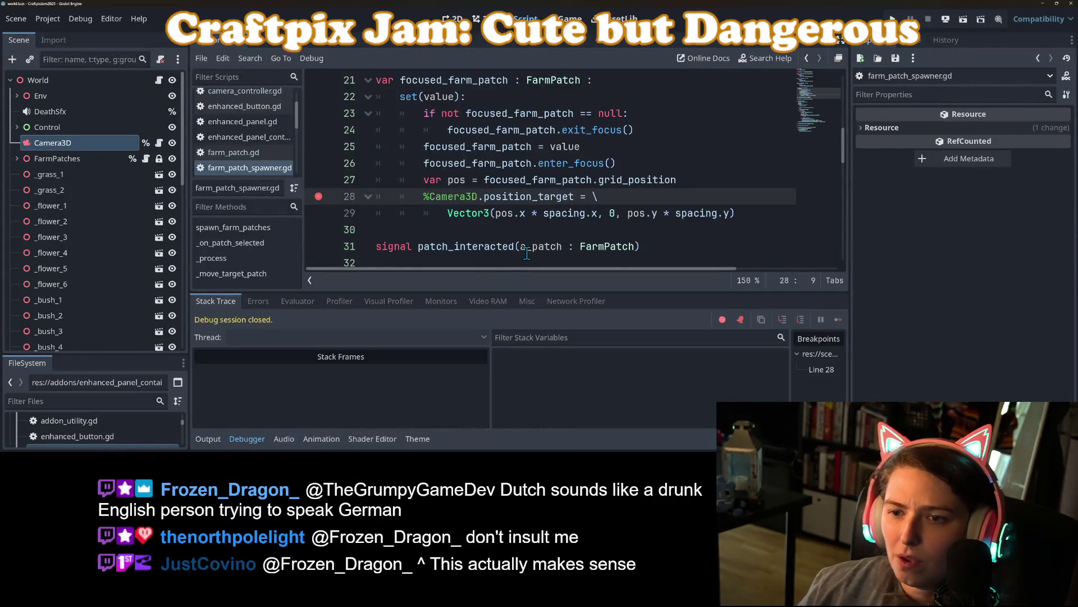
key(ctrl+shift+Return)
text(if)
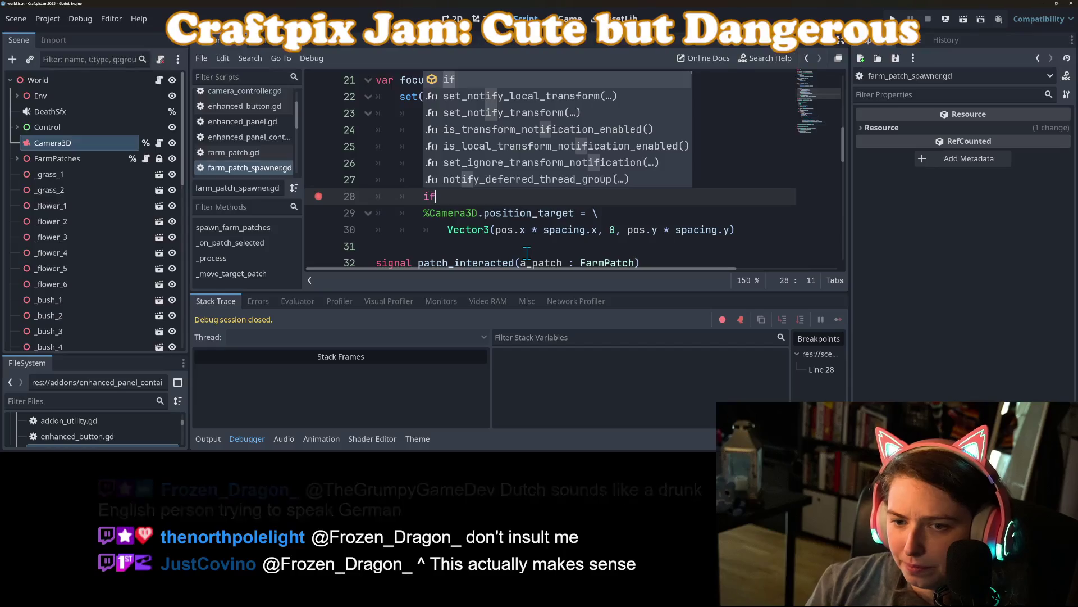
text( is_insid)
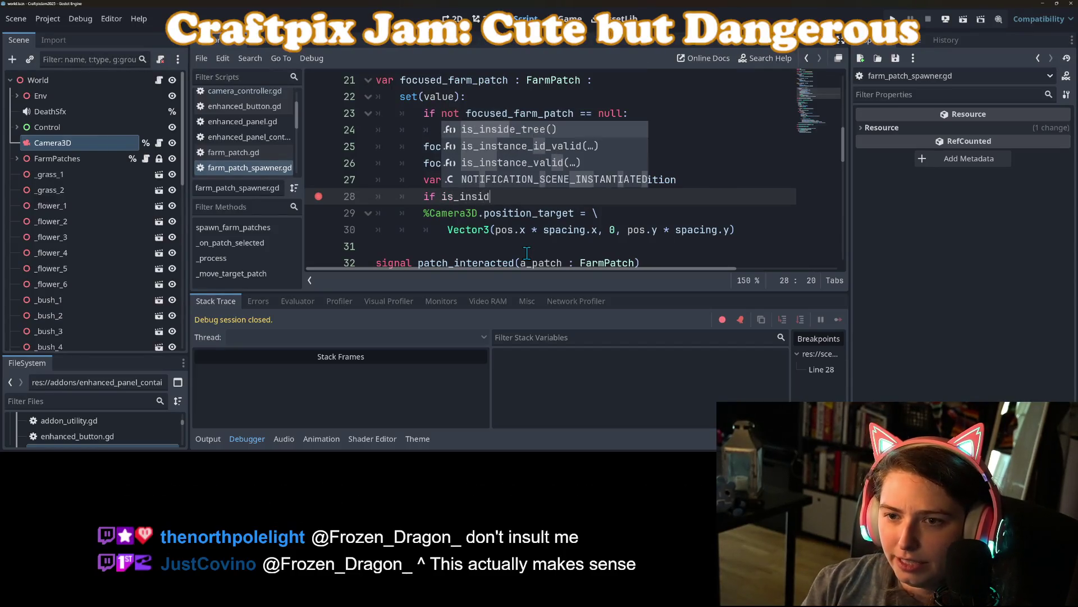
key(Return)
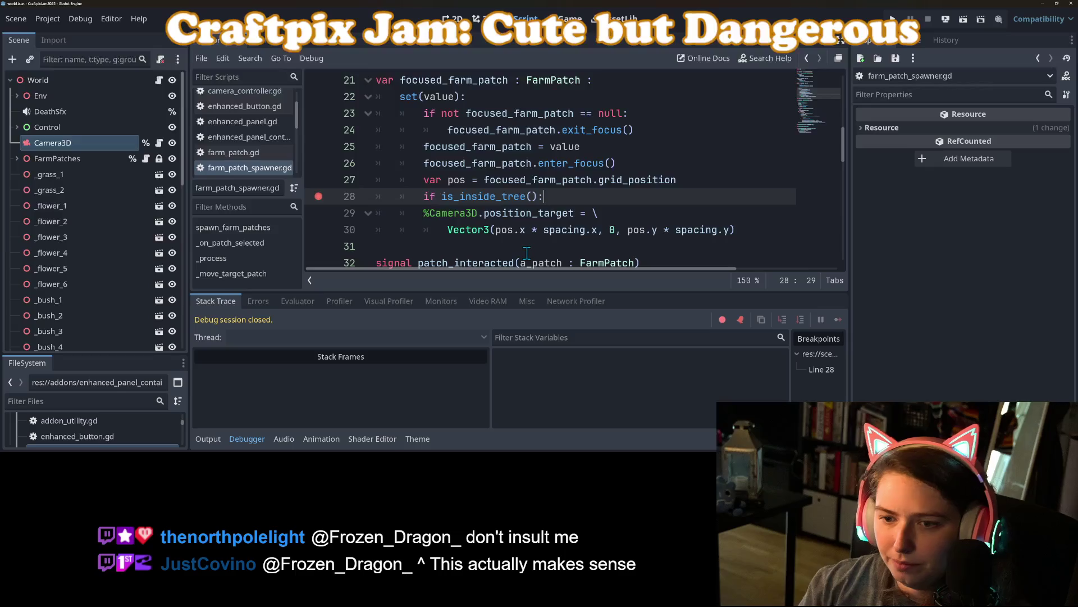
drag(450, 211, 485, 230)
key(Tab)
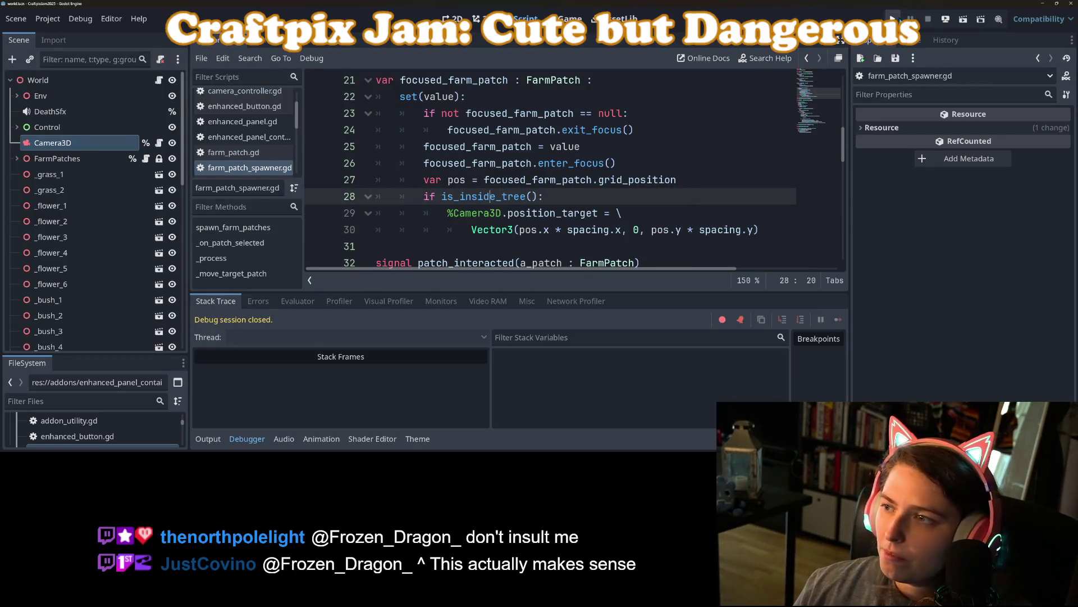
click(893, 19)
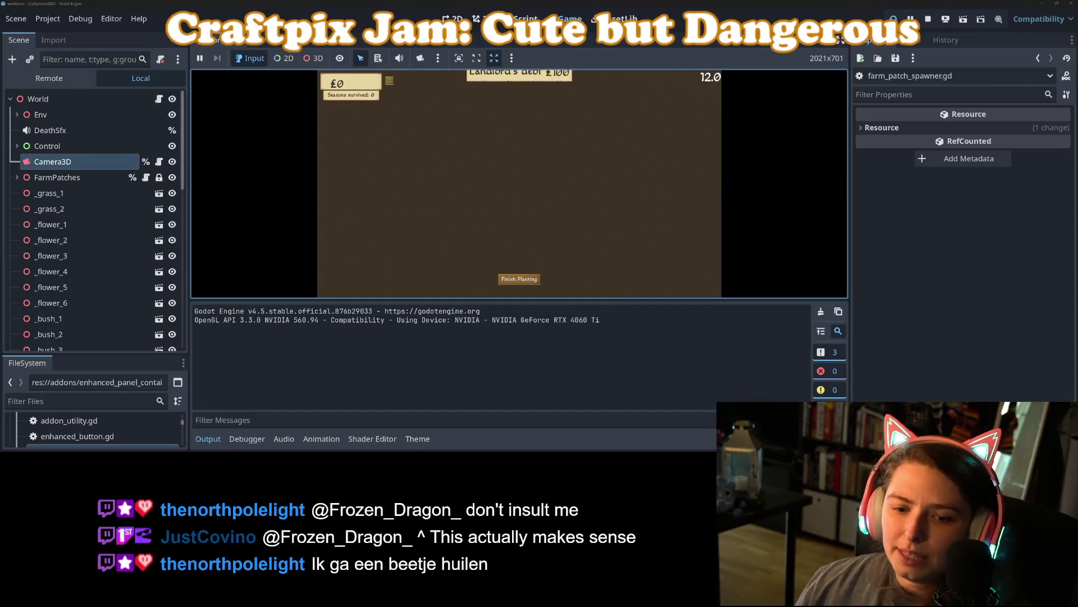
- Collapse the Output panel to check the farm screen with Landlord's debt £100, then stop the game
click(208, 438)
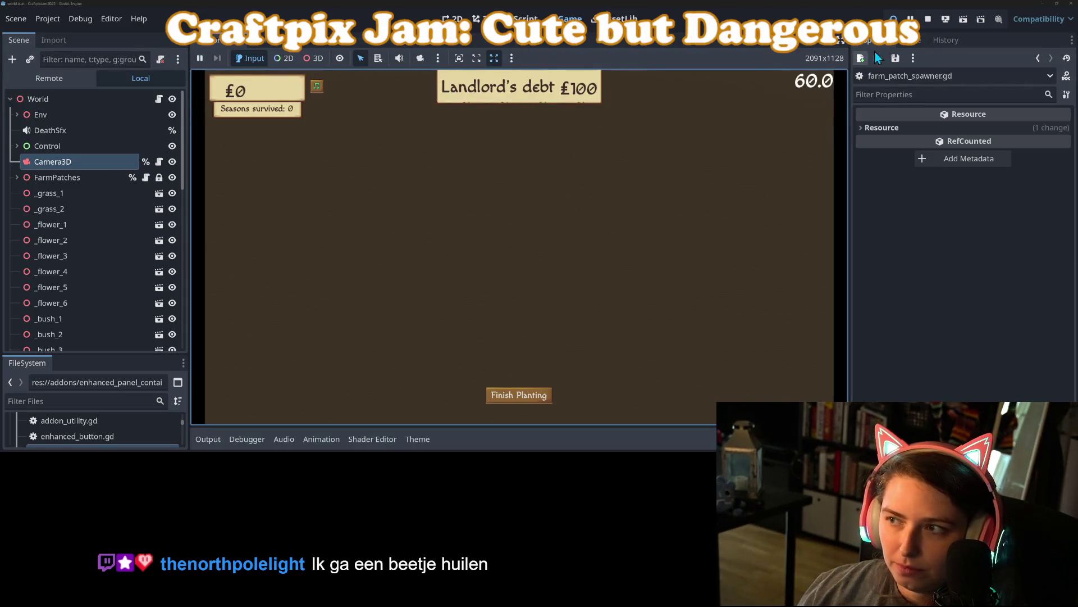
click(929, 19)
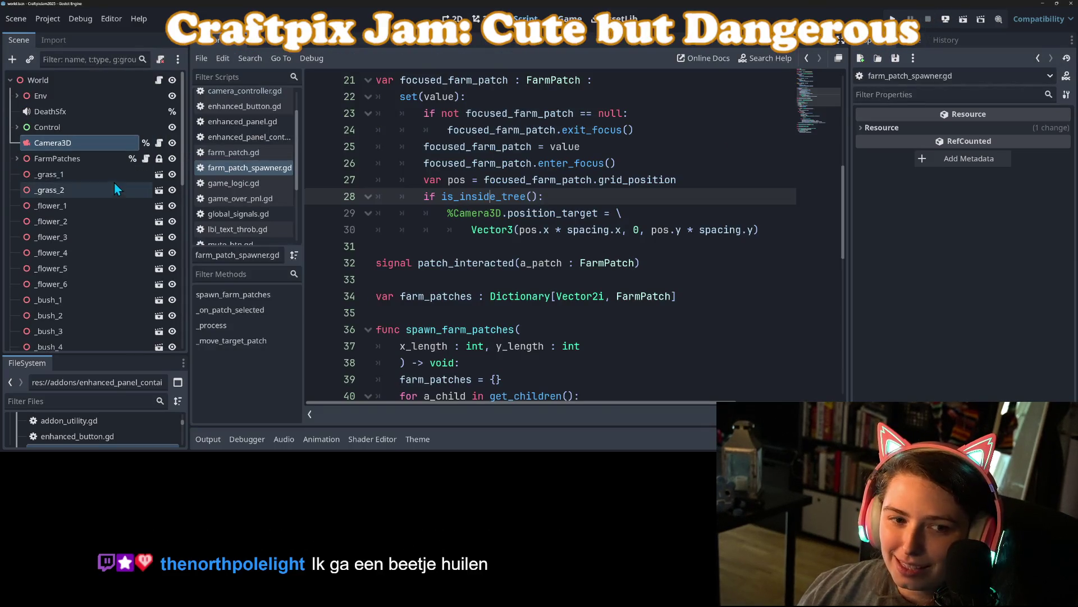
- Open camera_controller.gd and place the caret at the end of the position_target declaration
click(919, 41)
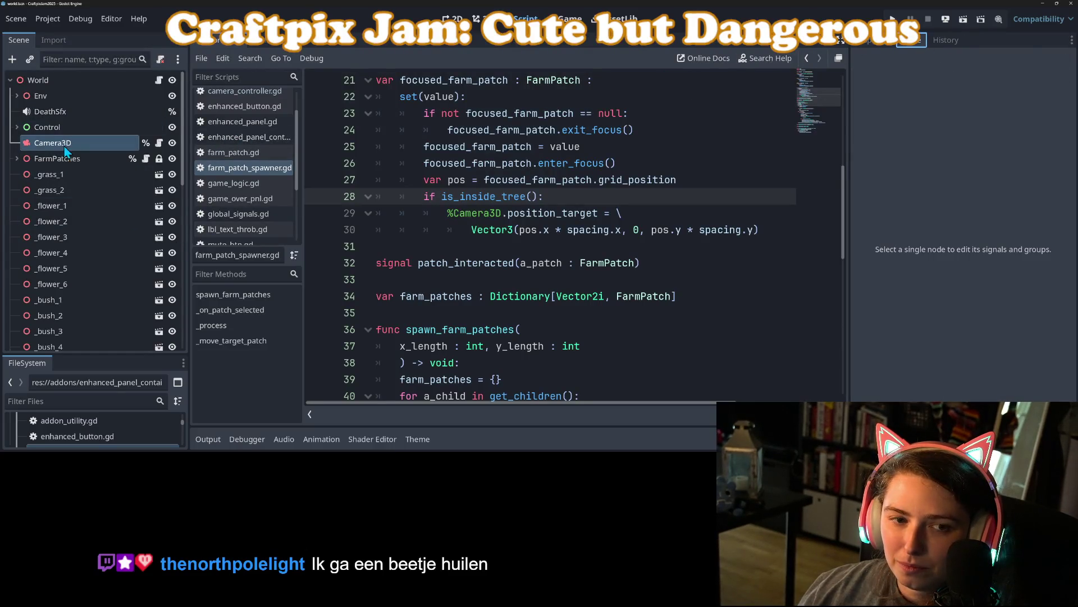
click(160, 143)
double_click(444, 147)
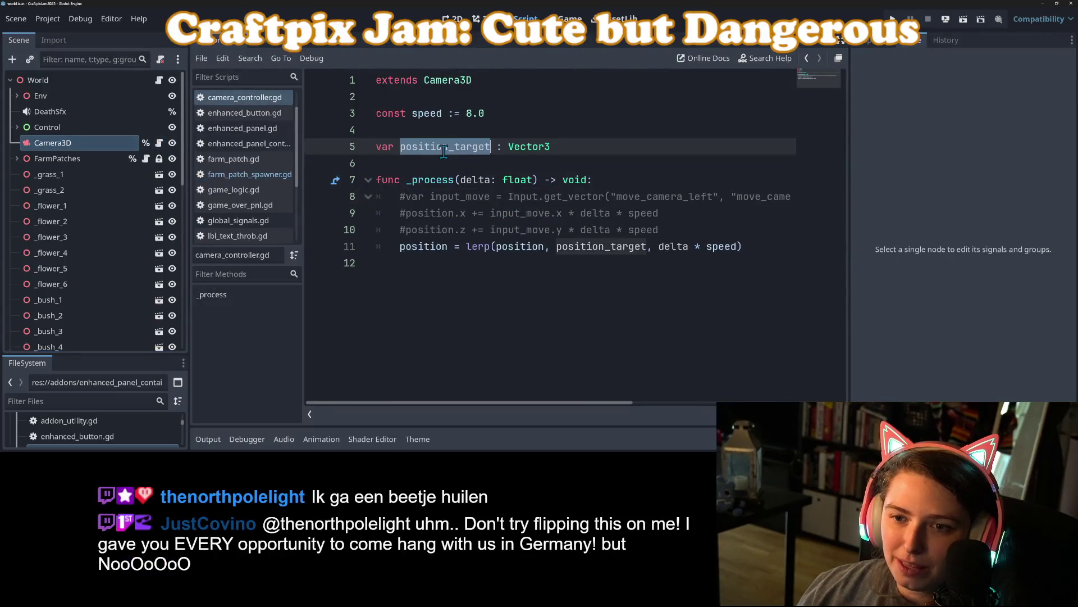
mouse_move(520, 152)
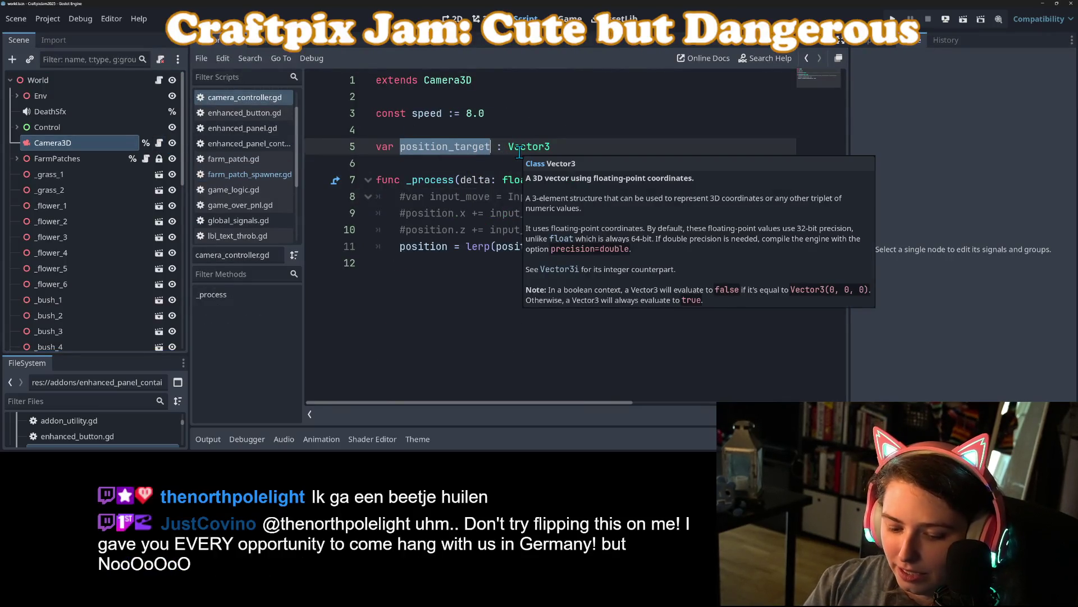
click(544, 247)
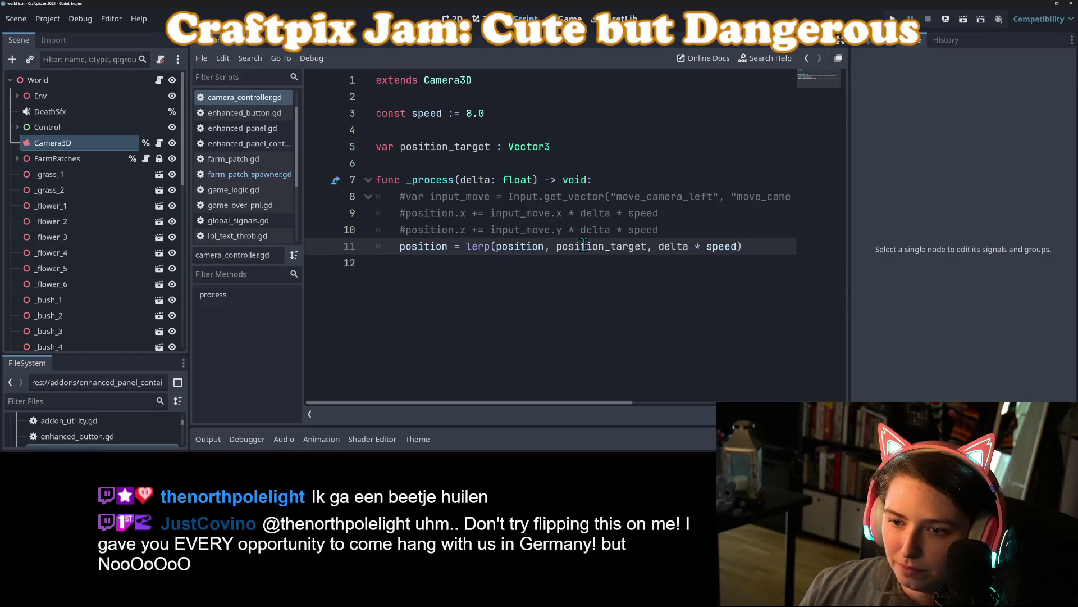
click(661, 231)
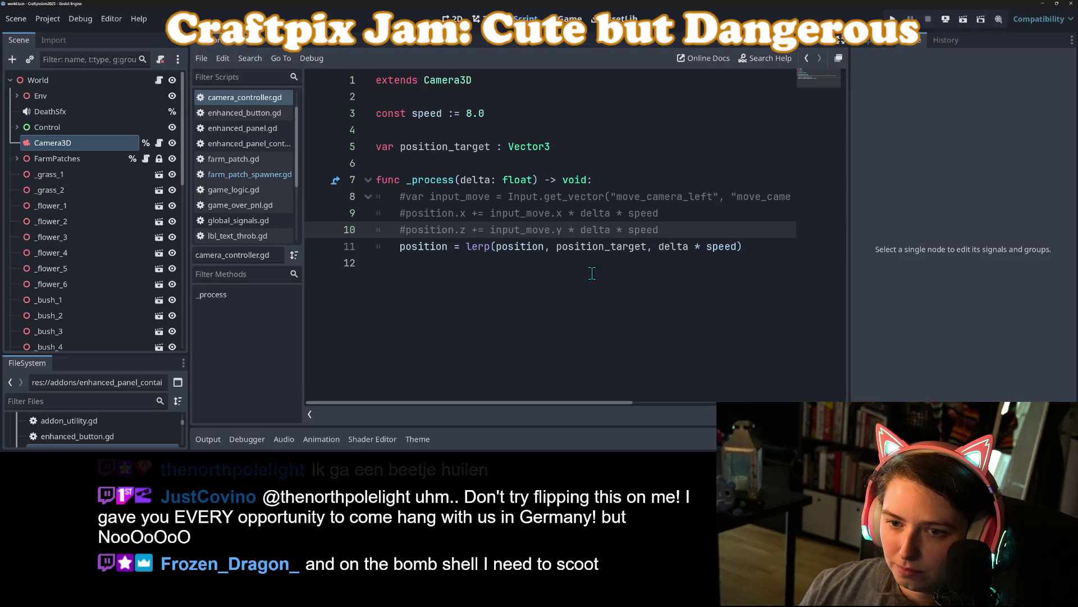
click(510, 262)
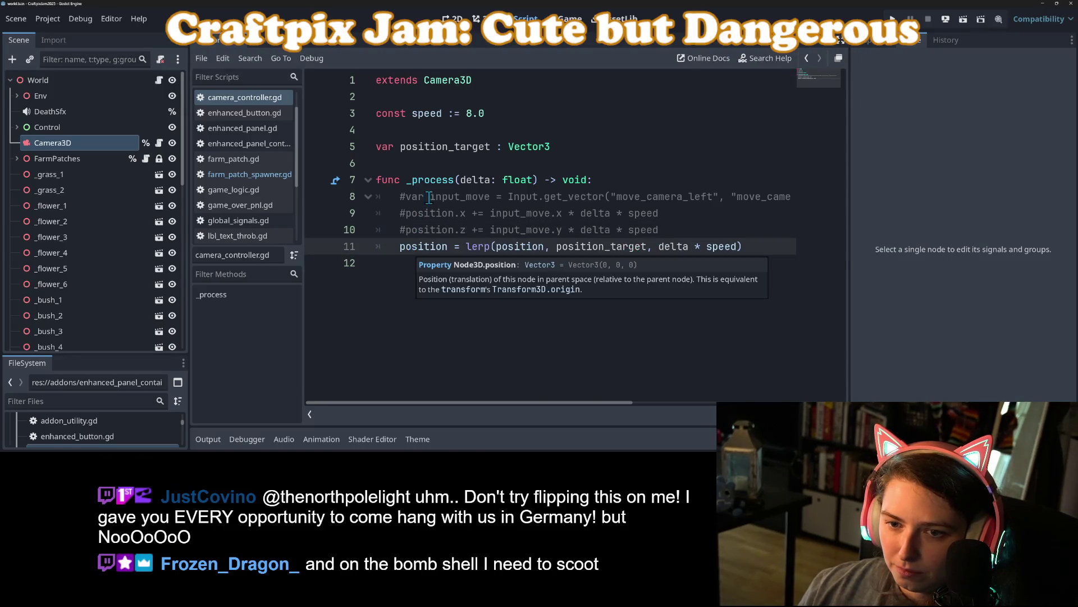
click(440, 147)
click(559, 146)
- Add a position_target setter that assigns position_target.x = value.x and position_target.z = value.z
key(Return)
text(set(value):)
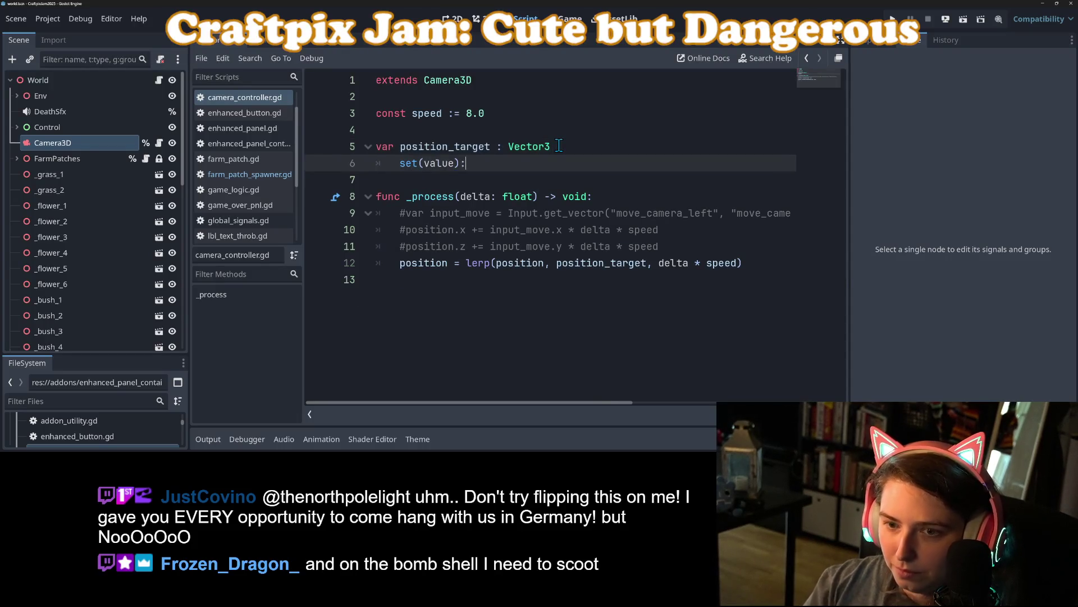
key(Return)
text(po)
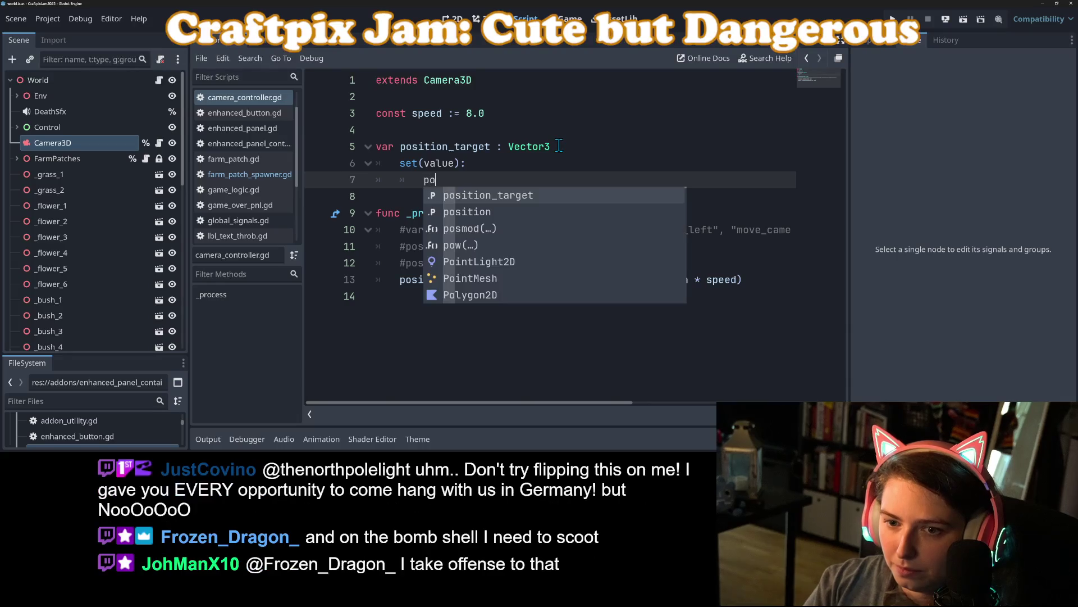
key(Return)
text(.x = )
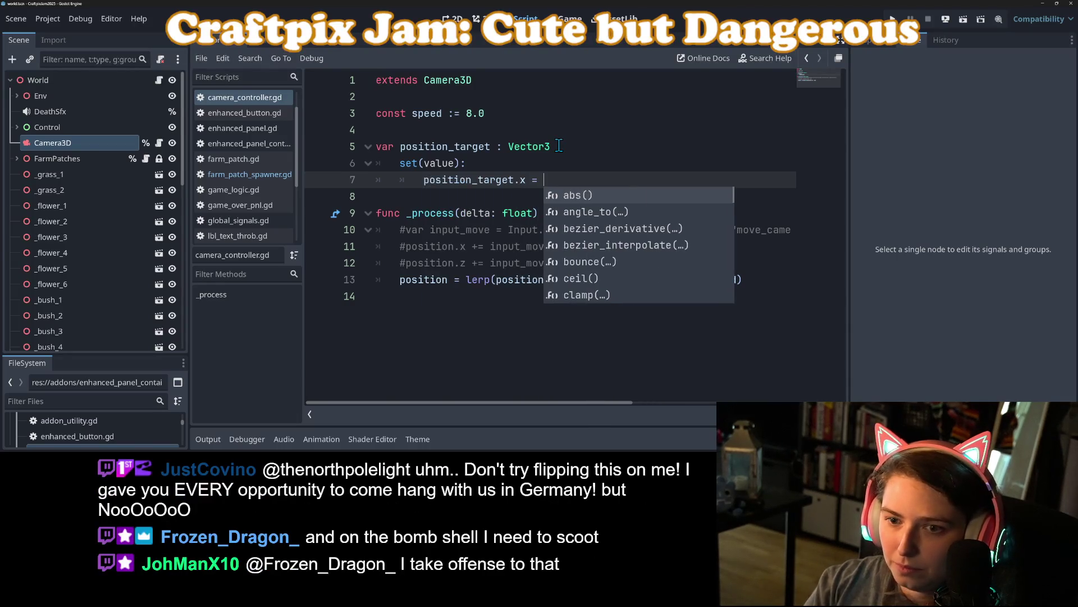
text(value.x)
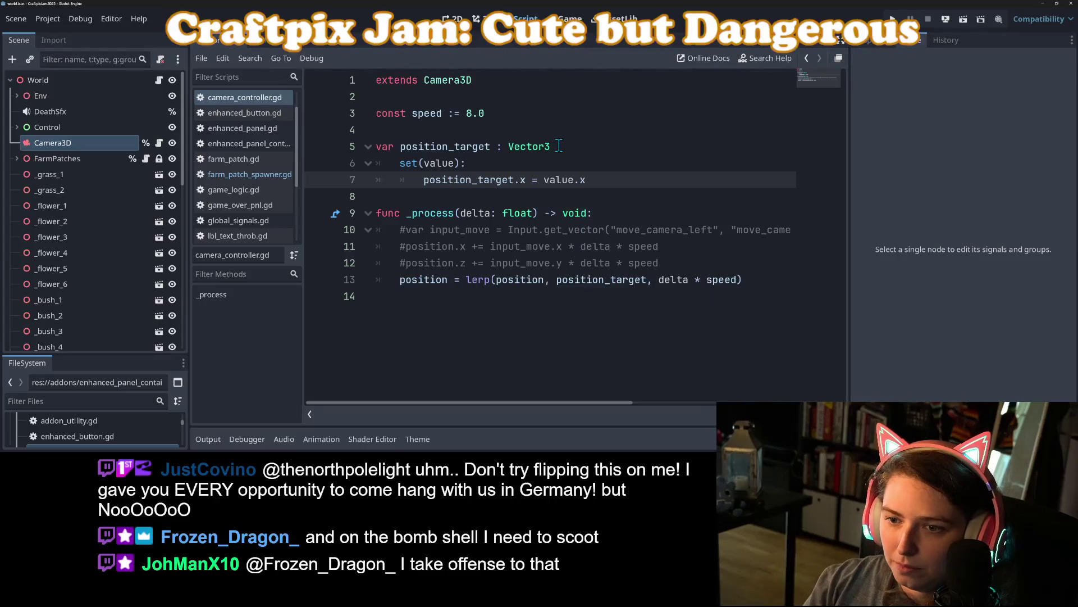
key(Return)
text(pos)
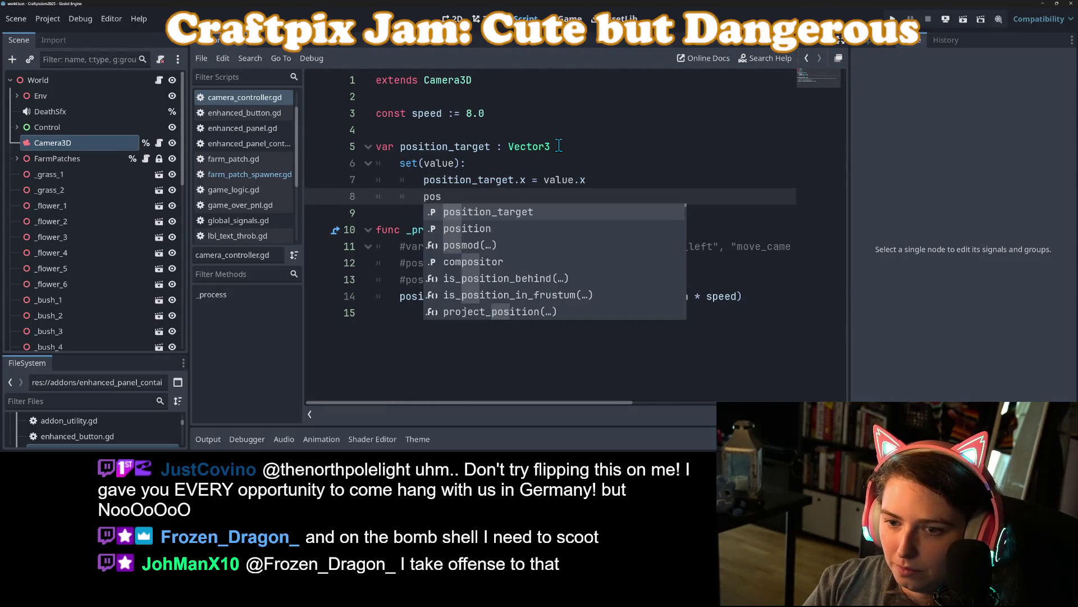
key(Return)
text(.z = value.z)
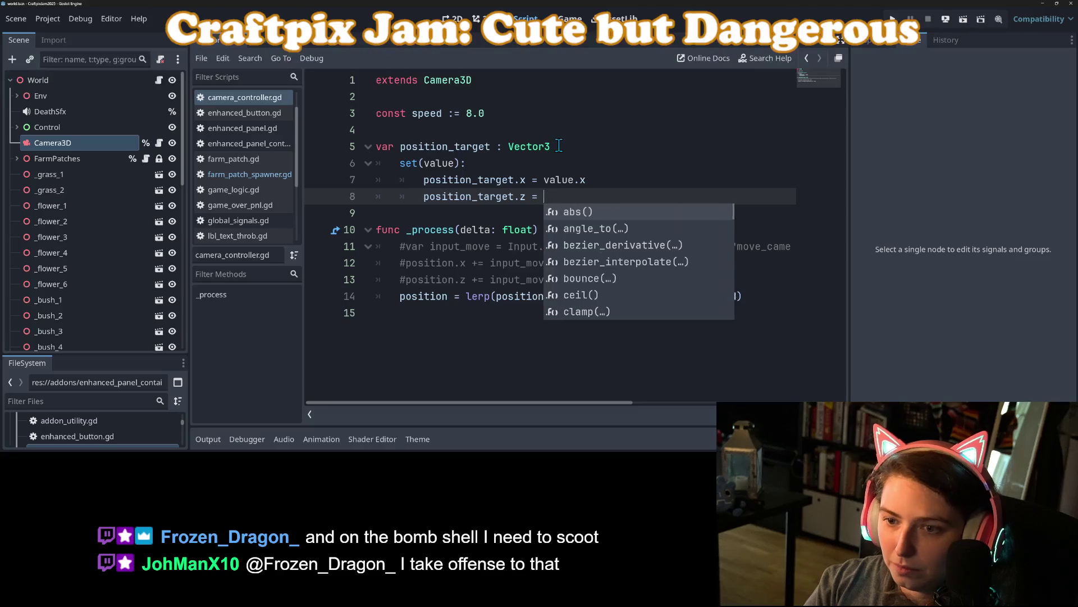
- Save camera_controller.gd and launch the game
key(ctrl+s)
click(556, 115)
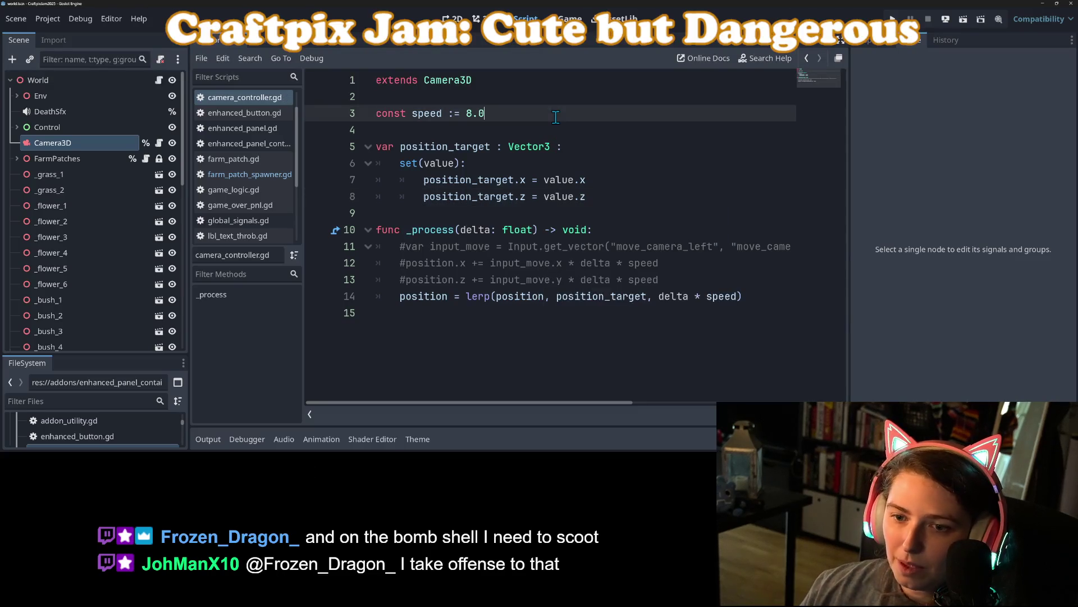
click(893, 18)
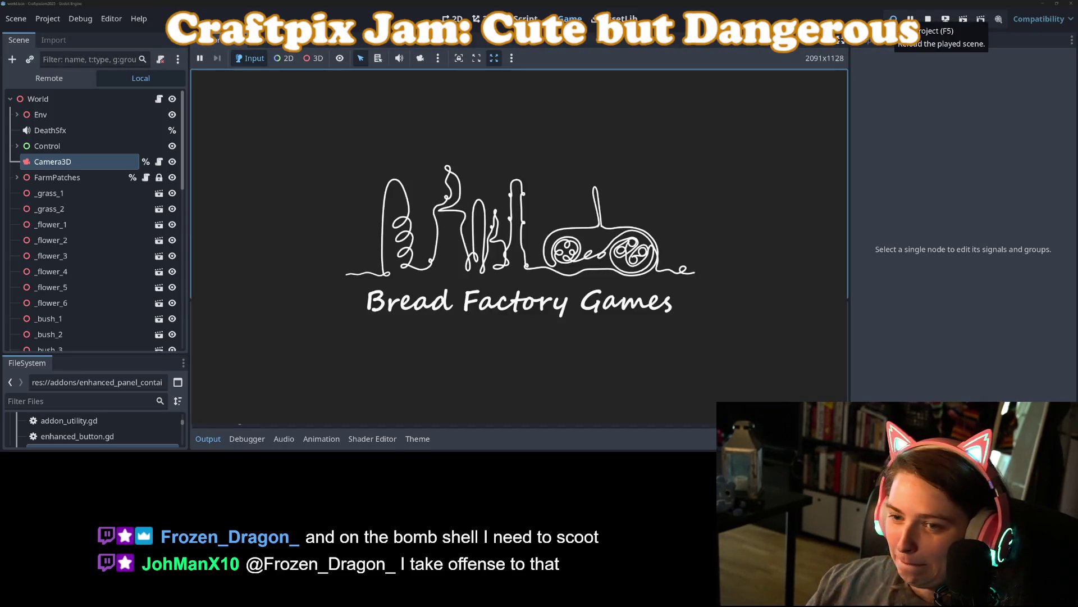
- Collapse Output, show the Inspector and widen the game view to reach the farm screen, then stop
click(208, 439)
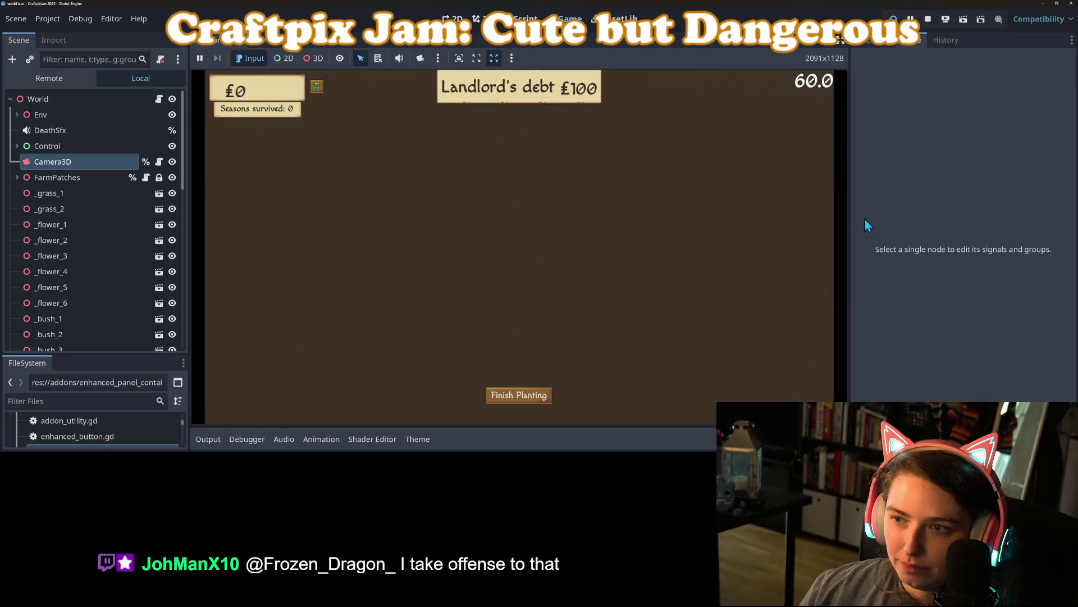
click(874, 42)
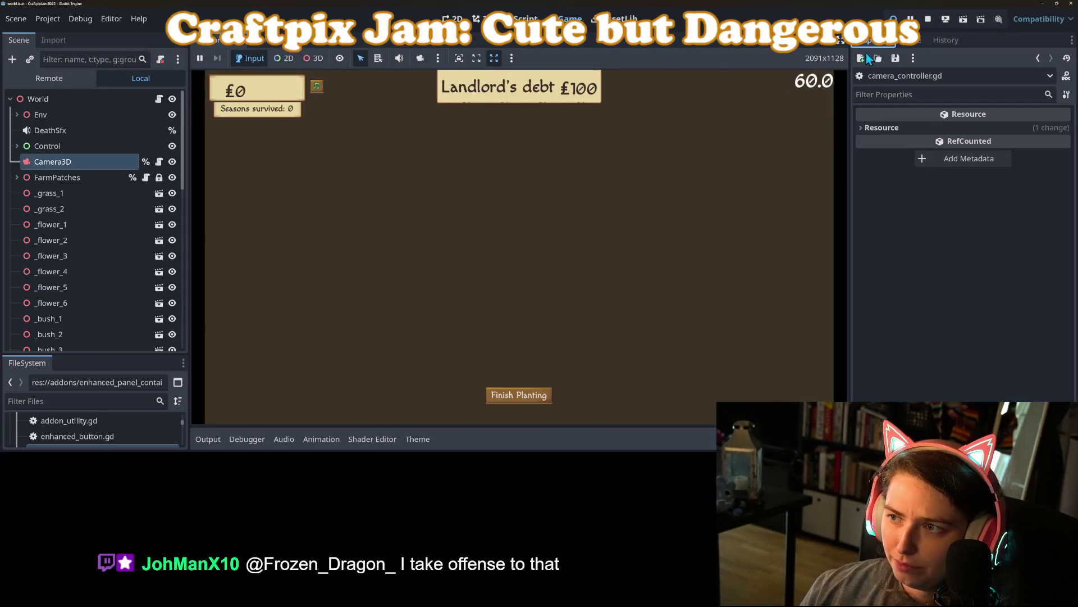
drag(849, 242, 957, 242)
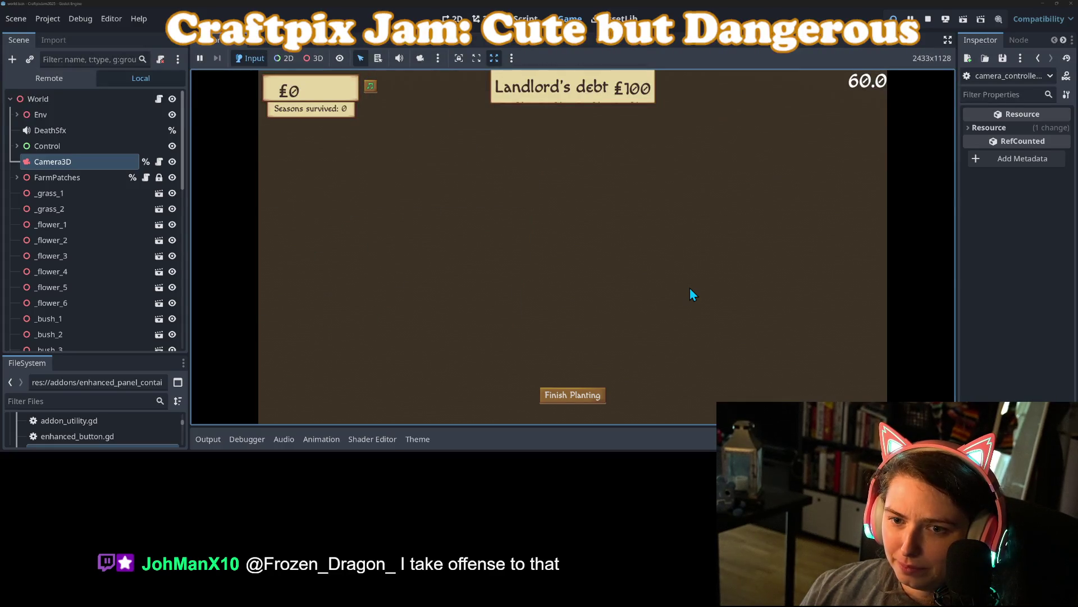
click(931, 16)
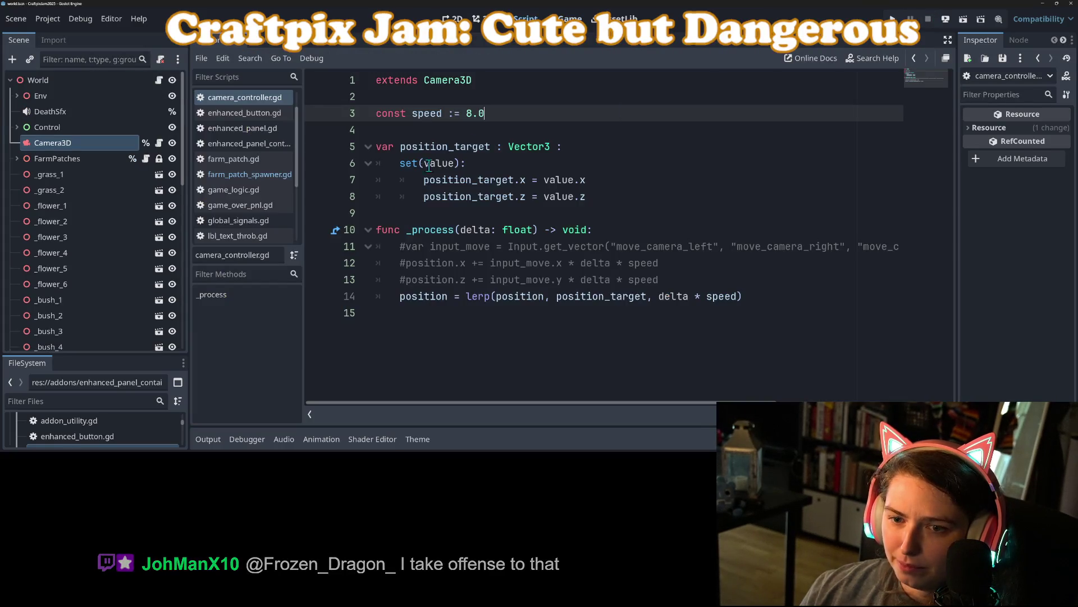
double_click(428, 148)
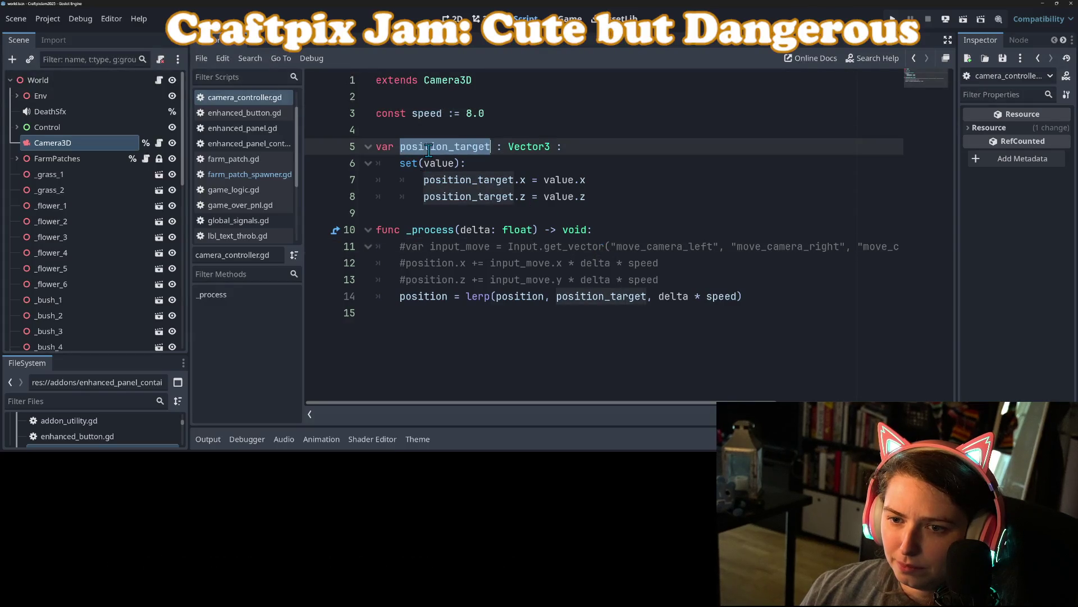
click(492, 177)
click(556, 168)
click(562, 150)
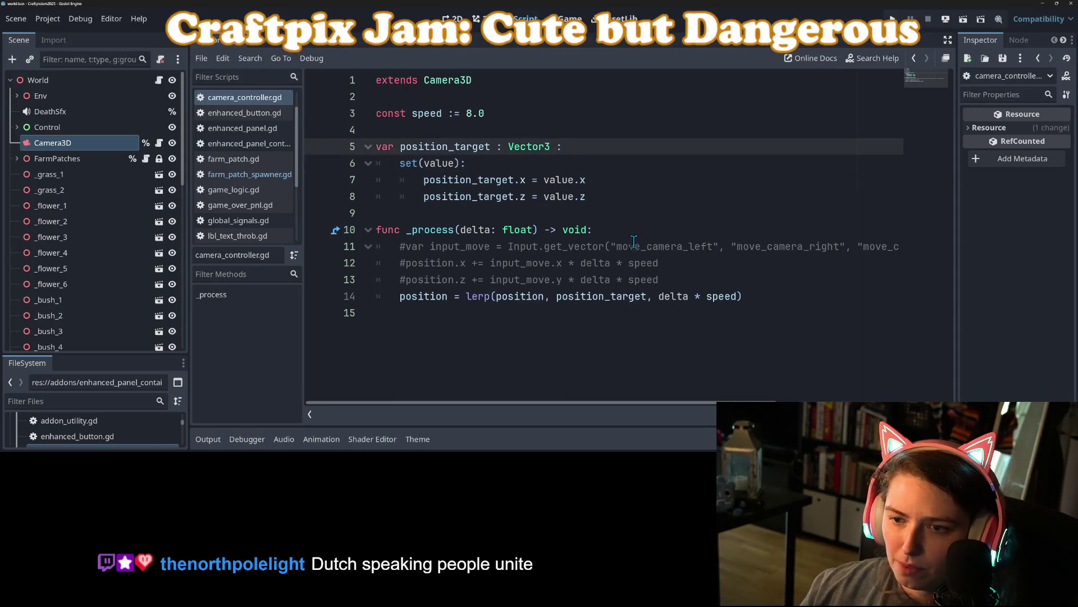
click(497, 181)
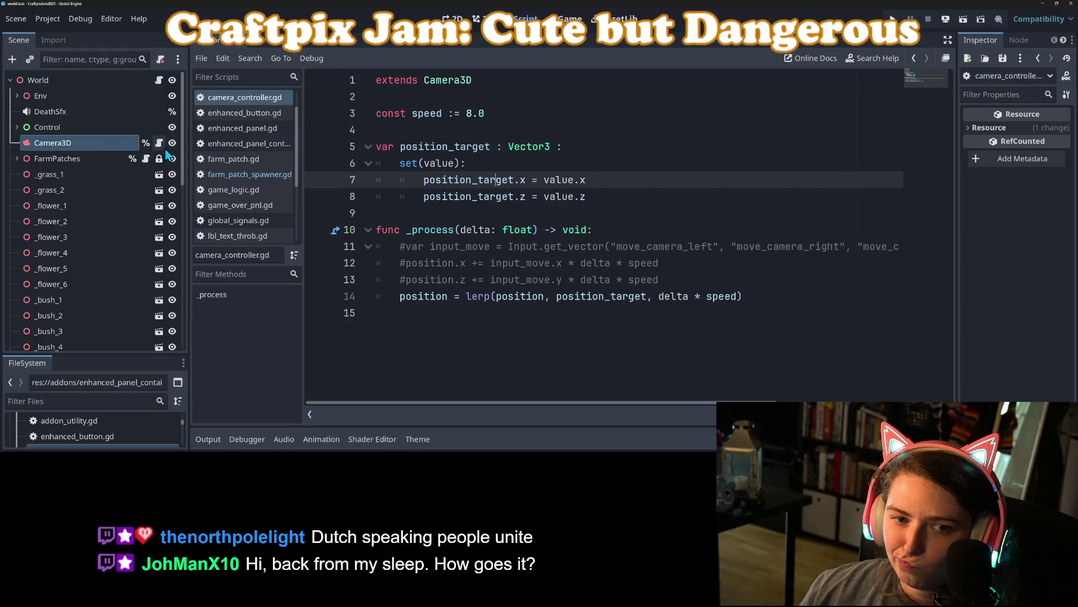
click(522, 149)
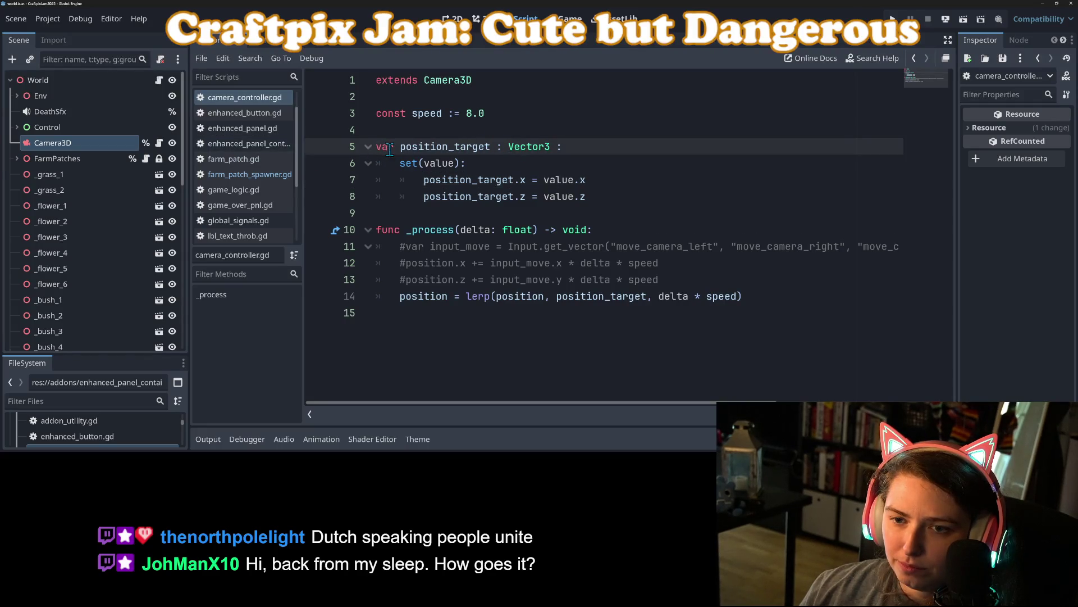
text(@ onready)
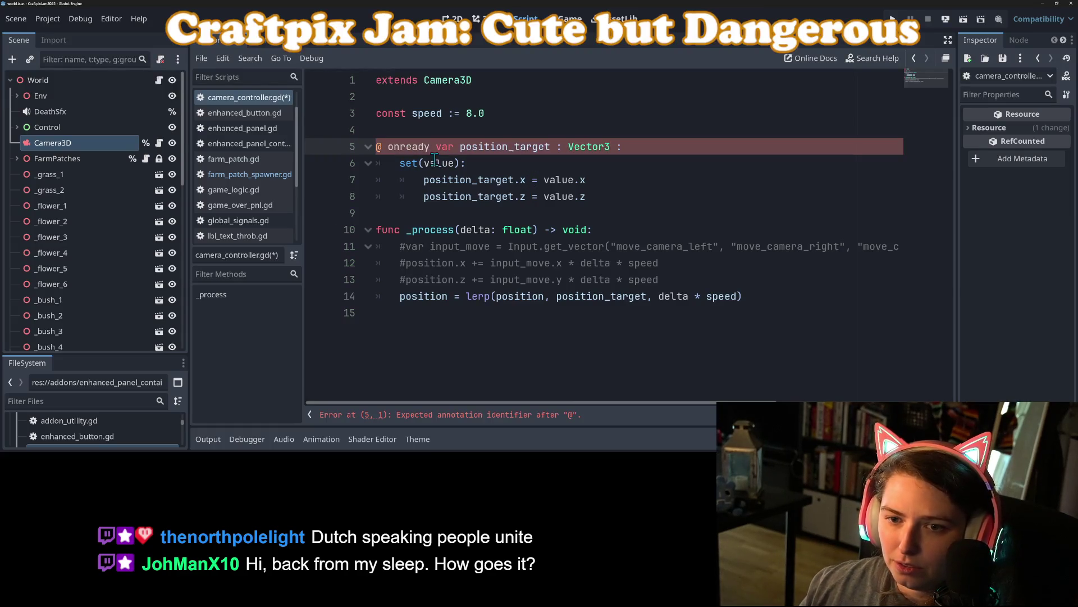
click(389, 149)
key(BackSpace)
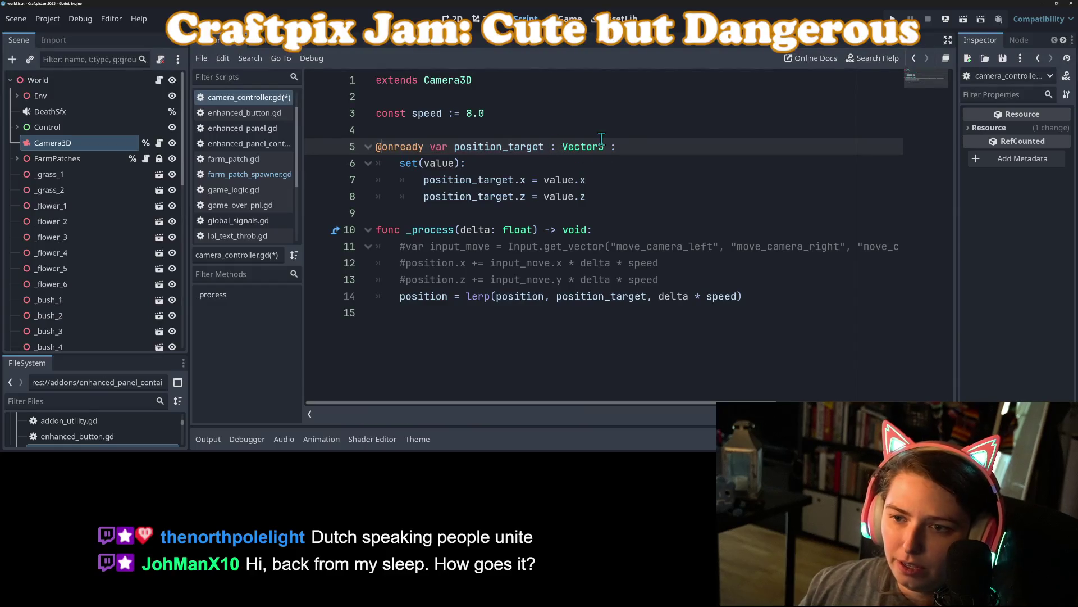
- Initialise position_target with '= position', save the script, and run the game
text(= position)
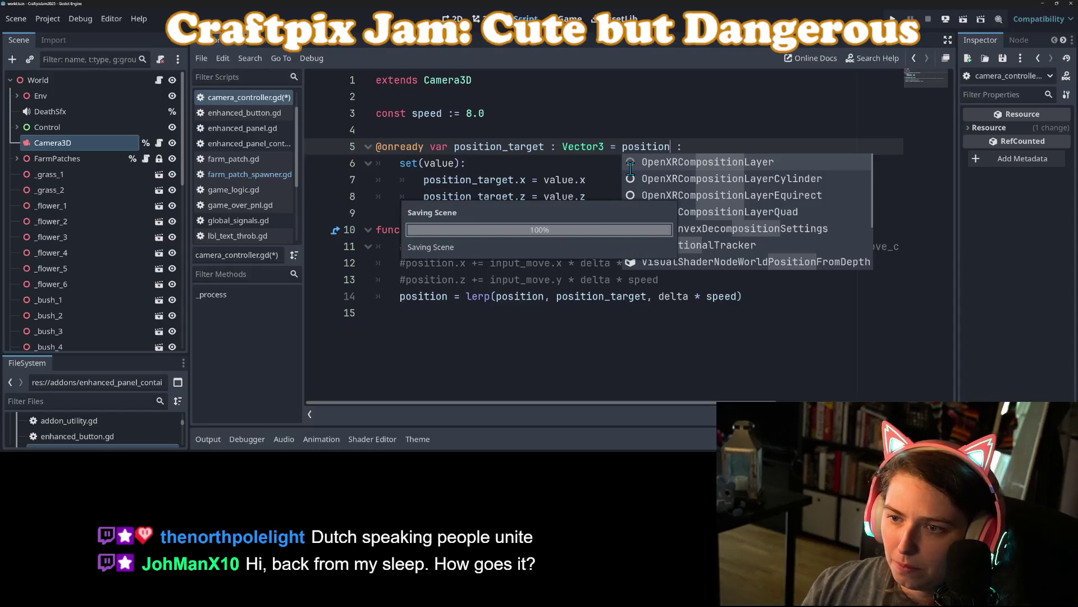
click(598, 97)
key(ctrl+s)
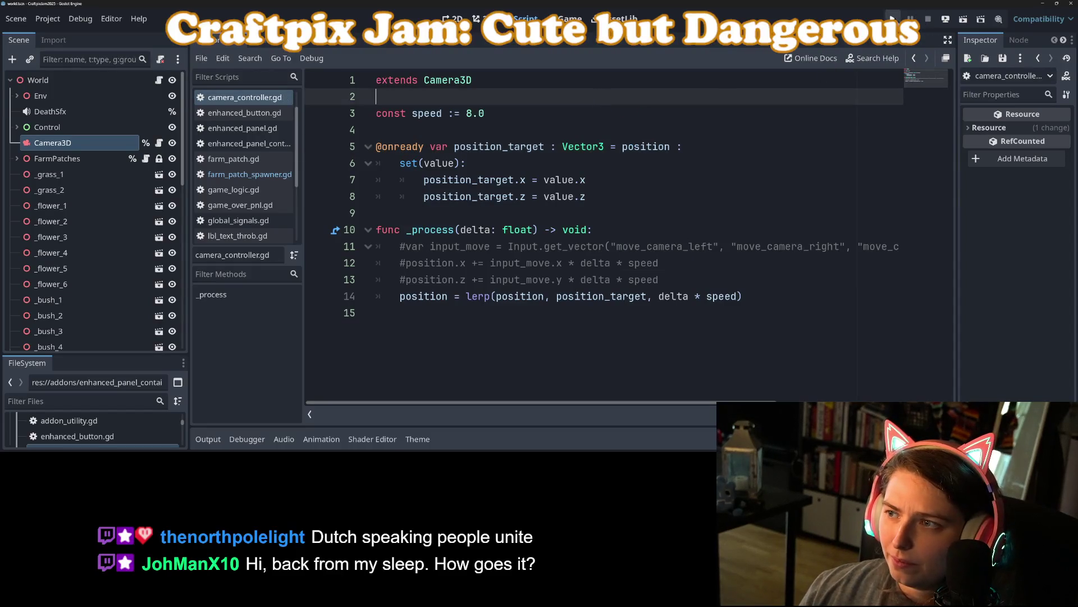
click(893, 19)
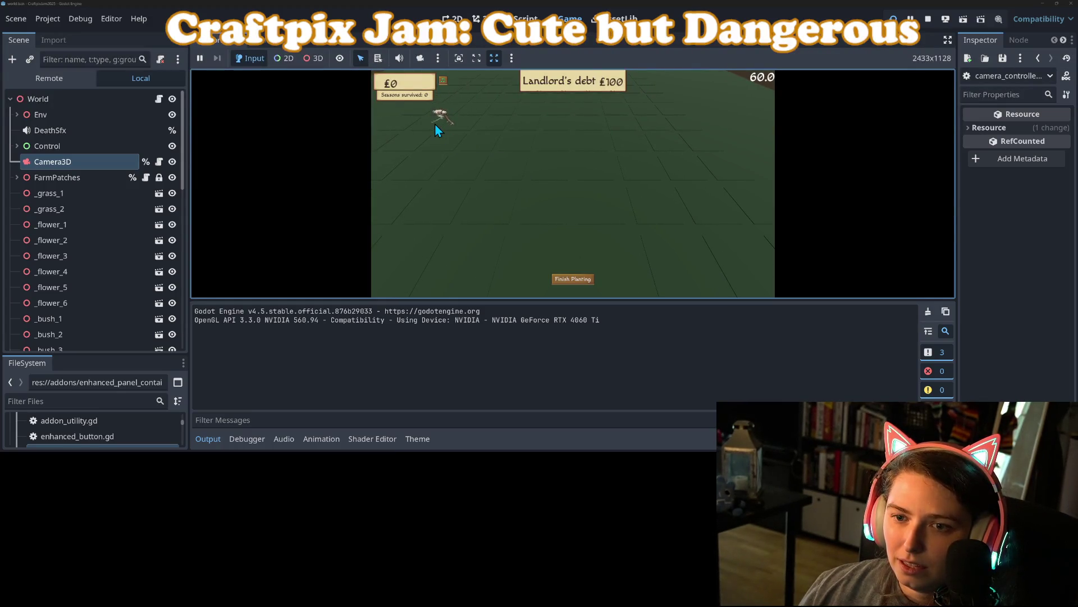
- Till a ground tile in the running game to check the camera, then stop the run
click(436, 125)
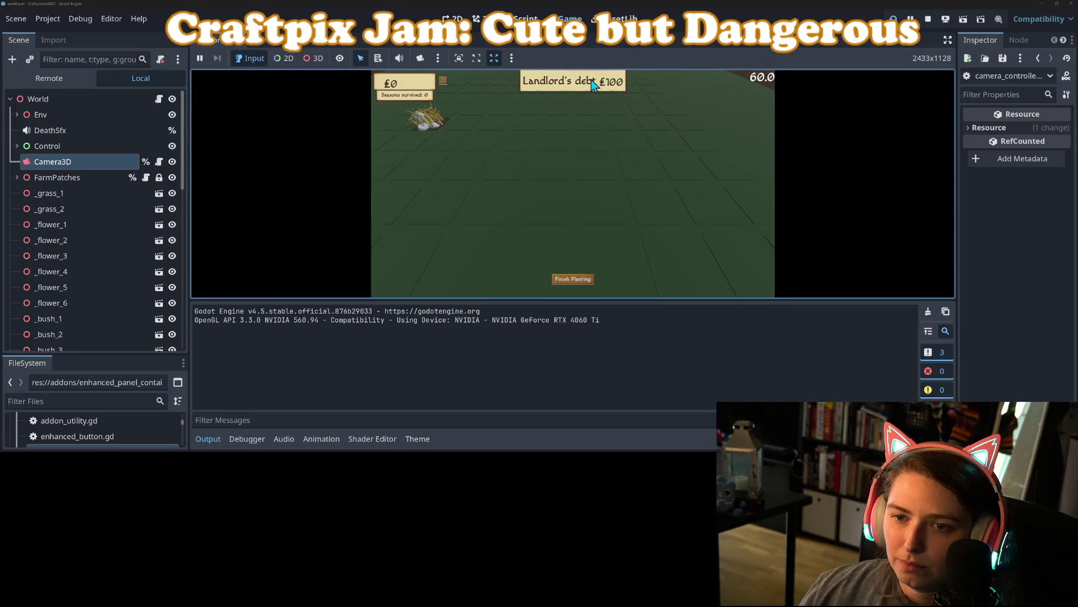
click(928, 19)
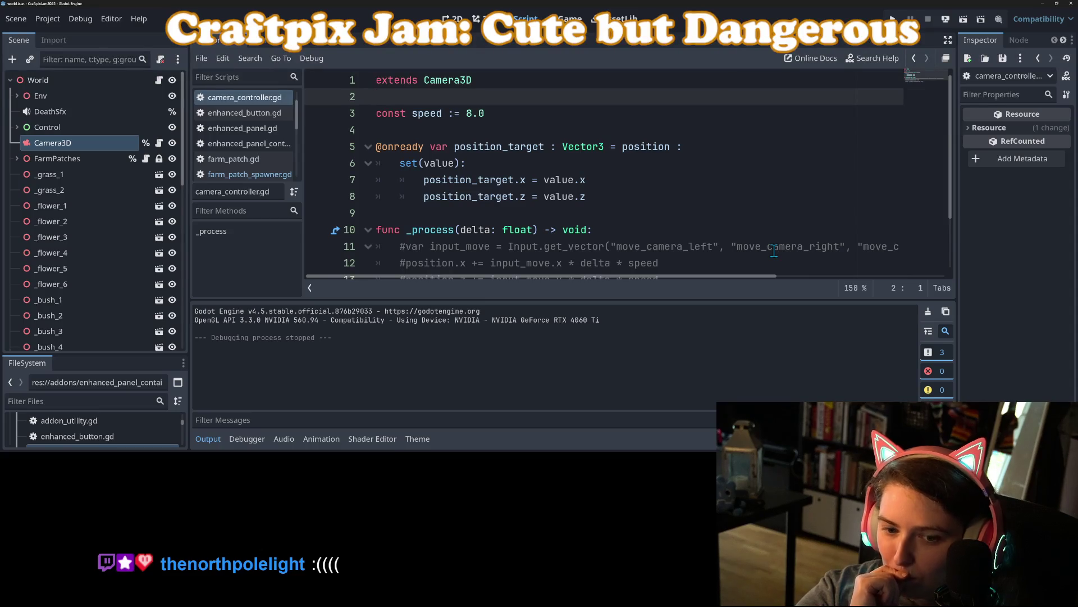
- Open the FarmPatches node's farm_patch_spawner.gd and highlight focused_farm_patch on line 27
click(220, 438)
scroll(156, 267, down, 10)
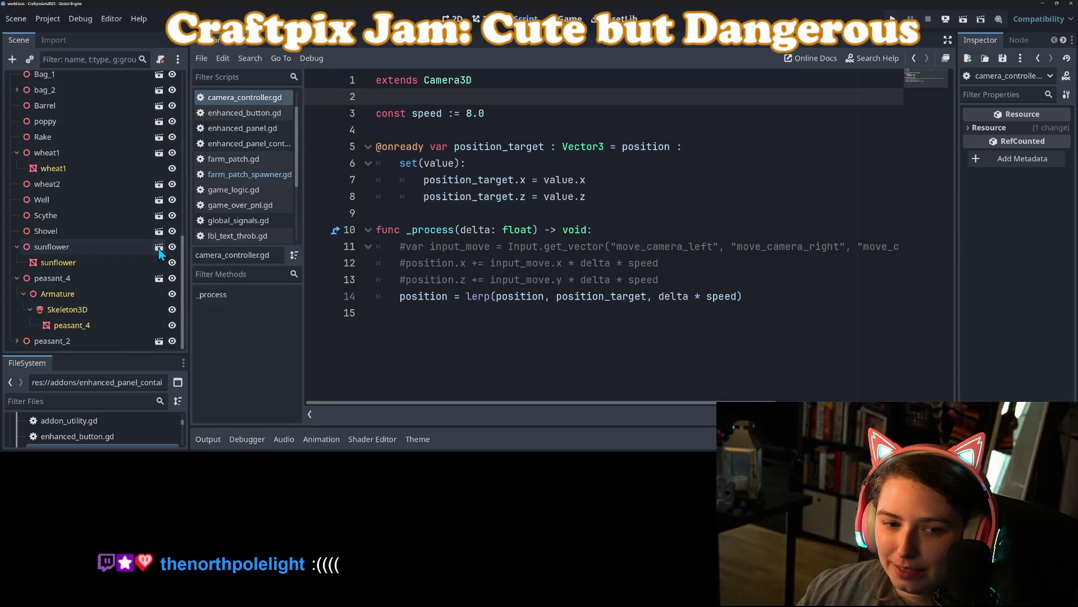
scroll(156, 267, up, 5)
scroll(156, 266, up, 5)
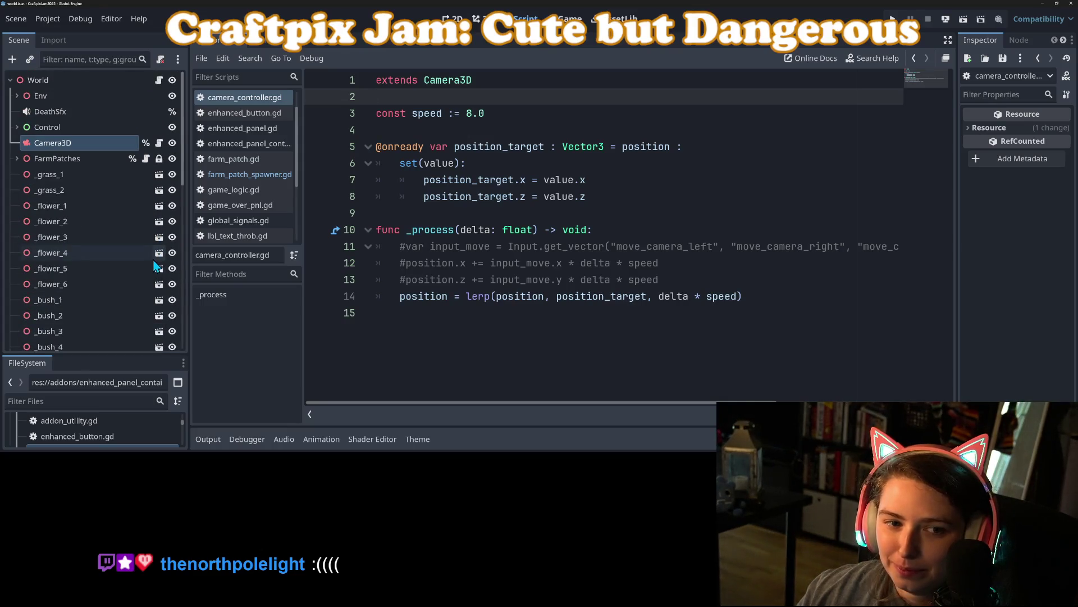
click(146, 159)
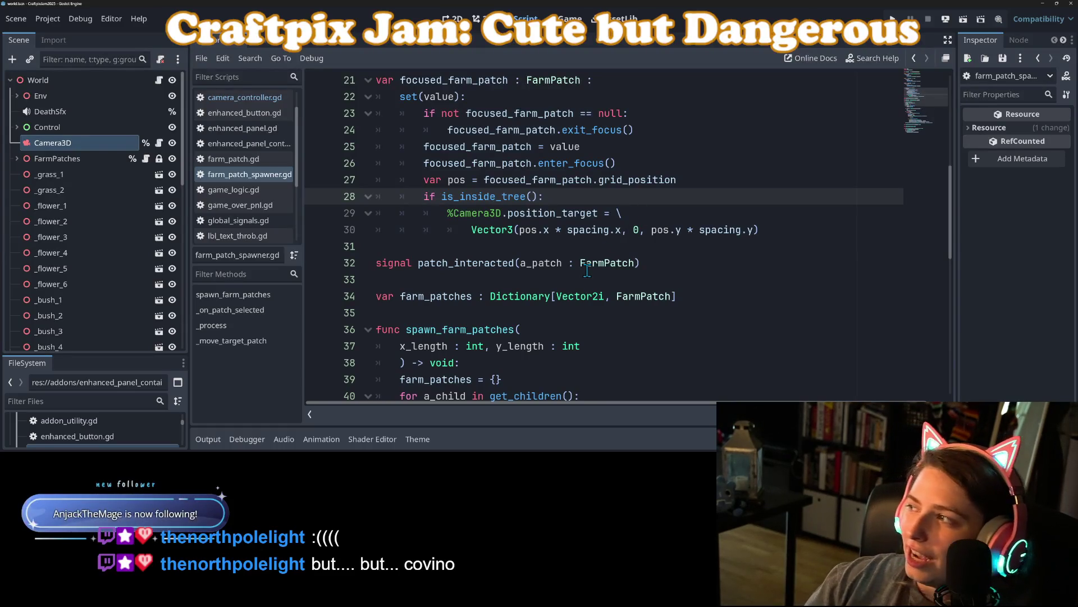
click(469, 283)
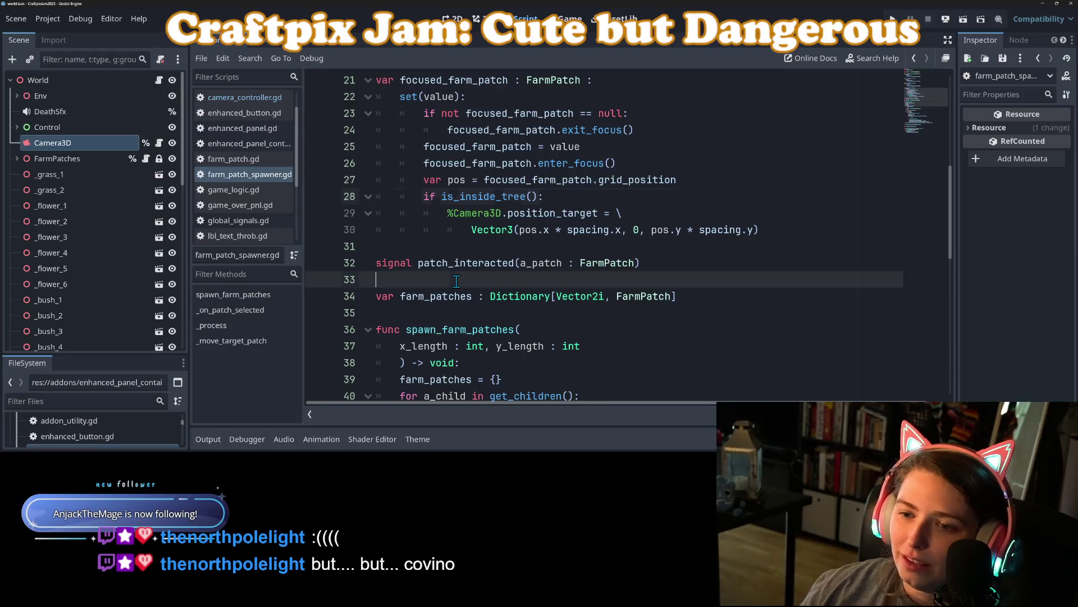
scroll(505, 281, up, 2)
click(554, 279)
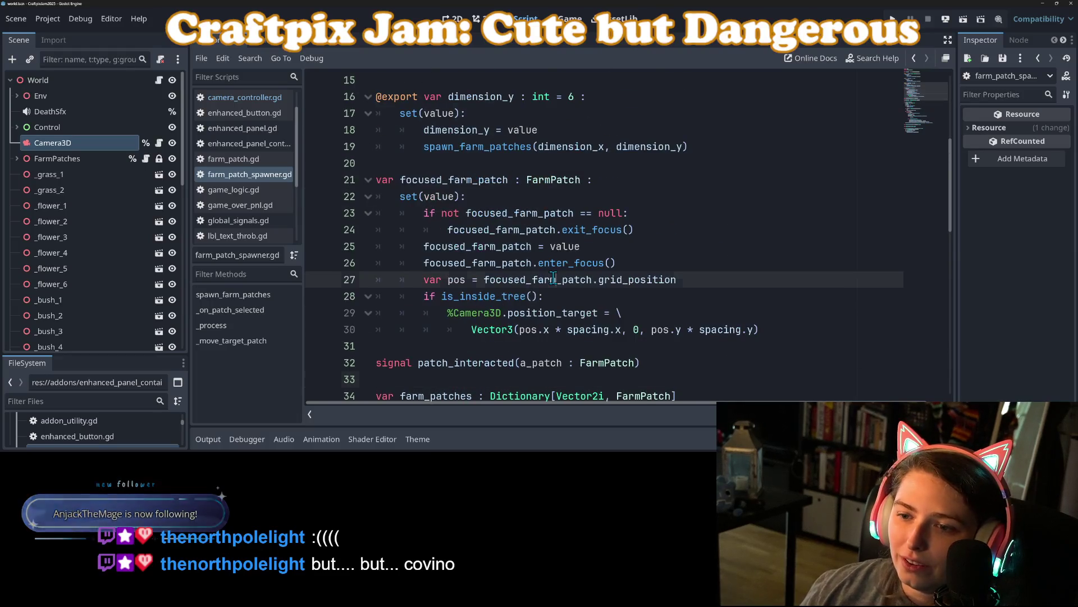
double_click(513, 279)
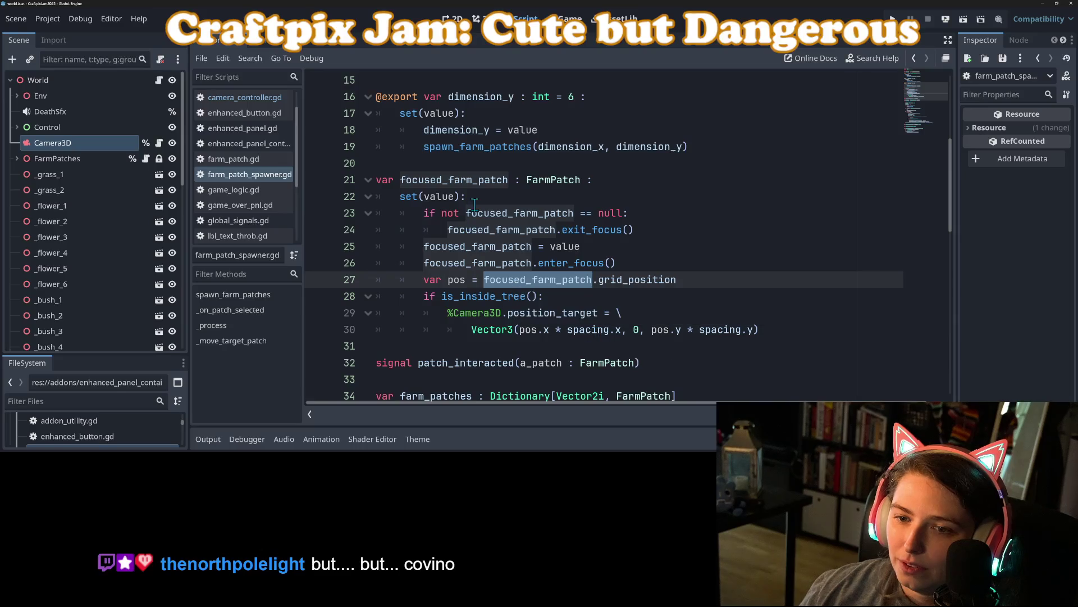
- Review the position update code in _move_target_patch
scroll(488, 279, down, 4)
scroll(487, 281, down, 5)
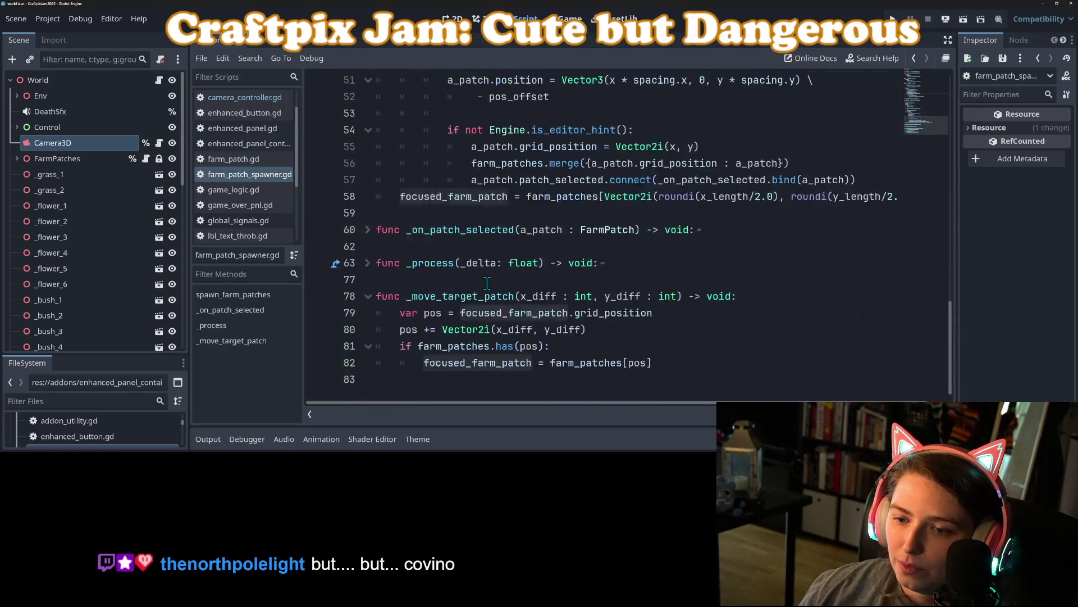
click(524, 378)
click(598, 362)
click(594, 313)
click(536, 329)
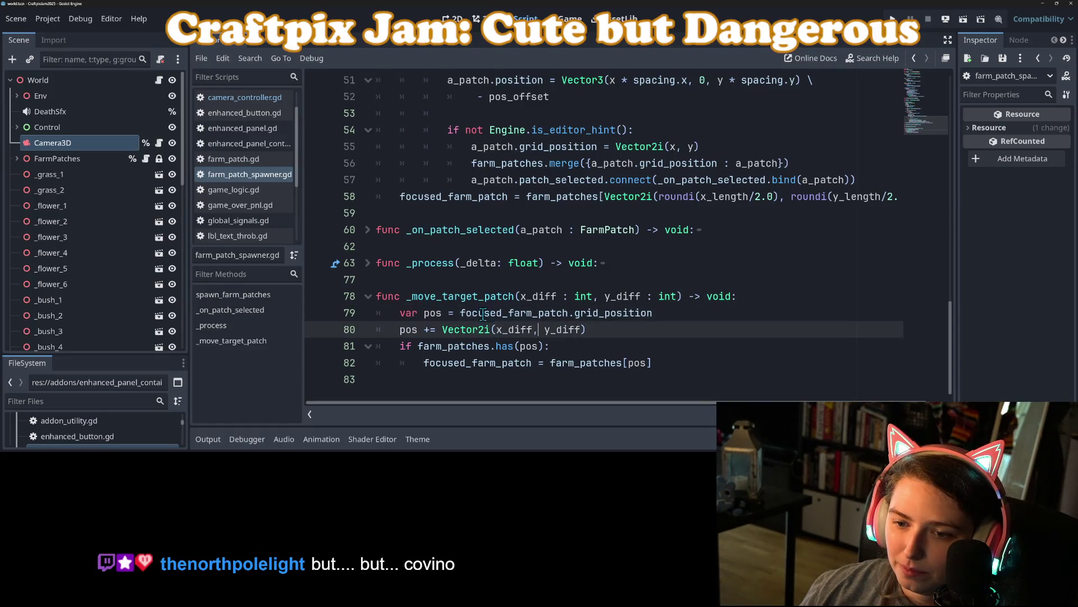
scroll(489, 292, up, 9)
- Insert a blank line above the %Camera3D.position_target assignment in the focused_farm_patch setter
click(521, 251)
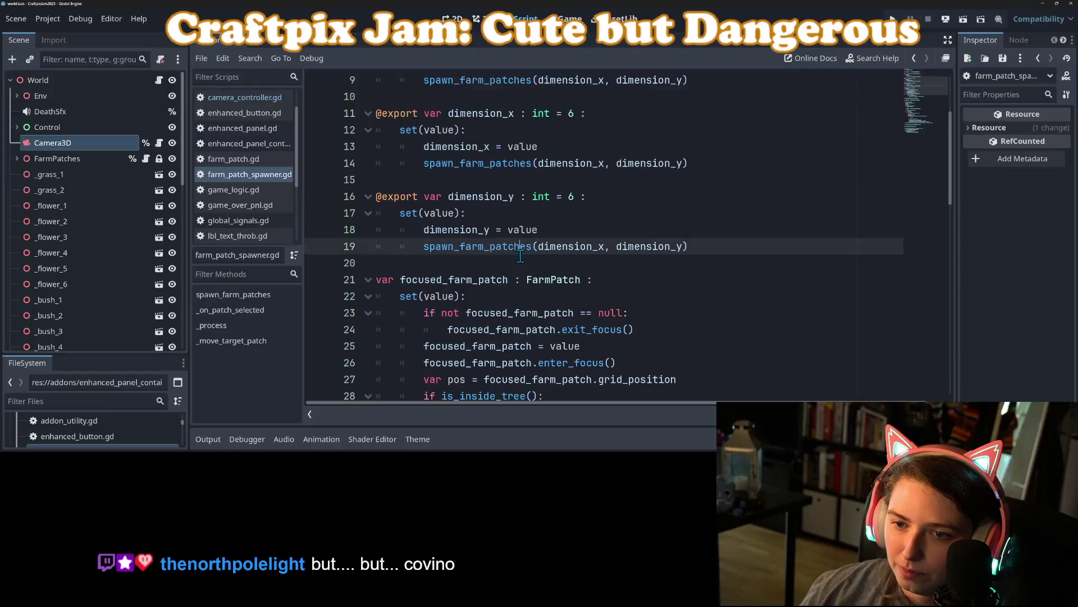
scroll(506, 256, up, 3)
scroll(478, 255, down, 6)
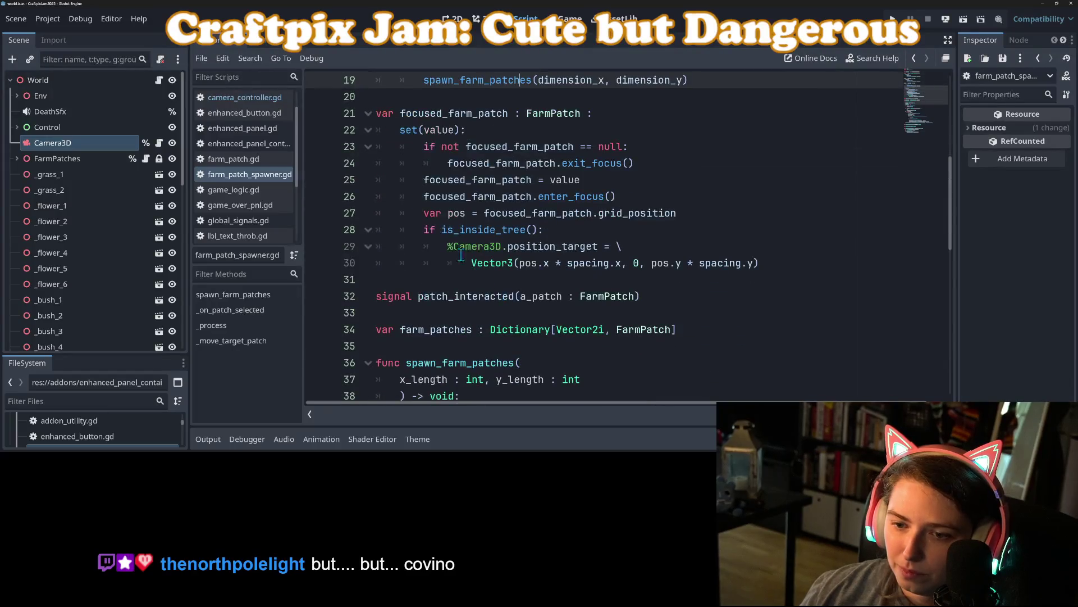
click(446, 245)
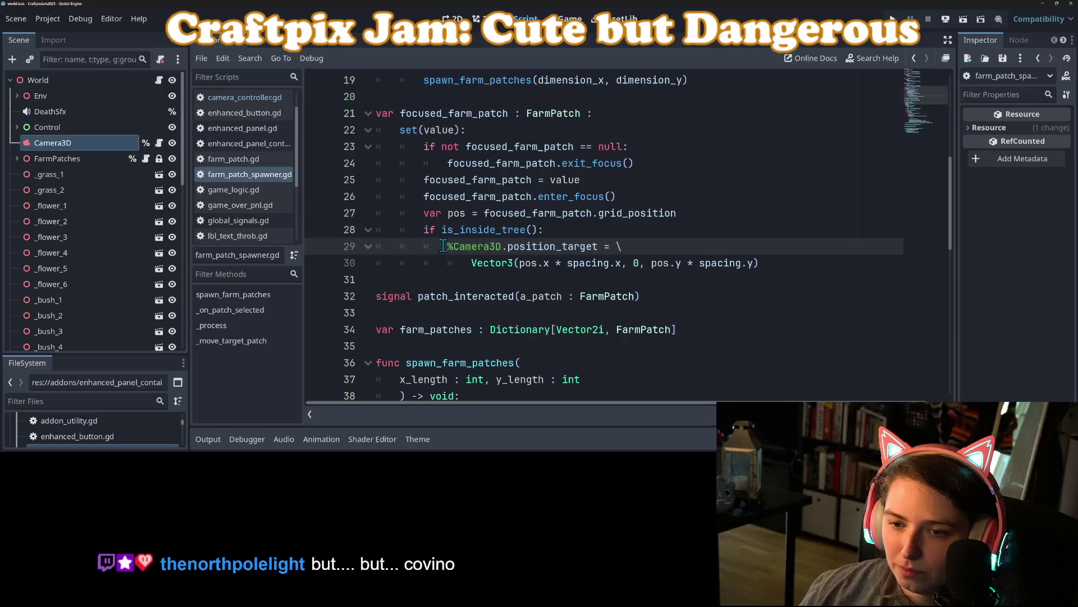
click(559, 229)
key(Return)
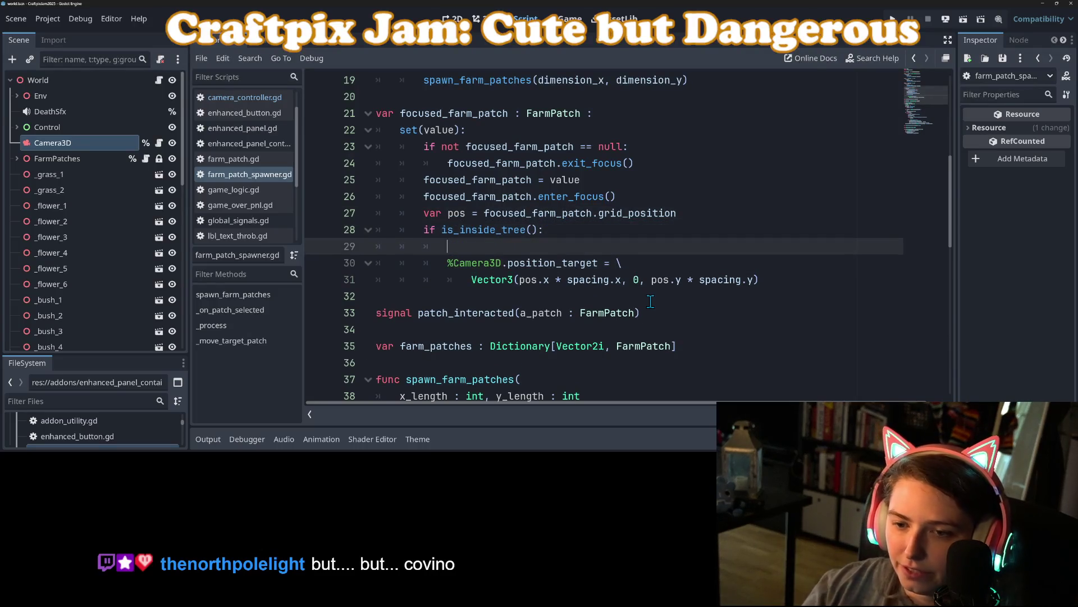
- Write a call to _update_camera_target() inside the is_inside_tree() block
text(fo)
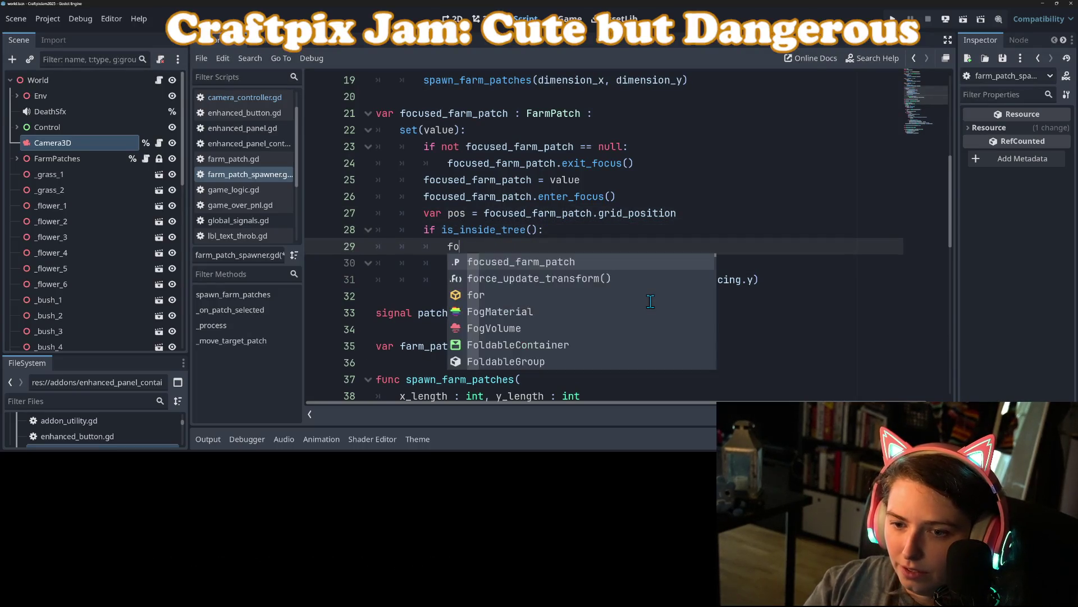
key(BackSpace)
key(BackSpace)
text(u)
key(Escape)
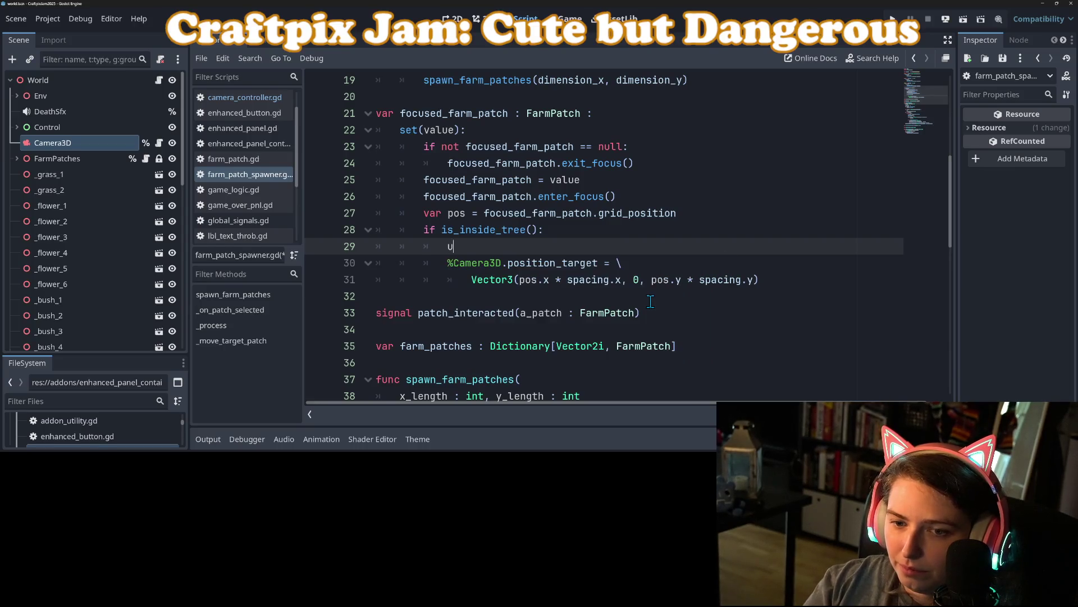
text(pdate_camera)
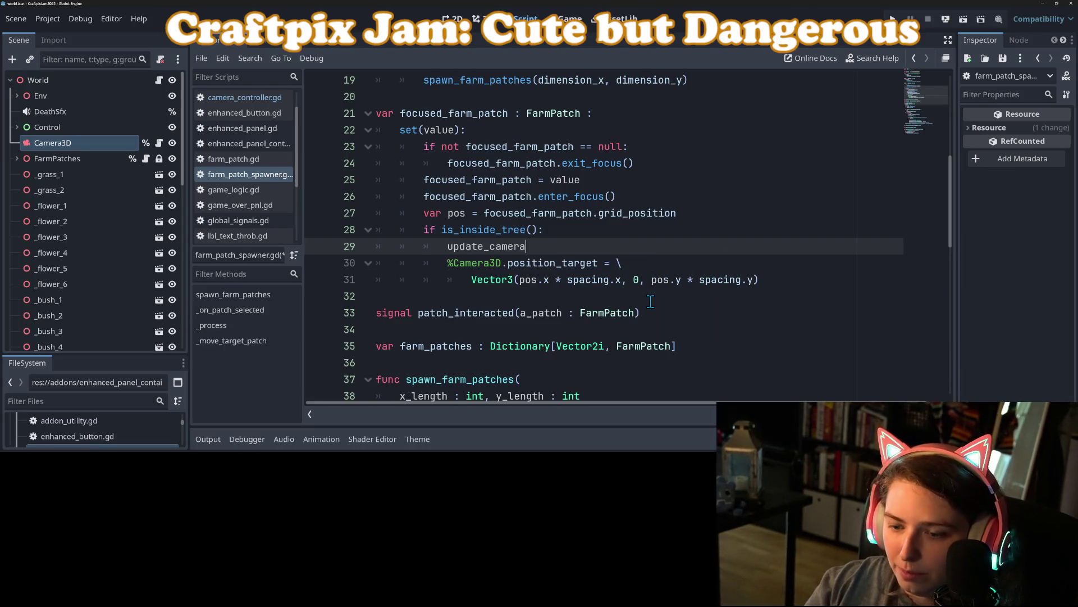
text(_target()
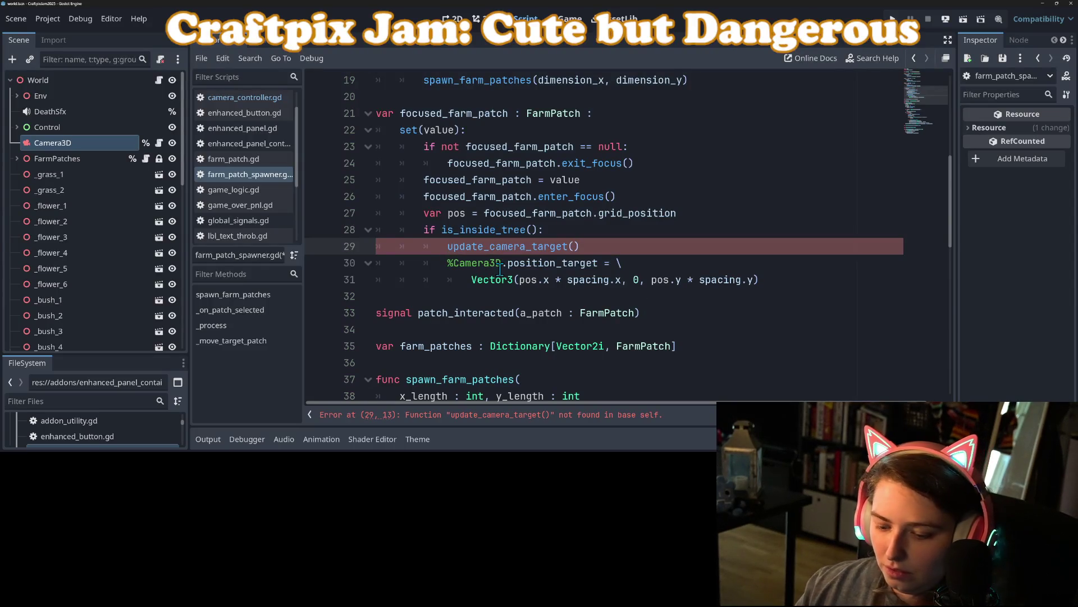
click(448, 246)
text(_)
- Cut the old two-line %Camera3D.position_target assignment and remove the leftover empty line
drag(448, 246, 597, 249)
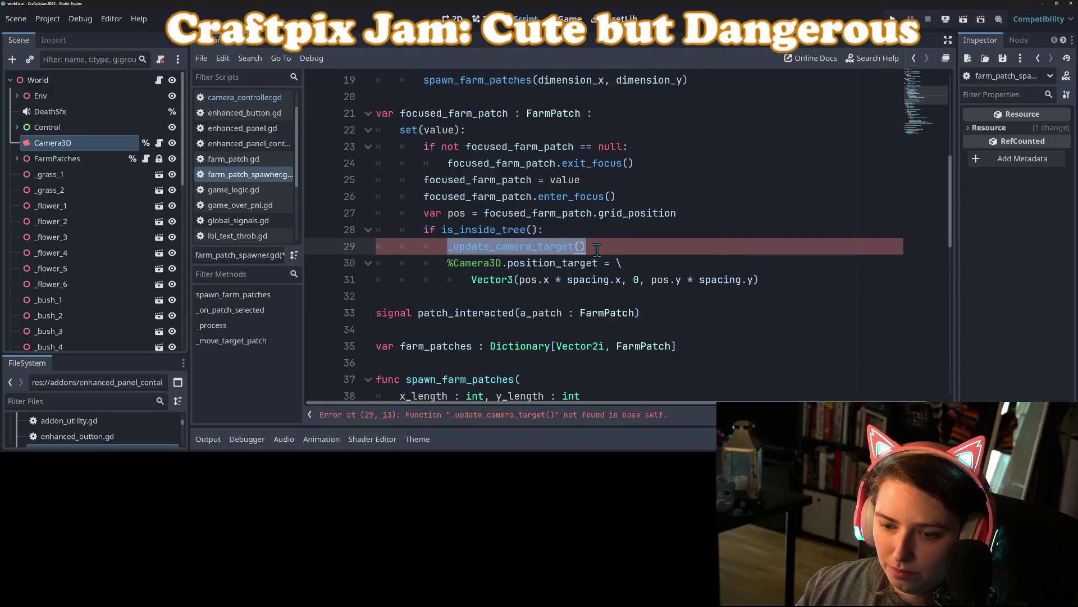
drag(467, 265, 791, 283)
key(ctrl+c)
key(BackSpace)
key(BackSpace)
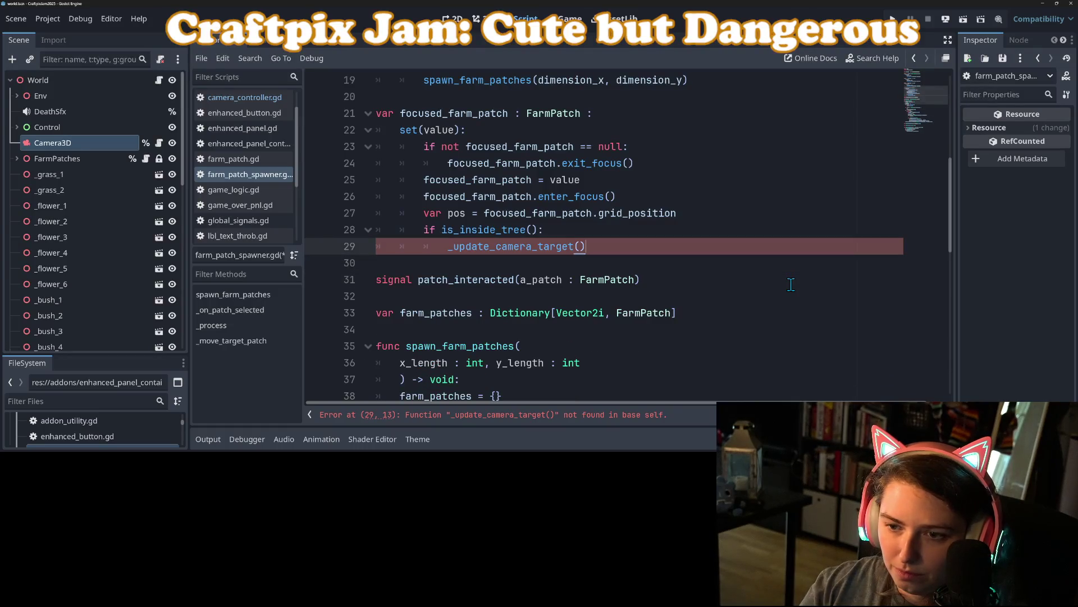
key(Up)
key(Up)
scroll(648, 306, down, 5)
click(572, 382)
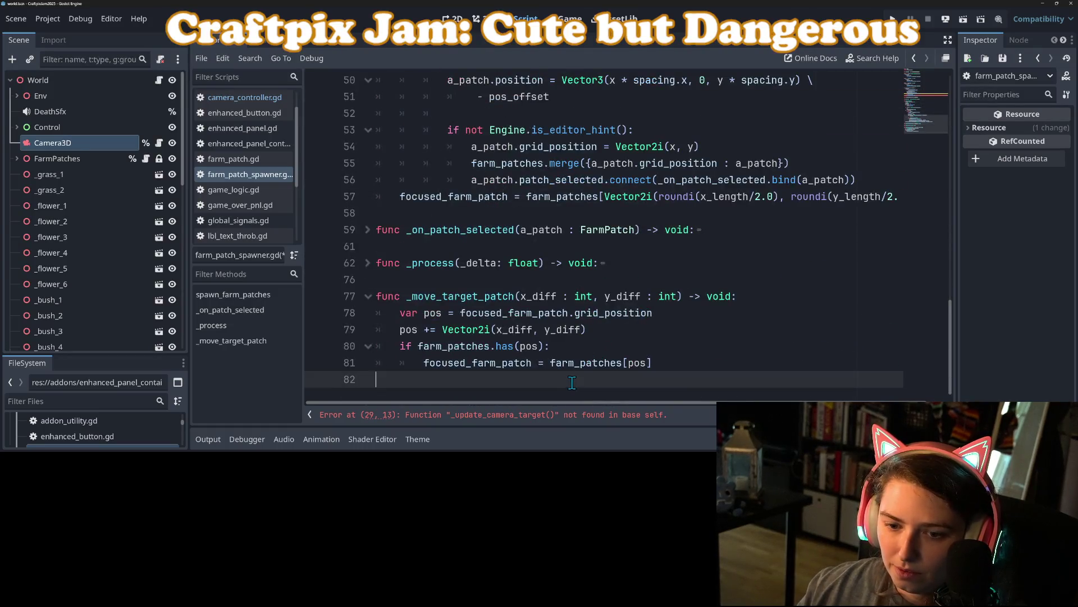
- Add 'func _update_camera_target() -> void:' at the script's end and paste the camera assignment inside
key(Return)
text(func)
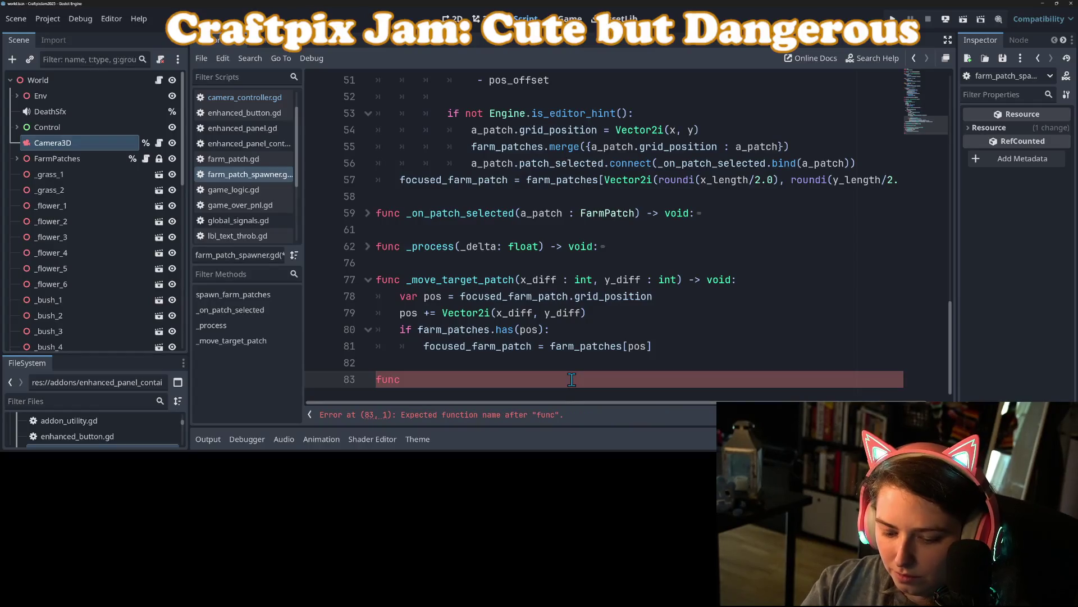
text( _update_camera_target() -> vo)
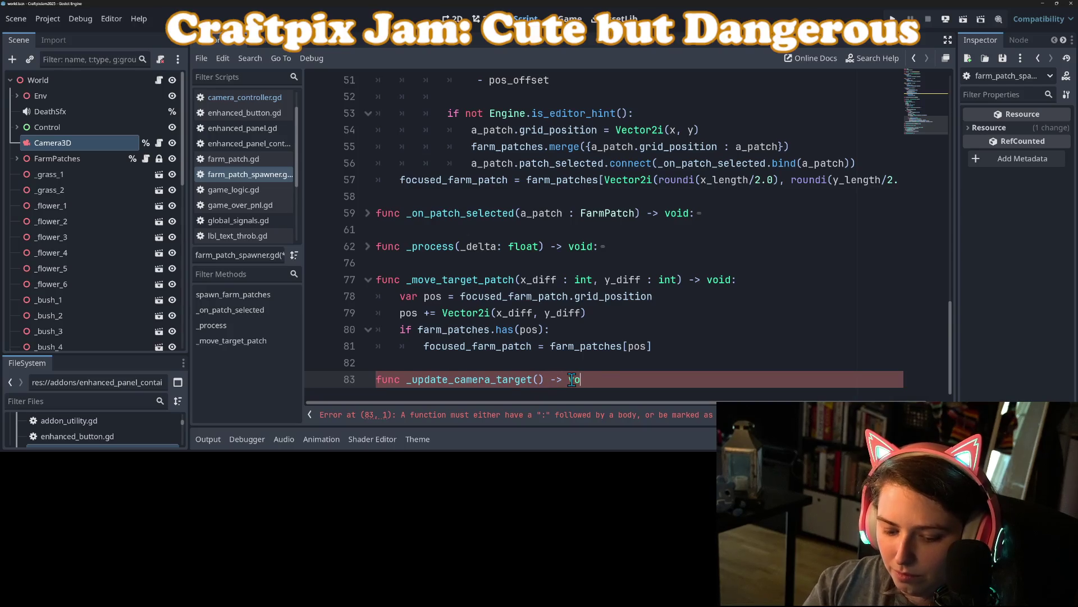
text(id:)
key(Return)
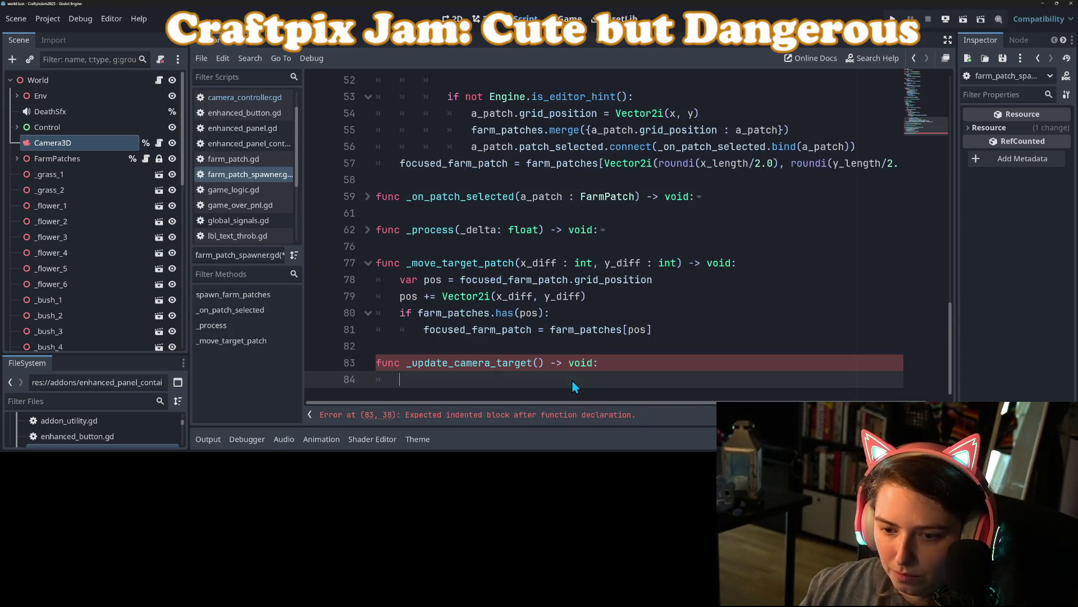
key(ctrl+v)
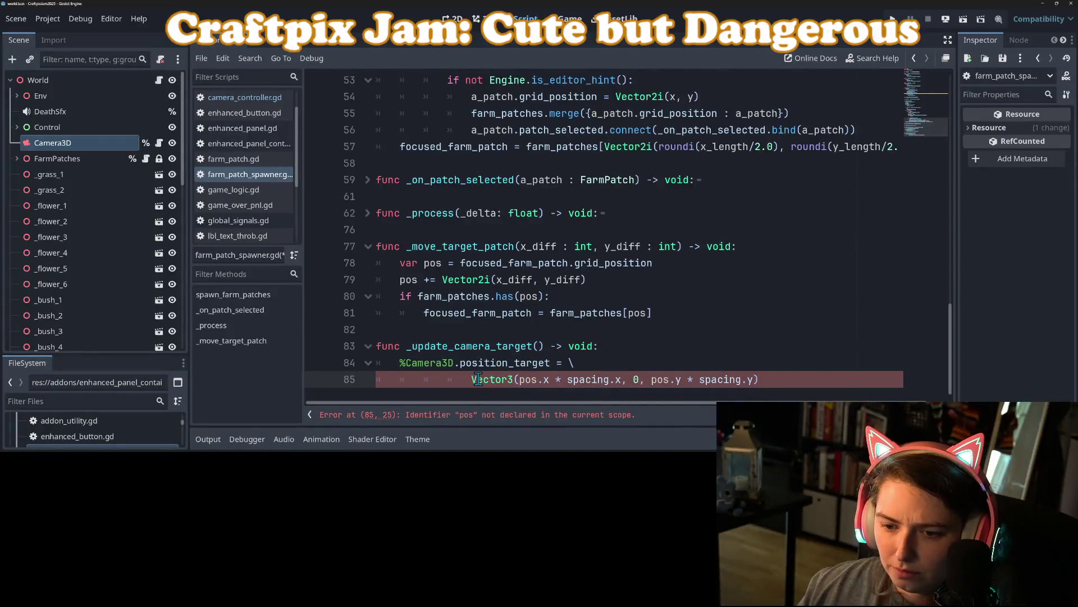
click(617, 351)
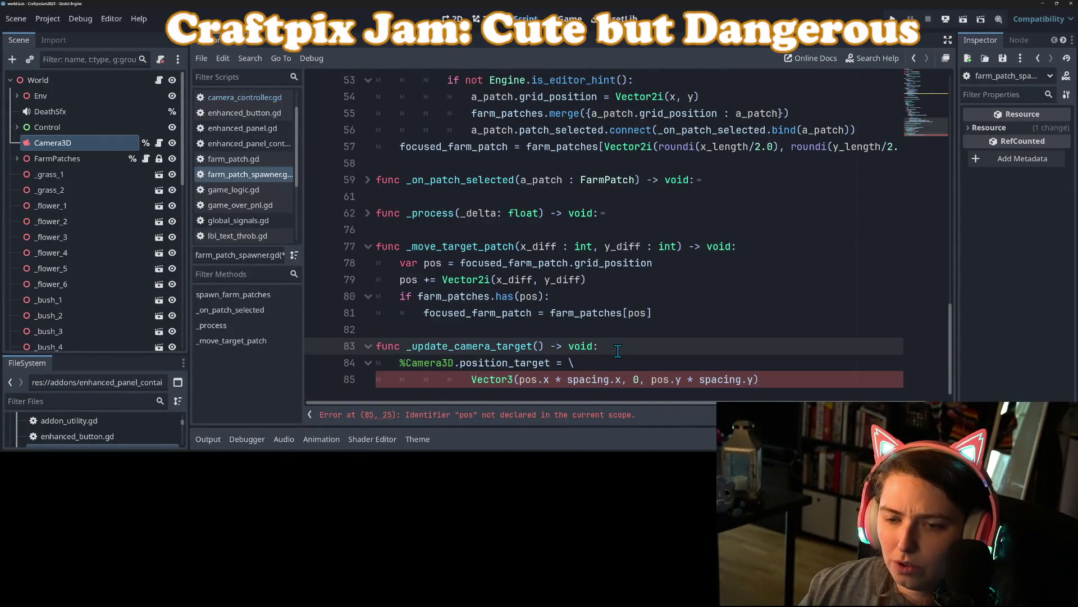
- Select the three-line pos_offset calculation in spawn_farm_patches to bring into the new function
scroll(618, 351, up, 6)
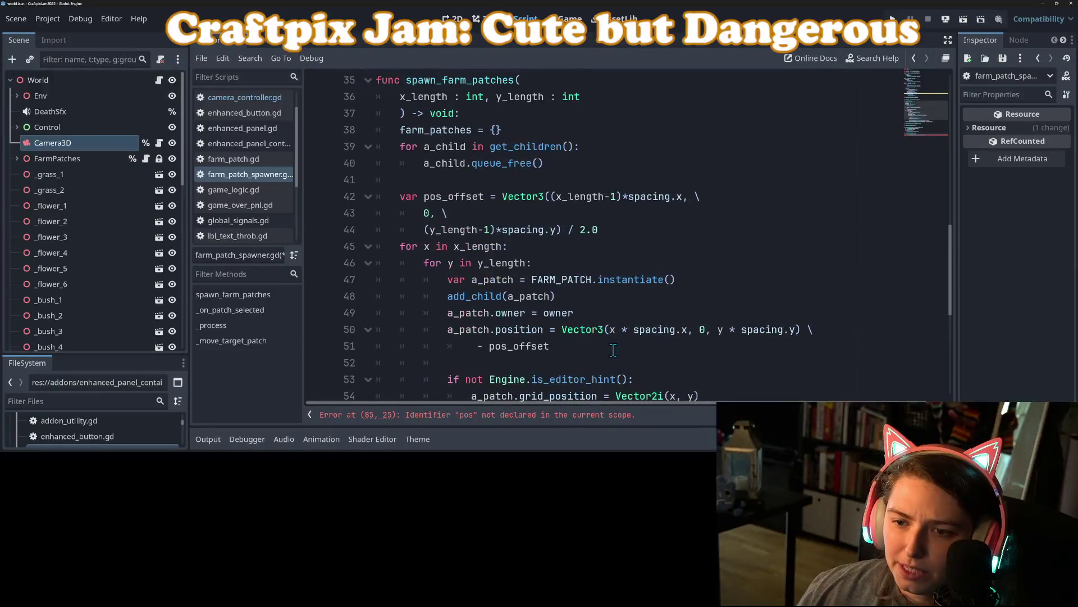
scroll(508, 355, up, 2)
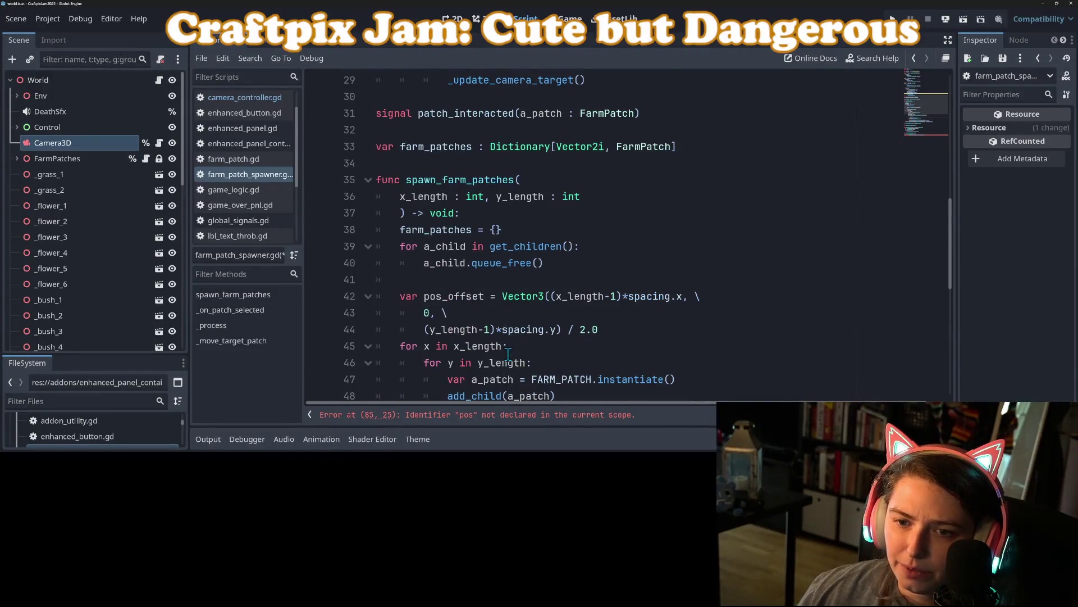
click(472, 318)
click(460, 331)
mouse_move(598, 329)
mouse_down()
mouse_move(427, 318)
mouse_move(409, 299)
mouse_up()
key(ctrl+c)
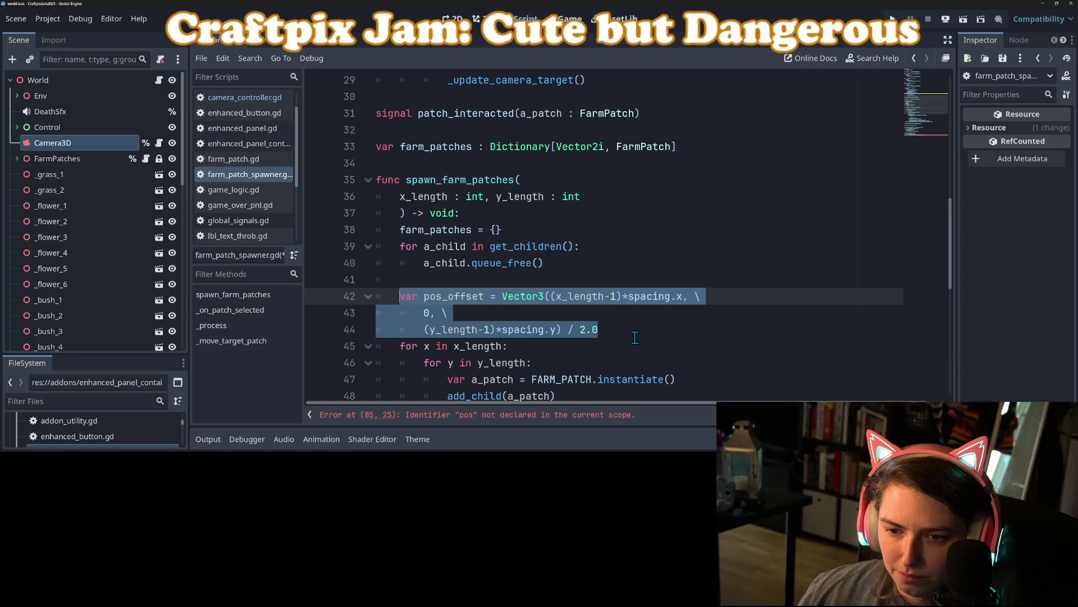
click(635, 337)
scroll(618, 342, down, 8)
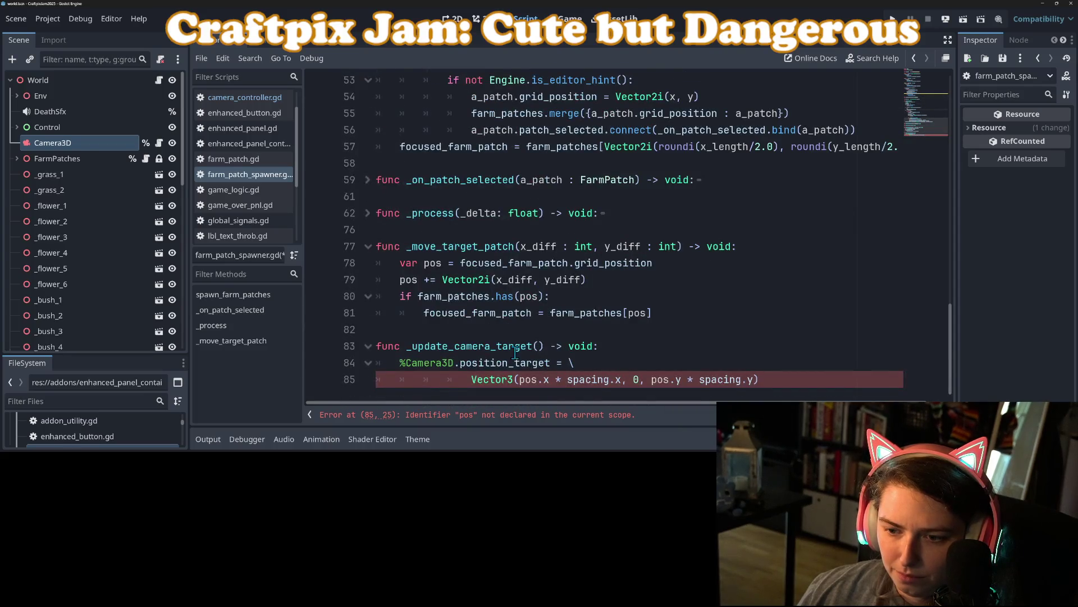
click(621, 348)
- Paste the pos_offset calculation into _update_camera_target, adjust the multiplication spacing, and save
key(Return)
key(ctrl+v)
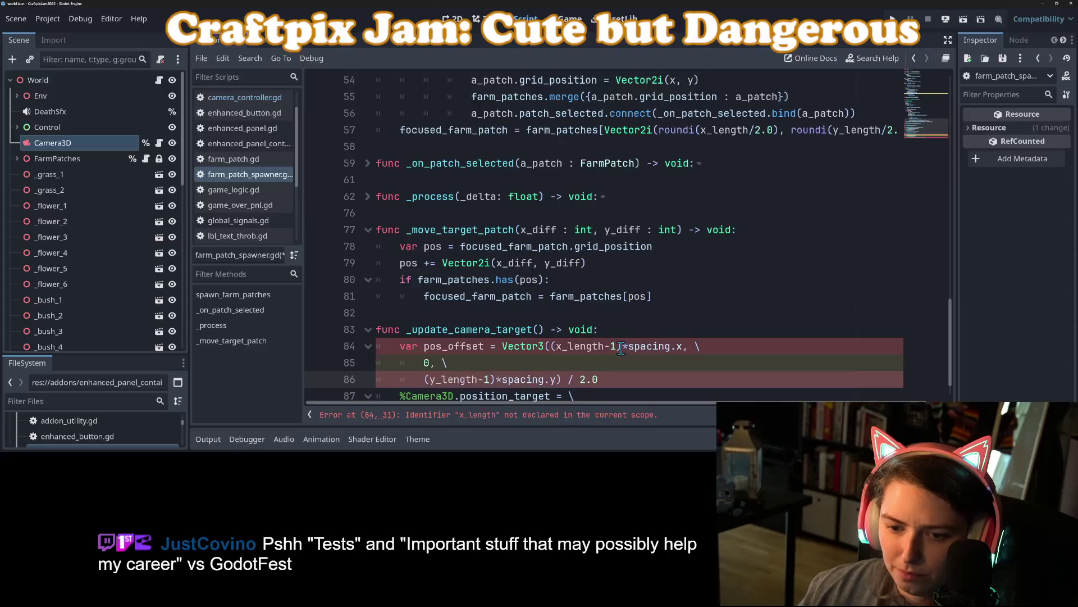
scroll(382, 360, down, 1)
click(576, 312)
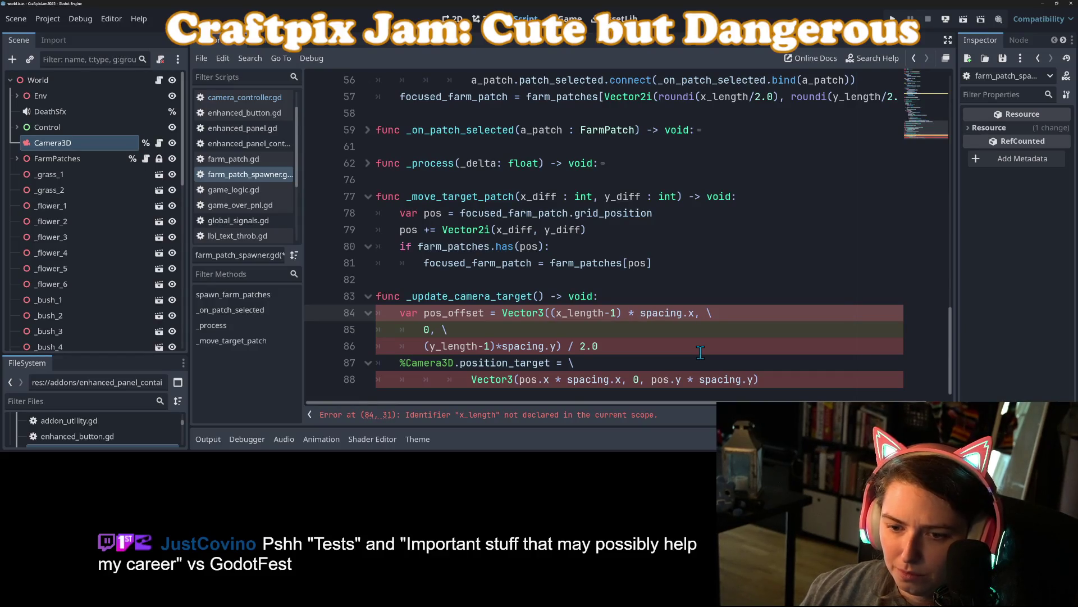
click(500, 349)
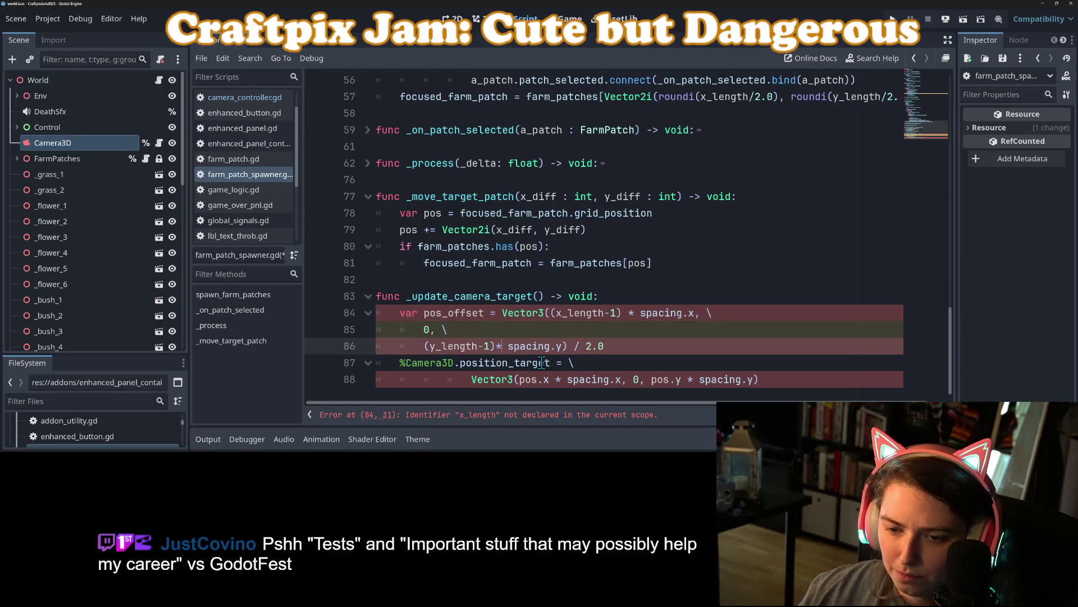
key(Left)
key(Left)
key(ctrl+s)
- Check the undeclared x_length, then delete the pos_offset statement from _update_camera_target
double_click(595, 318)
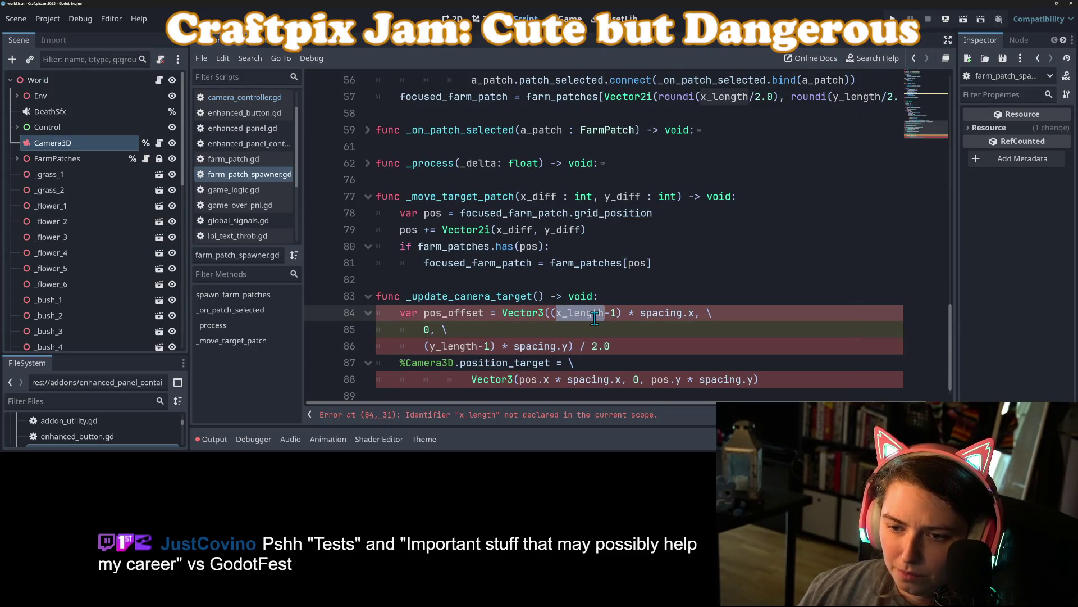
scroll(596, 347, up, 2)
scroll(532, 301, down, 2)
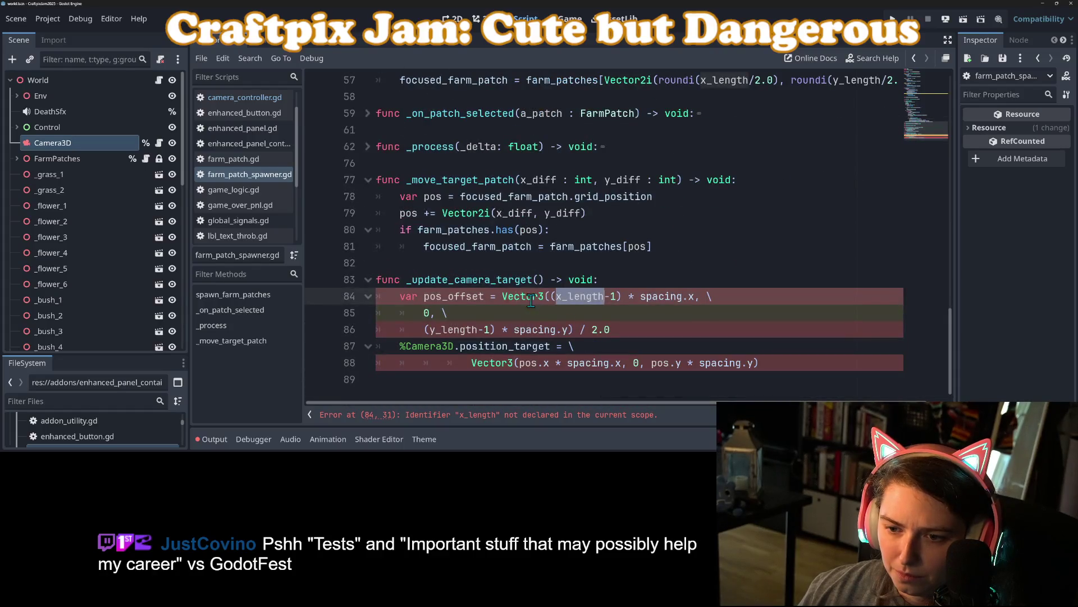
scroll(455, 307, up, 9)
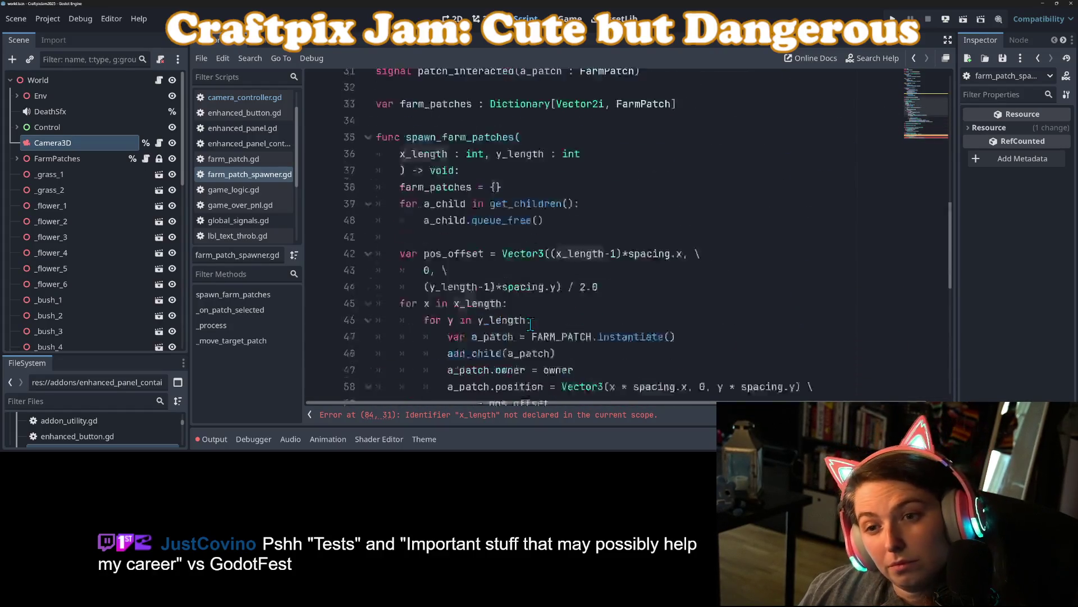
scroll(530, 324, up, 10)
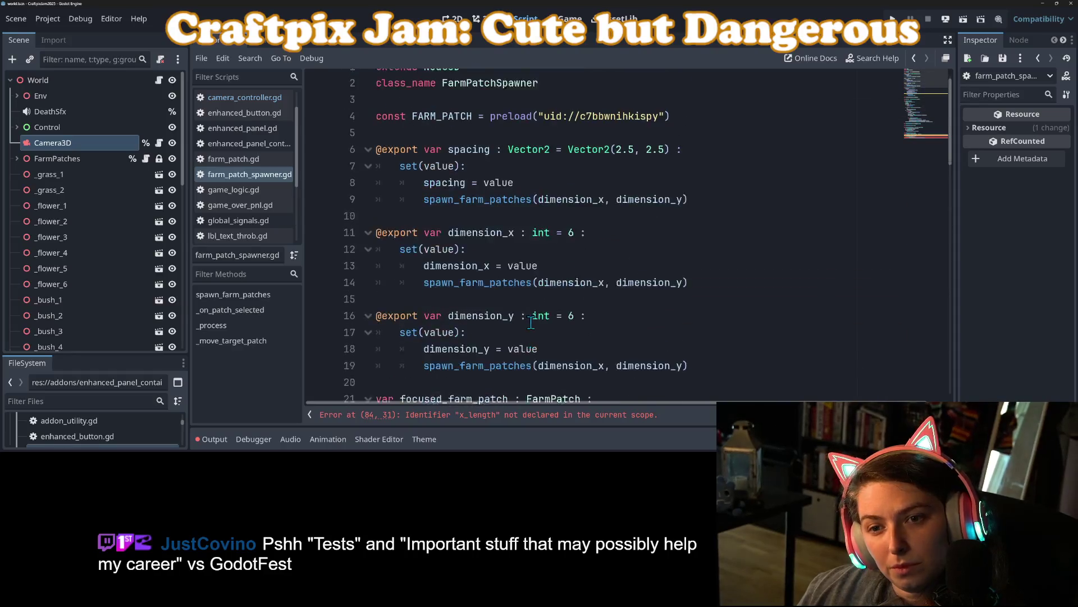
scroll(530, 324, down, 4)
scroll(553, 312, down, 3)
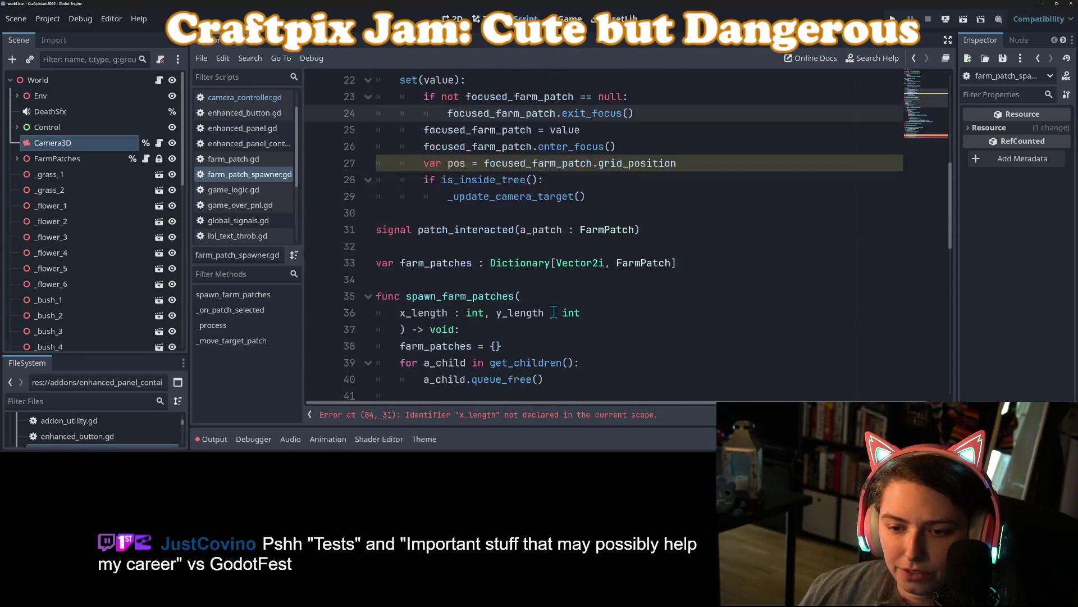
scroll(519, 247, up, 3)
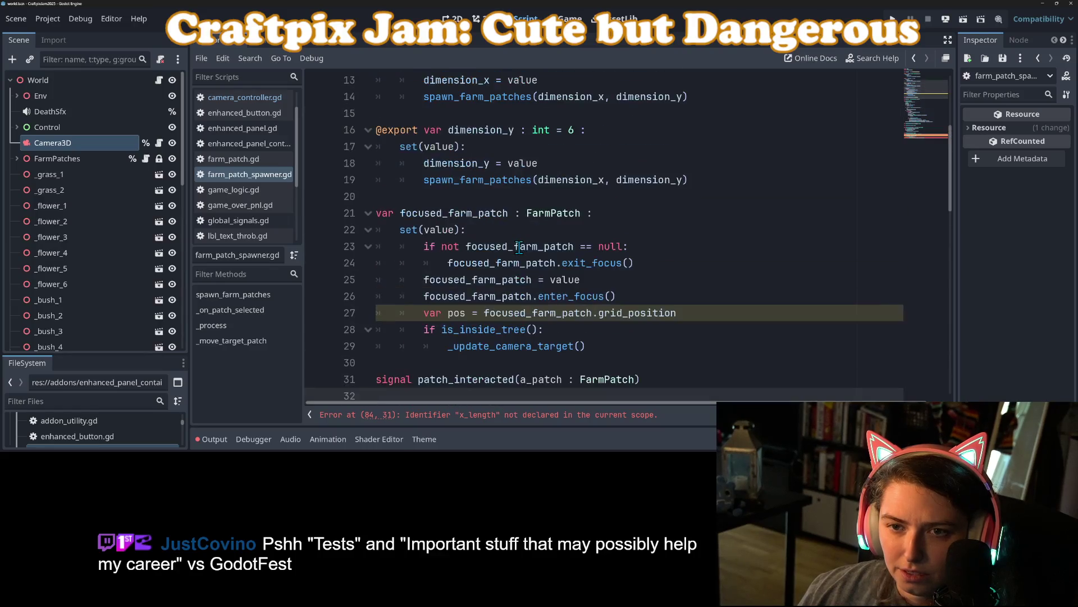
scroll(519, 247, down, 7)
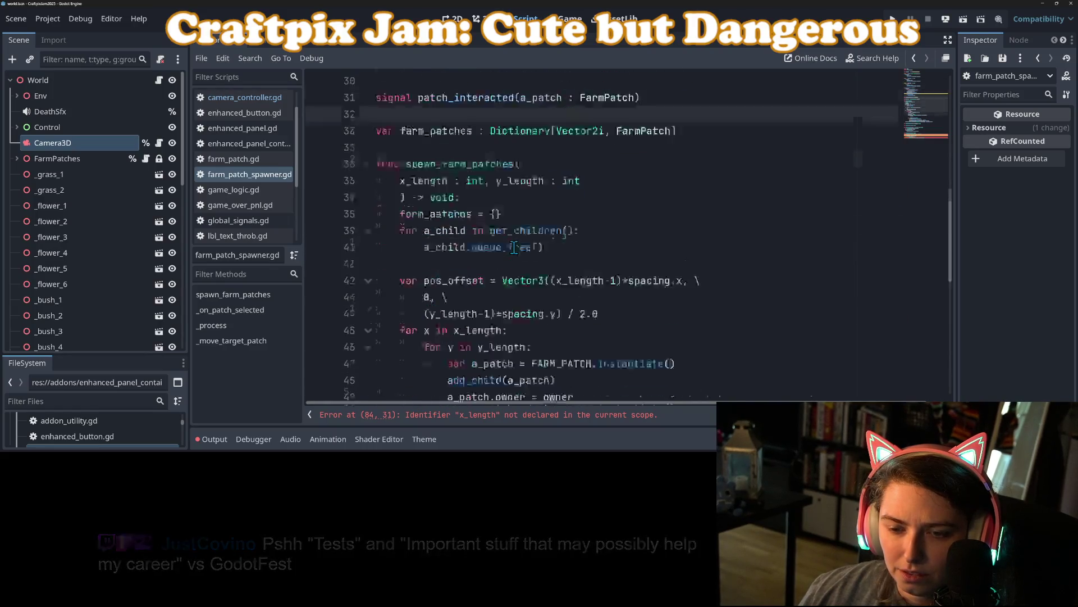
scroll(527, 258, up, 3)
scroll(557, 291, down, 9)
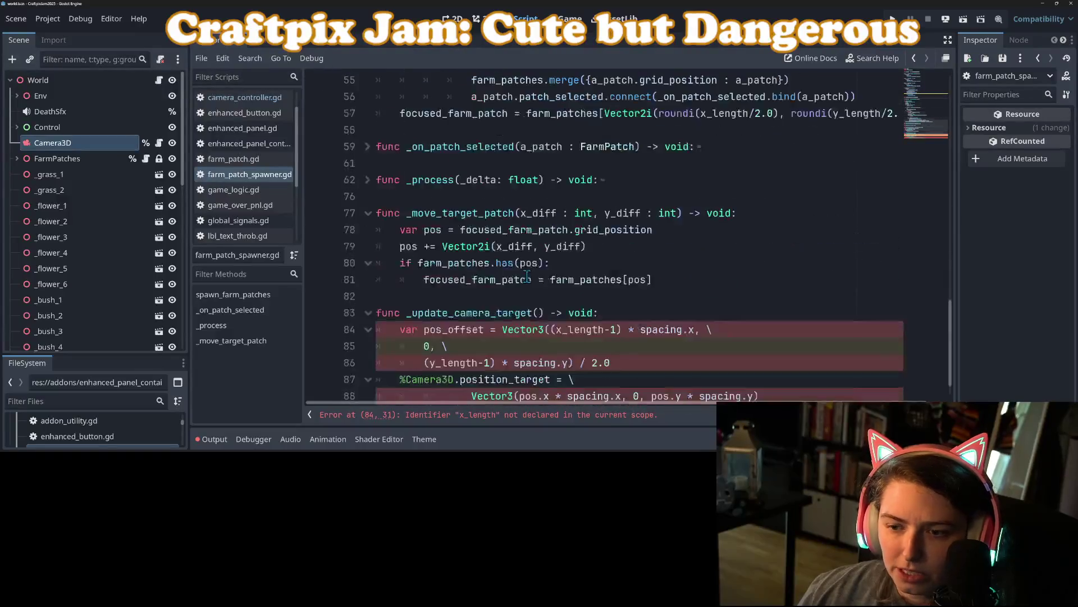
click(476, 319)
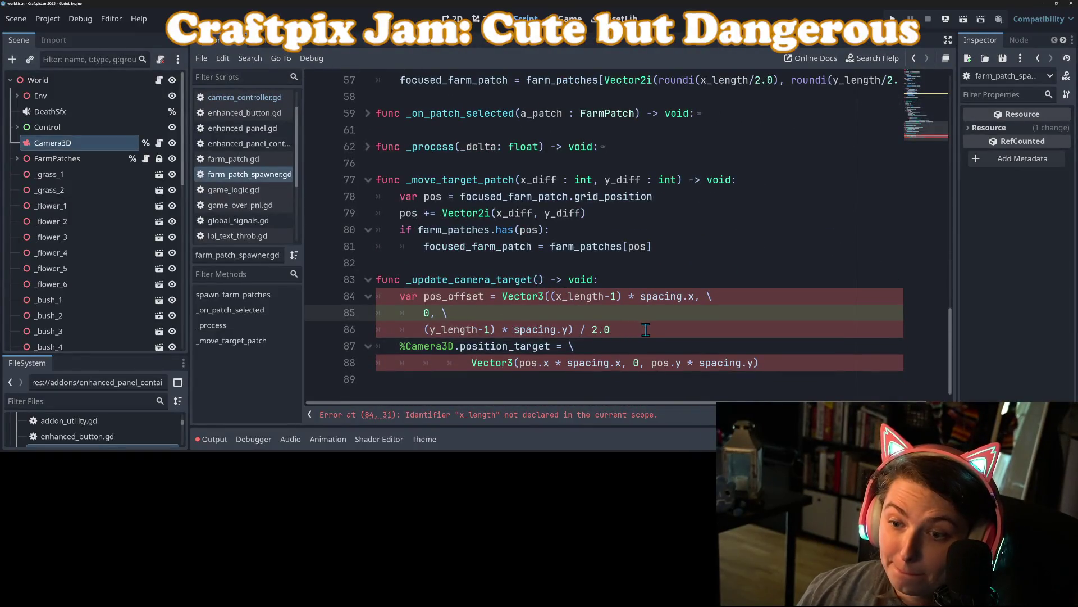
drag(646, 330, 355, 299)
key(BackSpace)
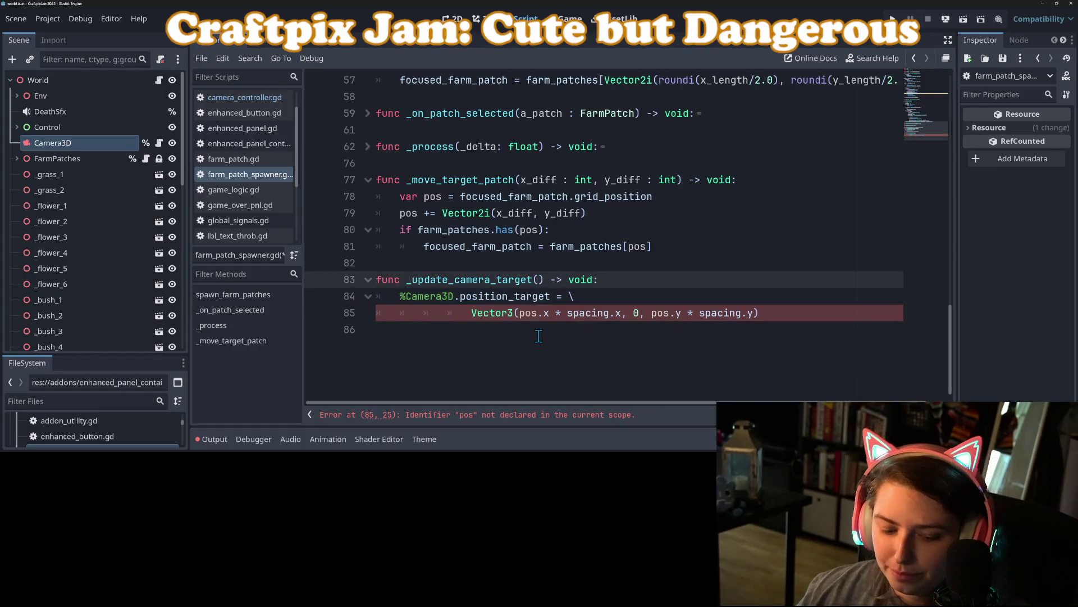
- Replace 'var pos_offset' with 'position' on line 42 of spawn_farm_patches and save
key(ctrl+s)
scroll(509, 348, up, 7)
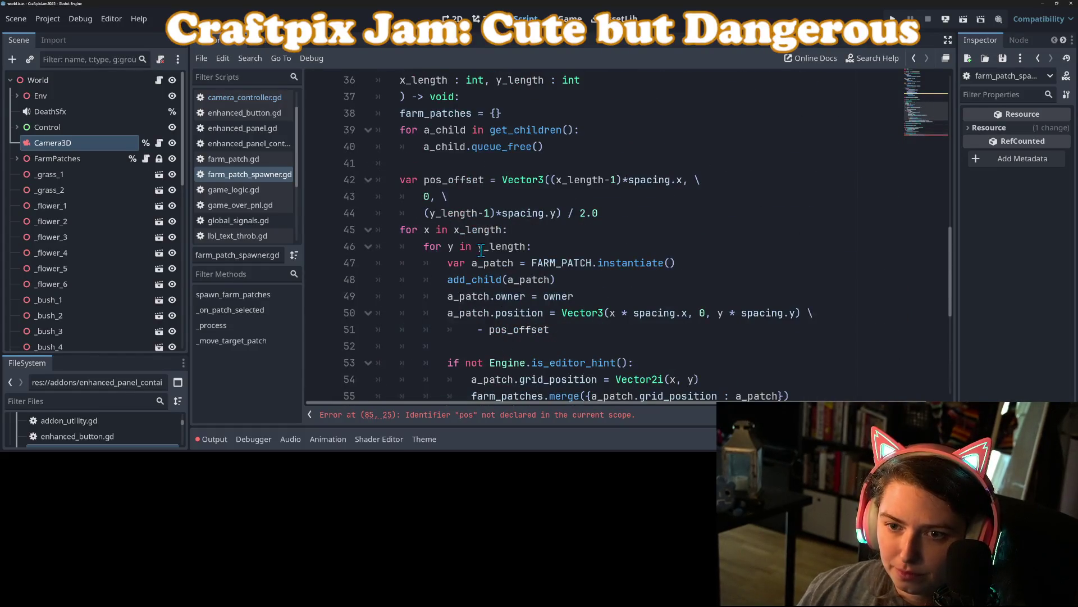
click(474, 230)
scroll(452, 307, up, 1)
click(447, 247)
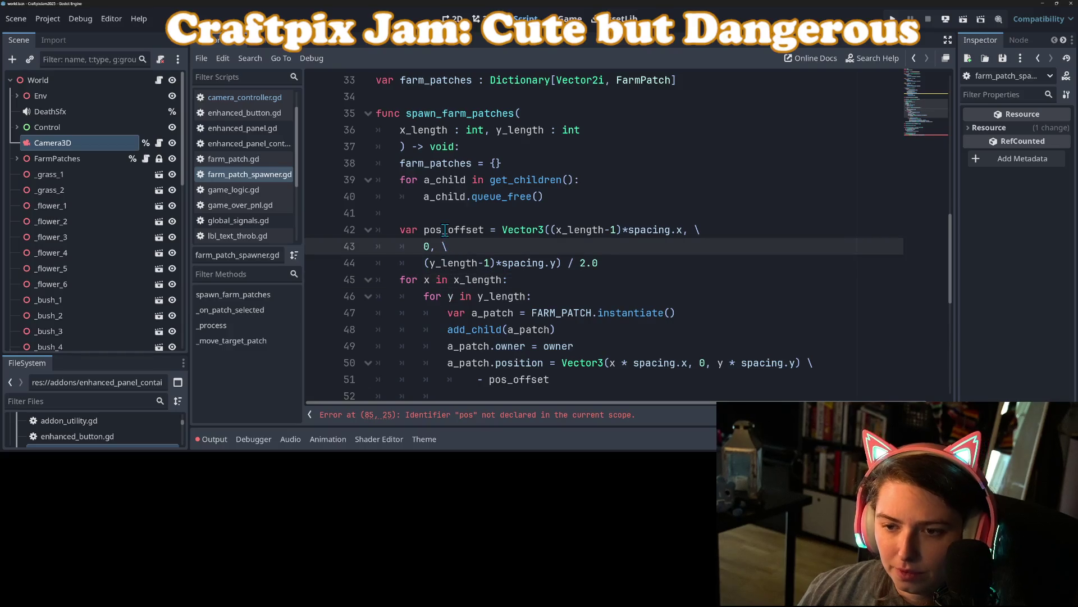
double_click(445, 230)
key(BackSpace)
key(BackSpace)
key(BackSpace)
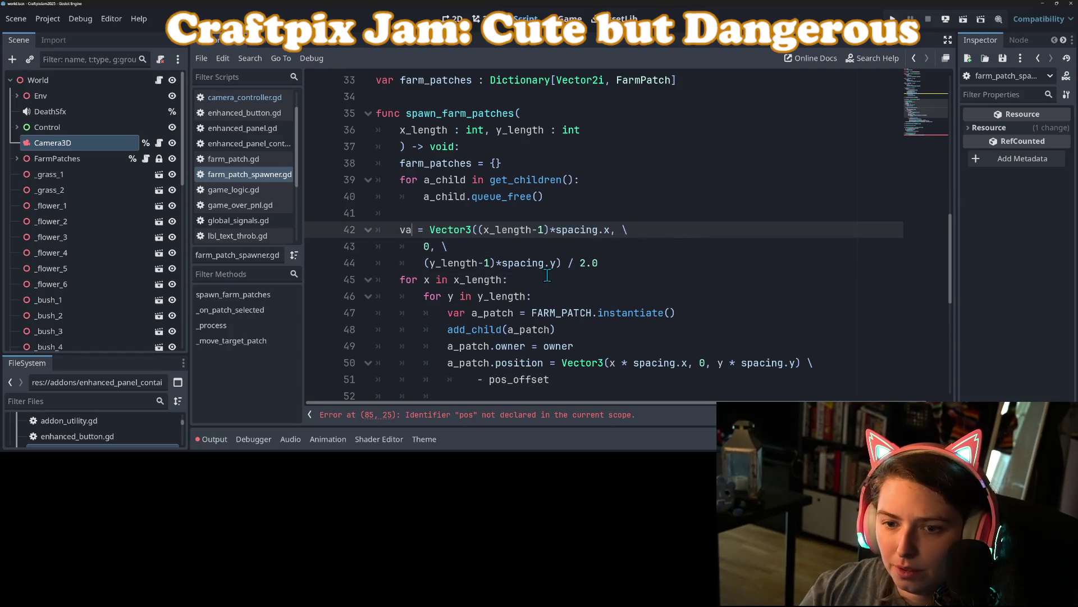
text(position)
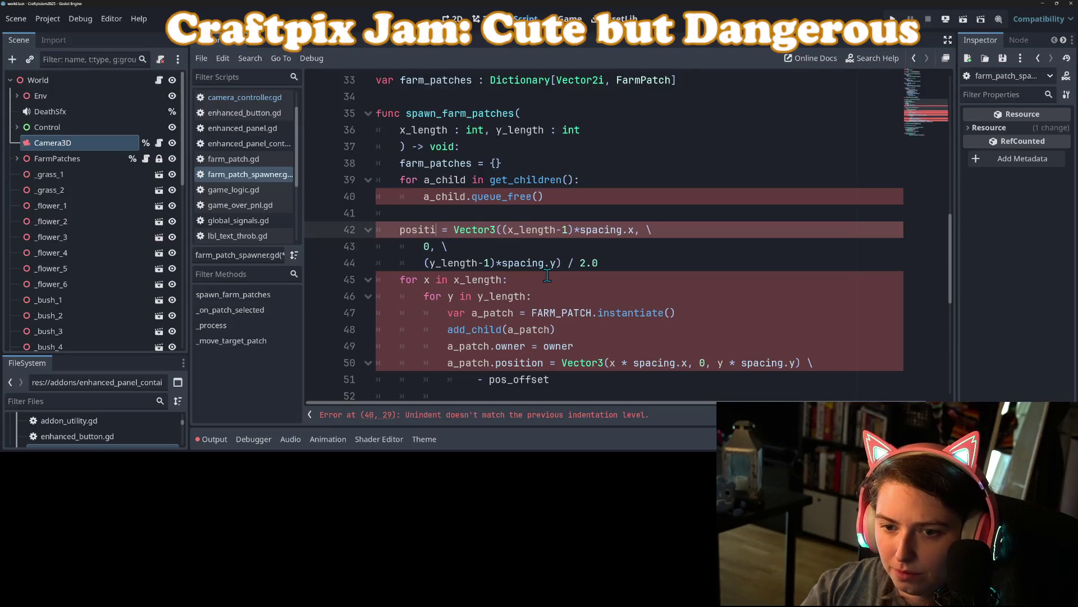
key(ctrl+s)
- Delete the trailing '- pos_offset' subtraction from the patch position on line 51
click(547, 199)
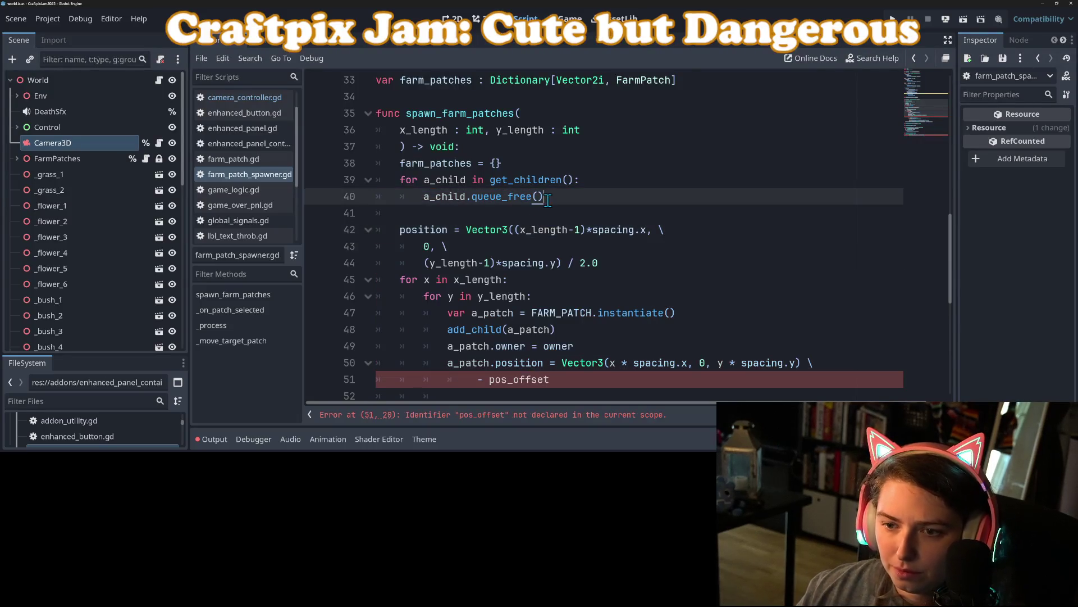
double_click(429, 232)
scroll(429, 232, down, 2)
drag(576, 284, 814, 264)
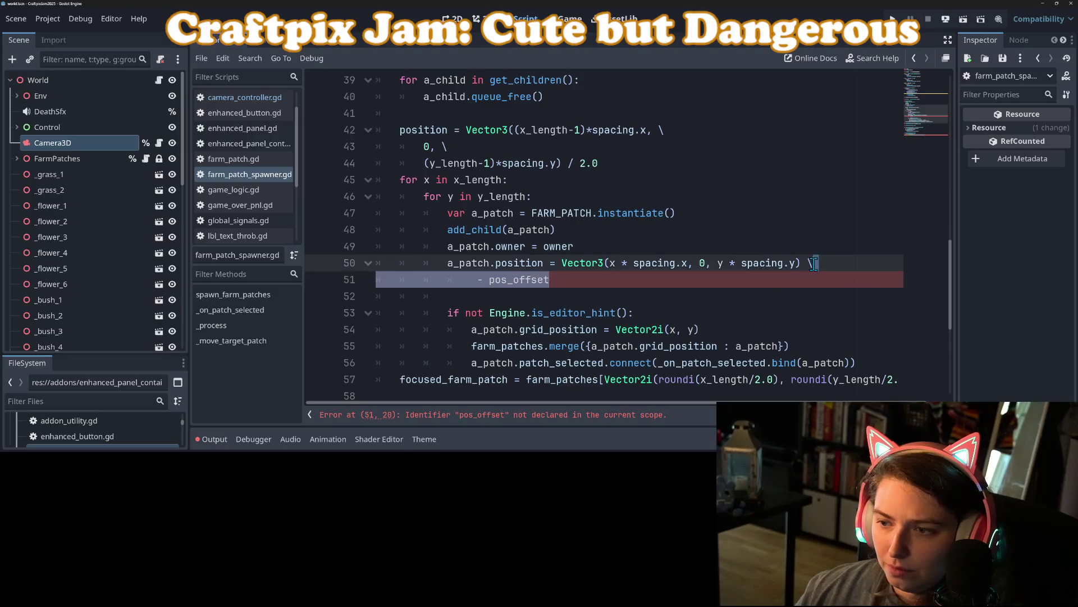
key(BackSpace)
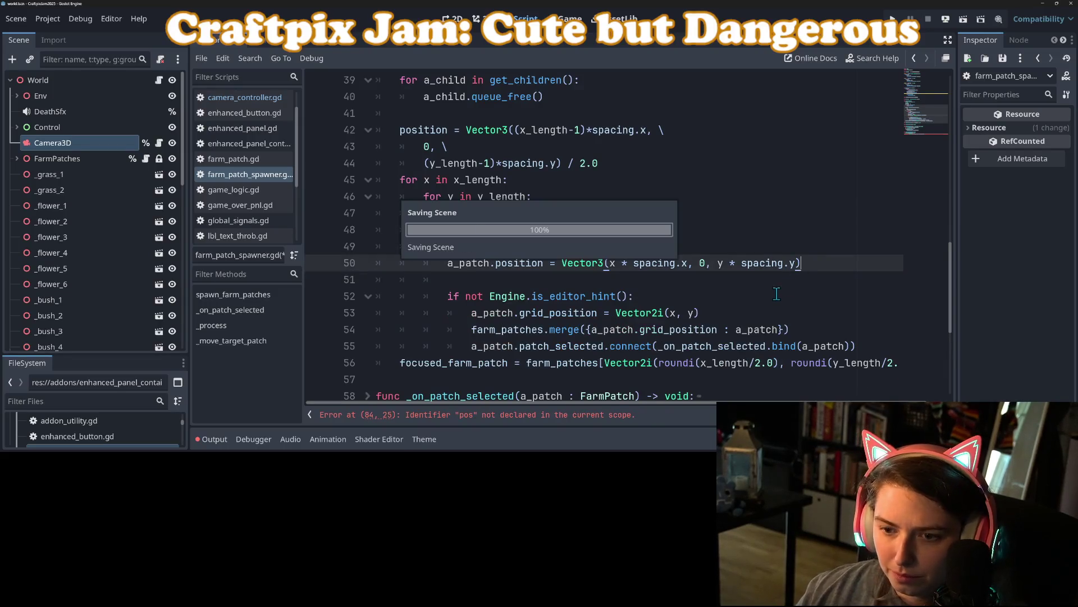
scroll(613, 333, down, 5)
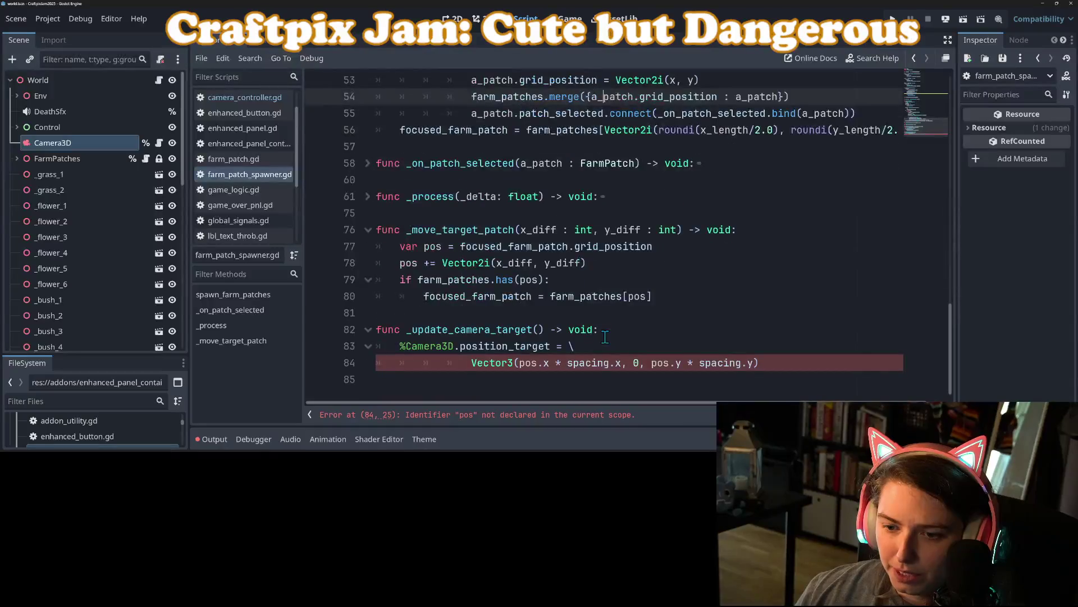
- Prefix the camera target's Vector3 with 'position +', unindent that line, and save
click(511, 362)
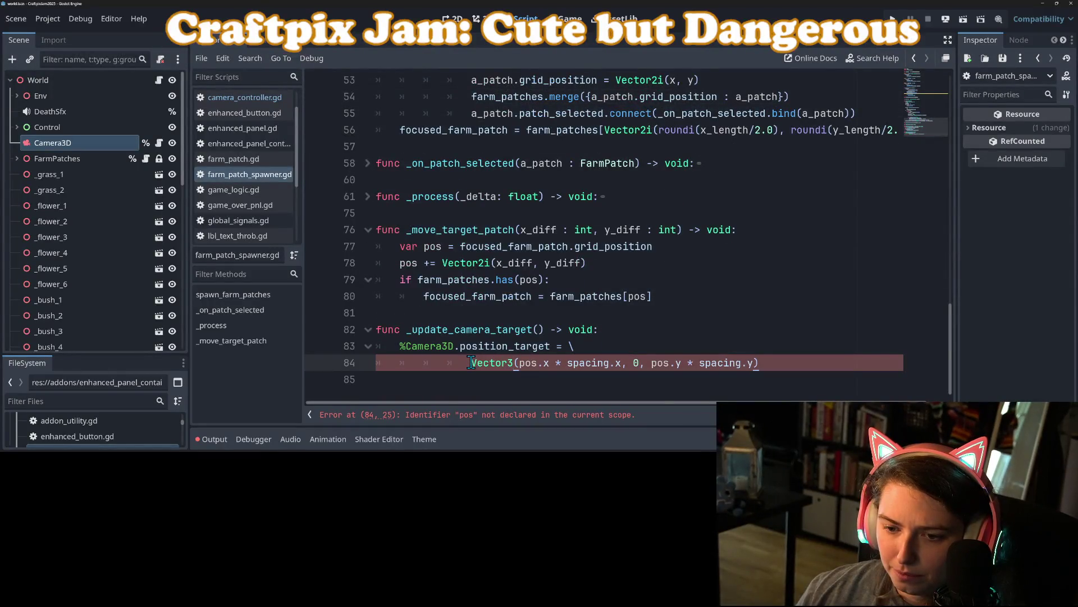
text(position +)
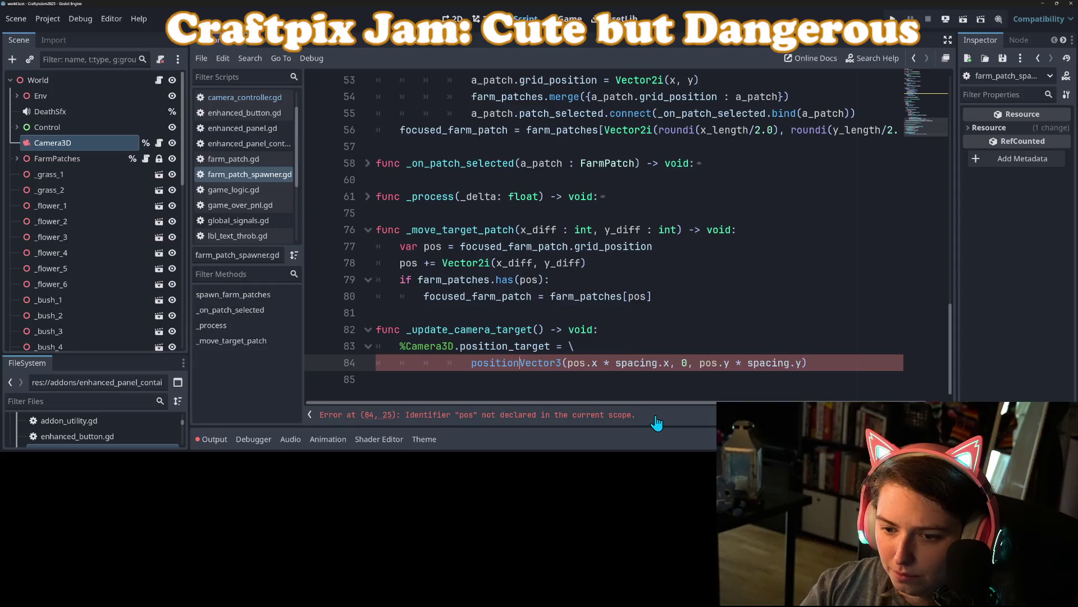
key(Home)
key(BackSpace)
key(BackSpace)
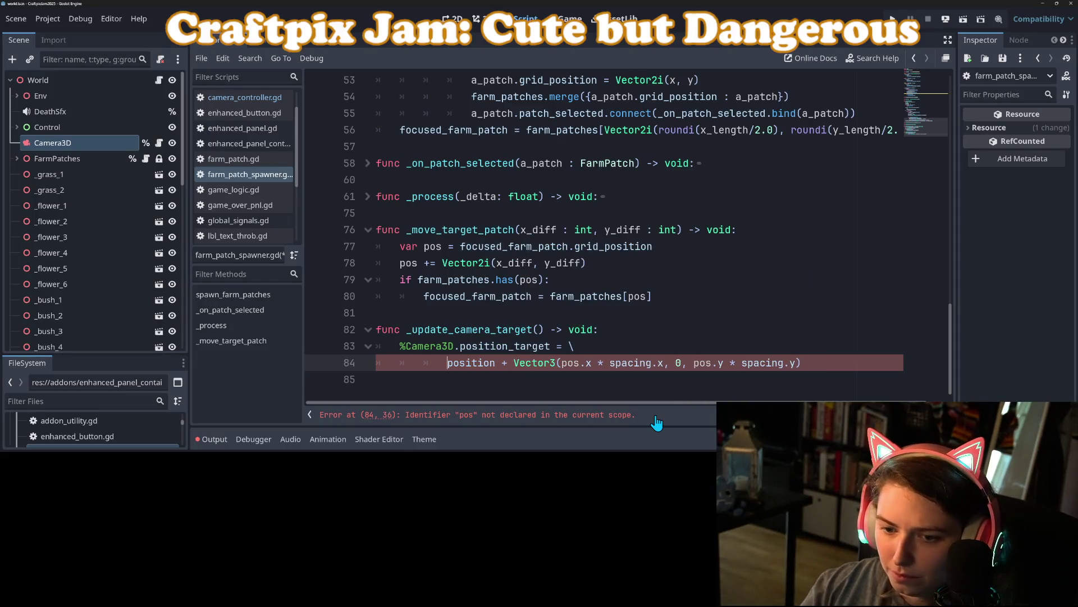
key(BackSpace)
key(ctrl+s)
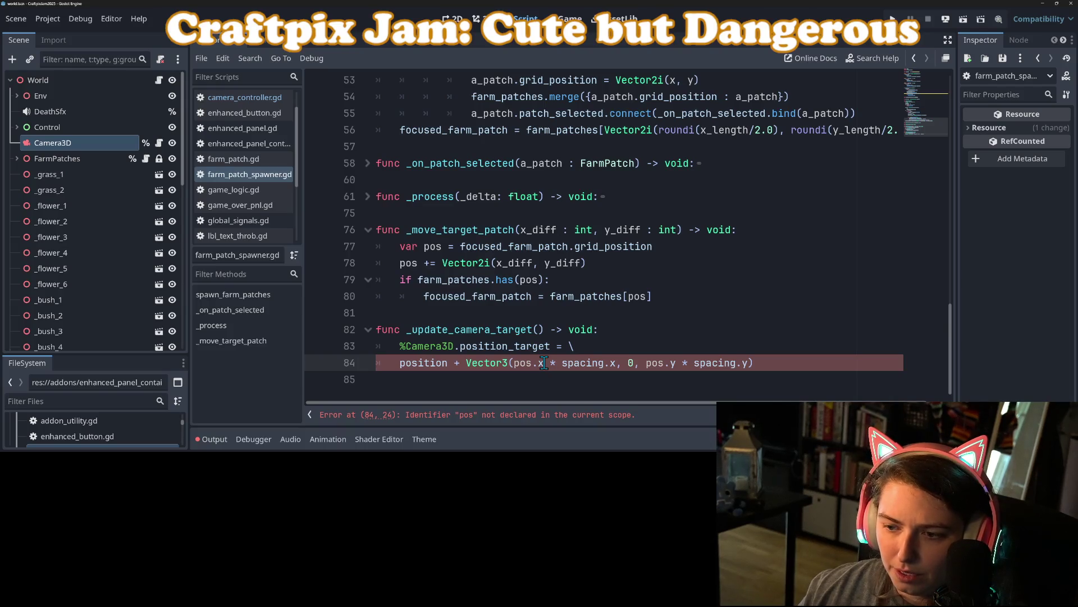
- Undo the last four edits to bring back the var pos_offset declaration
key(ctrl+z)
key(ctrl+z)
key(ctrl+z)
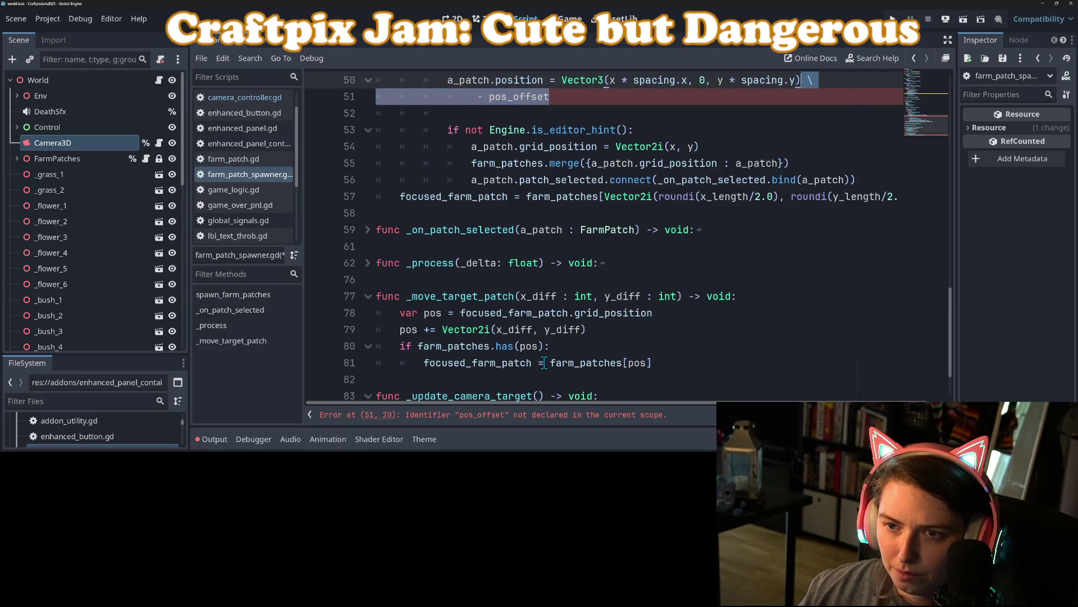
key(ctrl+z)
key(ctrl+z)
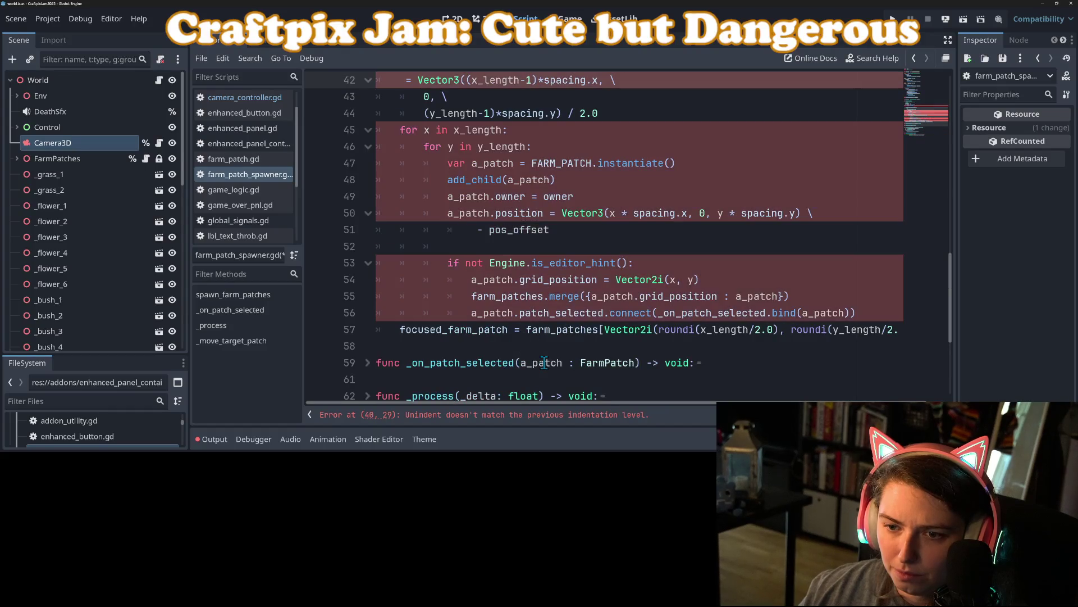
key(ctrl+z)
key(ctrl+z)
key(ctrl+z)
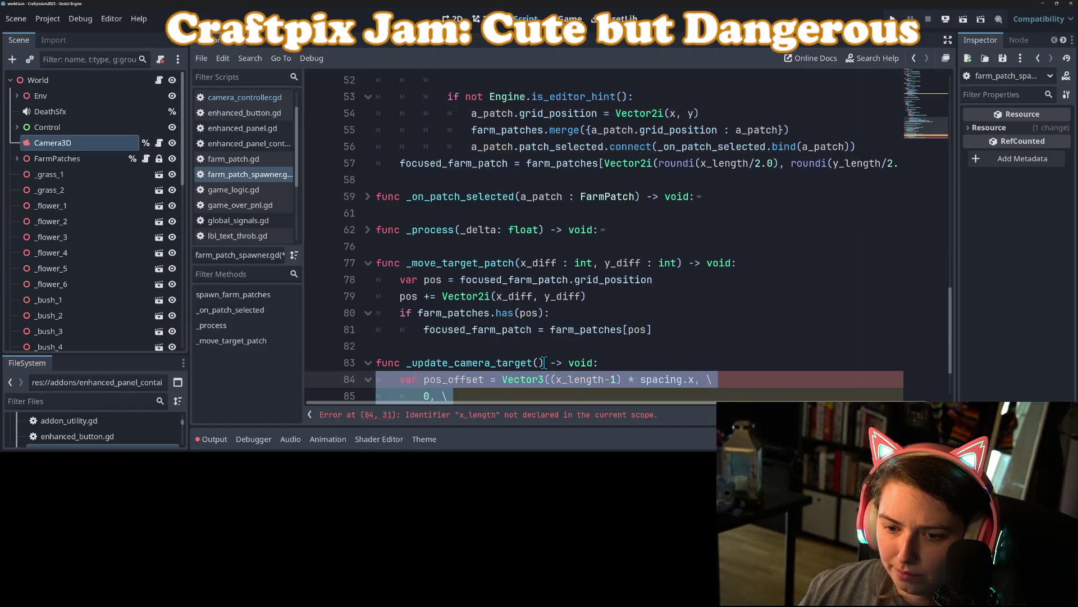
key(ctrl+z)
- Delete the pos_offset statement from _update_camera_target again
click(547, 363)
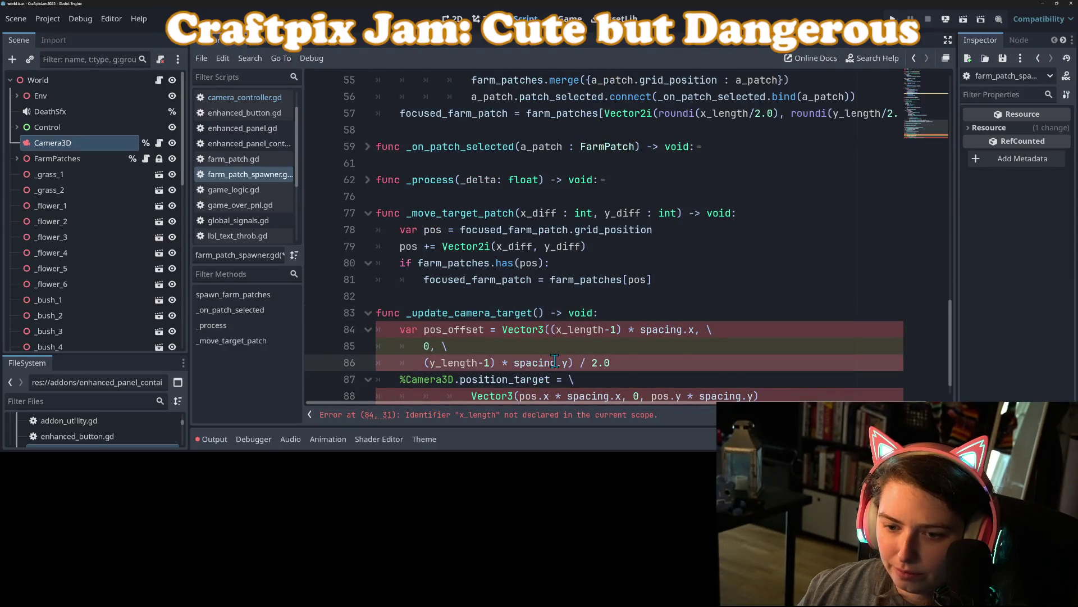
scroll(553, 357, down, 1)
click(565, 343)
click(627, 332)
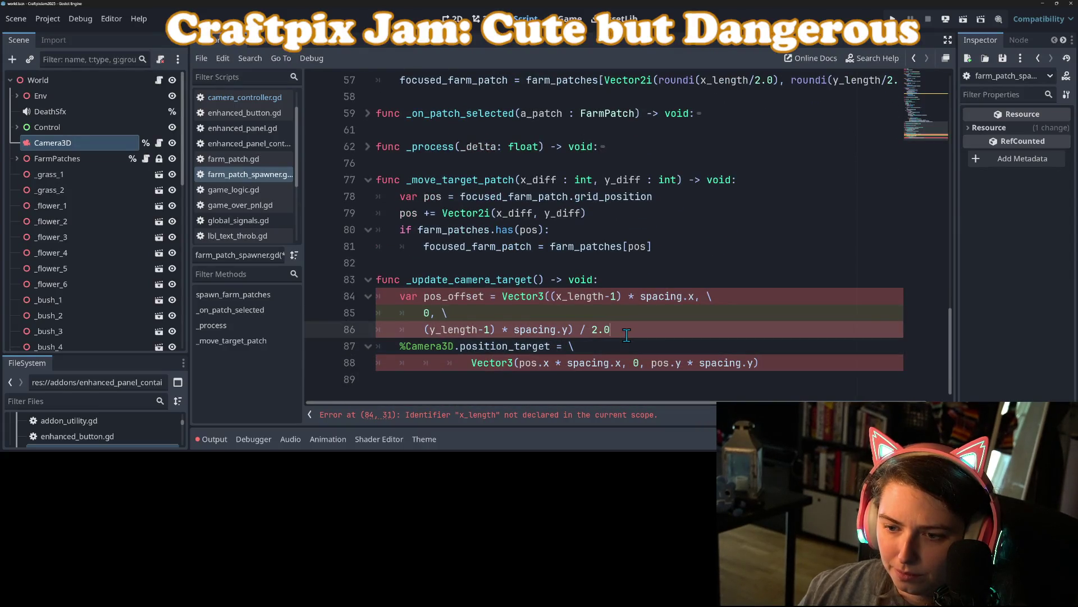
drag(632, 329, 364, 299)
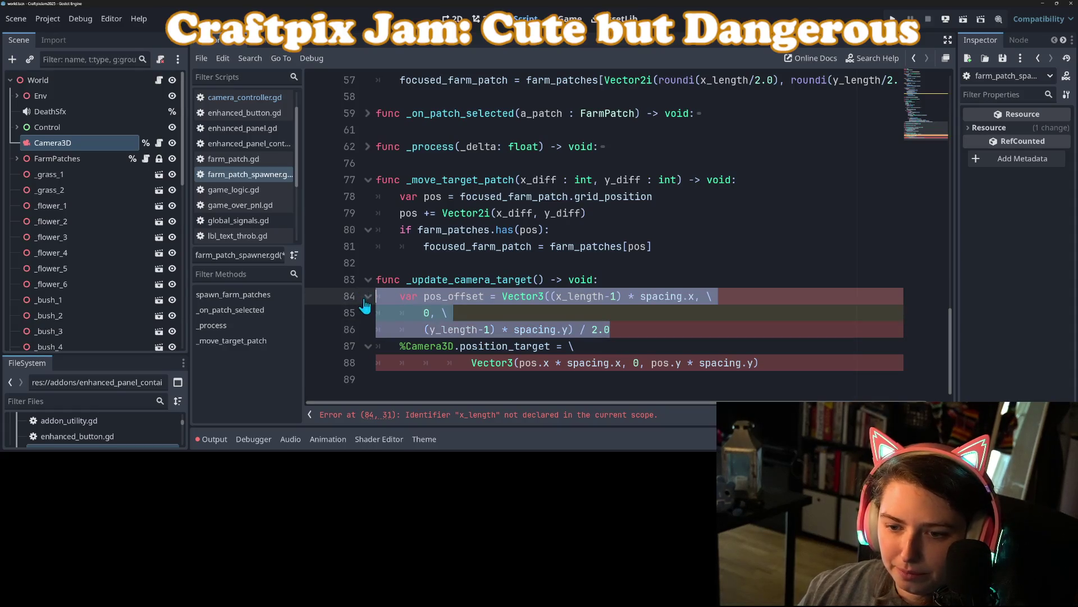
key(BackSpace)
key(BackSpace)
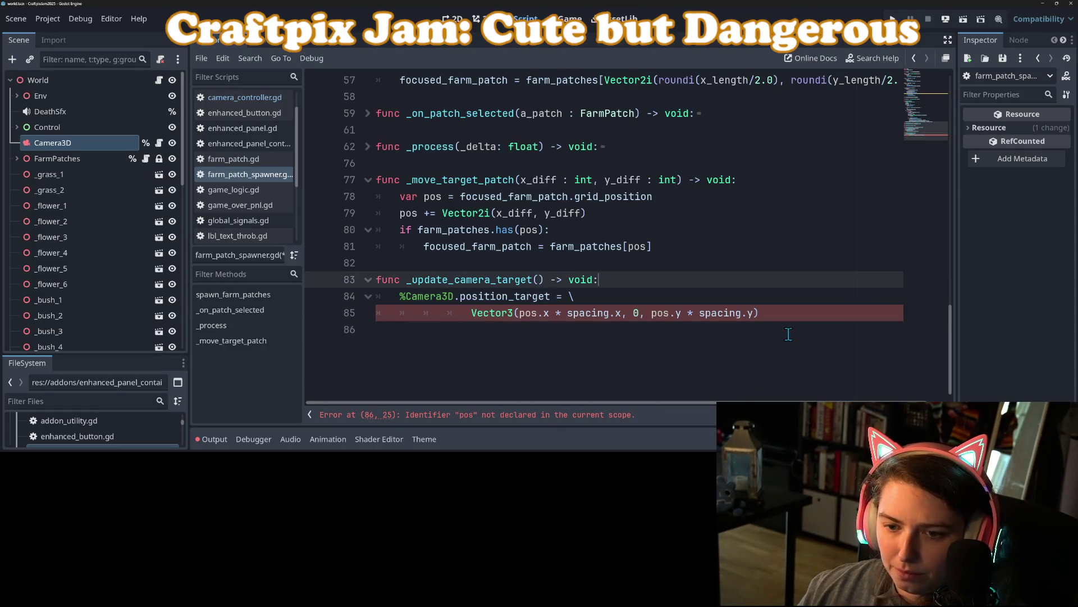
- End the camera target's Vector3 expression with '+ position' and fix the line's indentation
click(802, 316)
text(po)
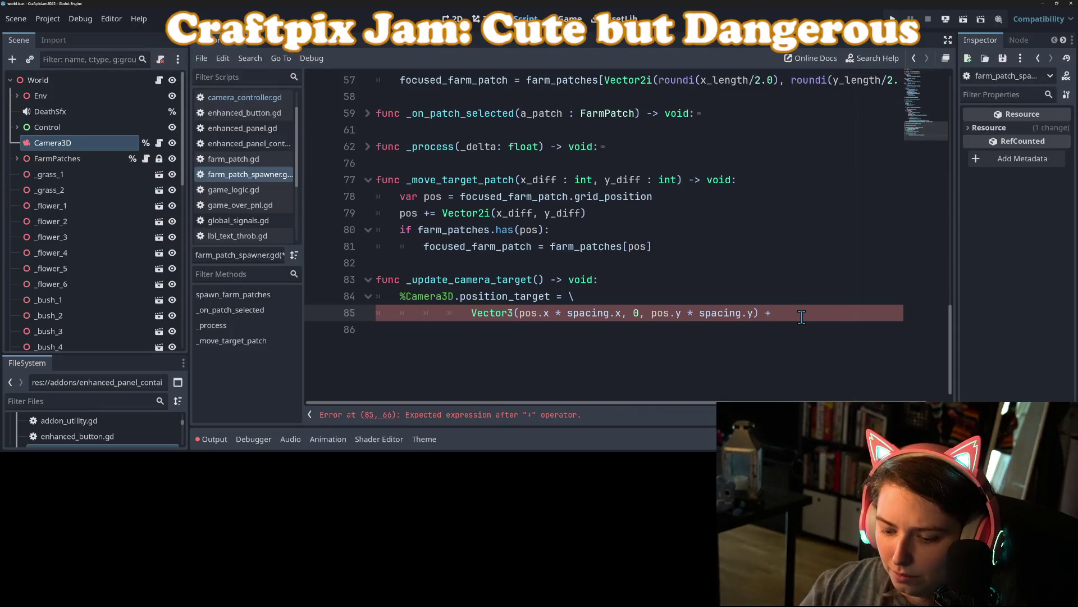
text(si)
key(Return)
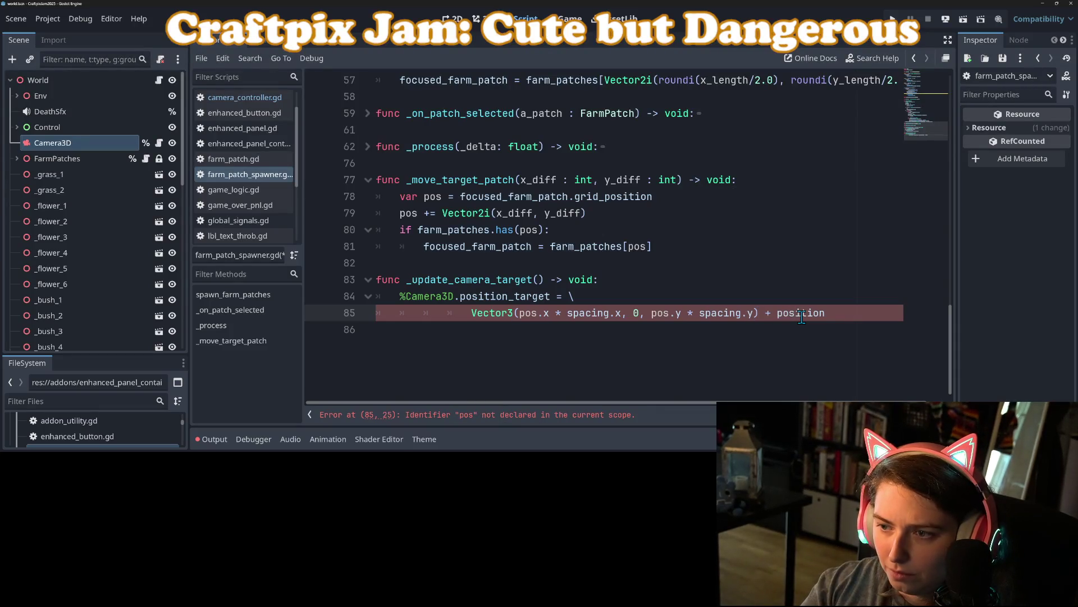
click(469, 313)
key(BackSpace)
key(BackSpace)
key(BackSpace)
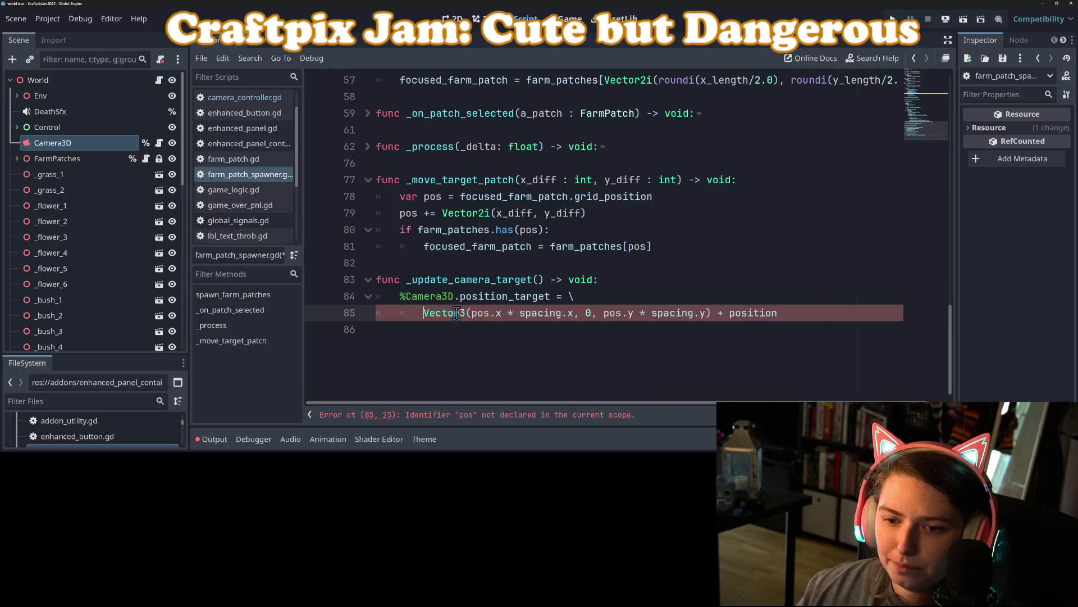
key(Tab)
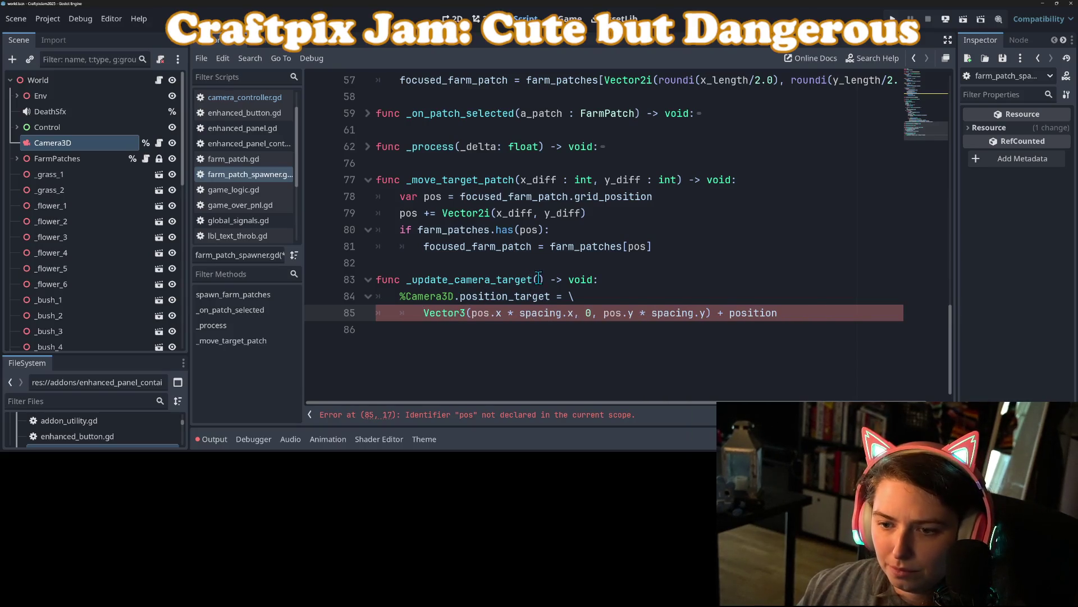
- Give _update_camera_target a 'pos : Vector2i' parameter and save
click(538, 279)
text(pos : Vec)
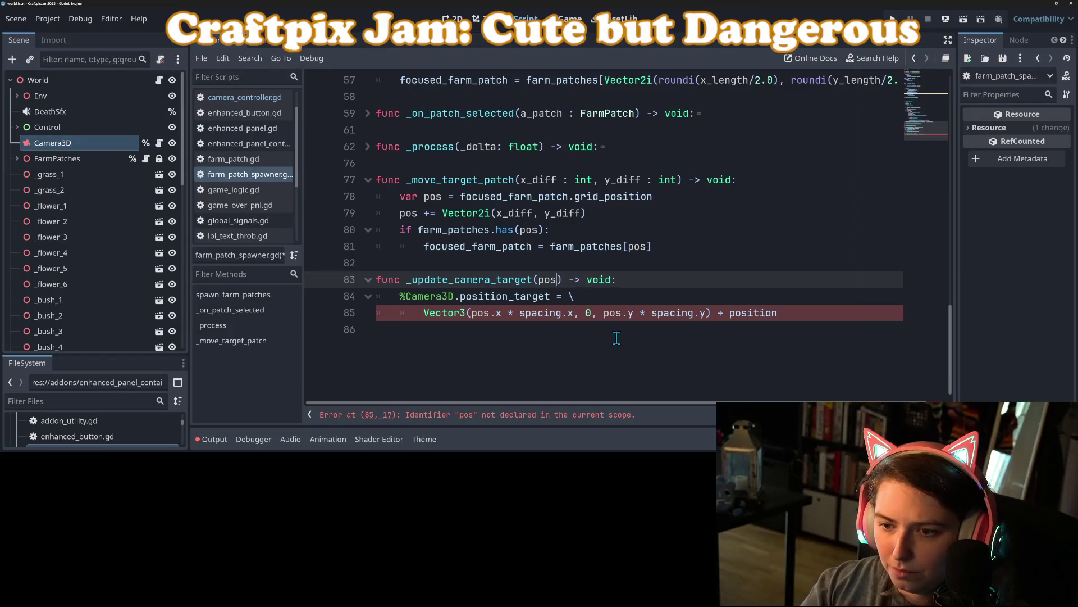
text(tor)
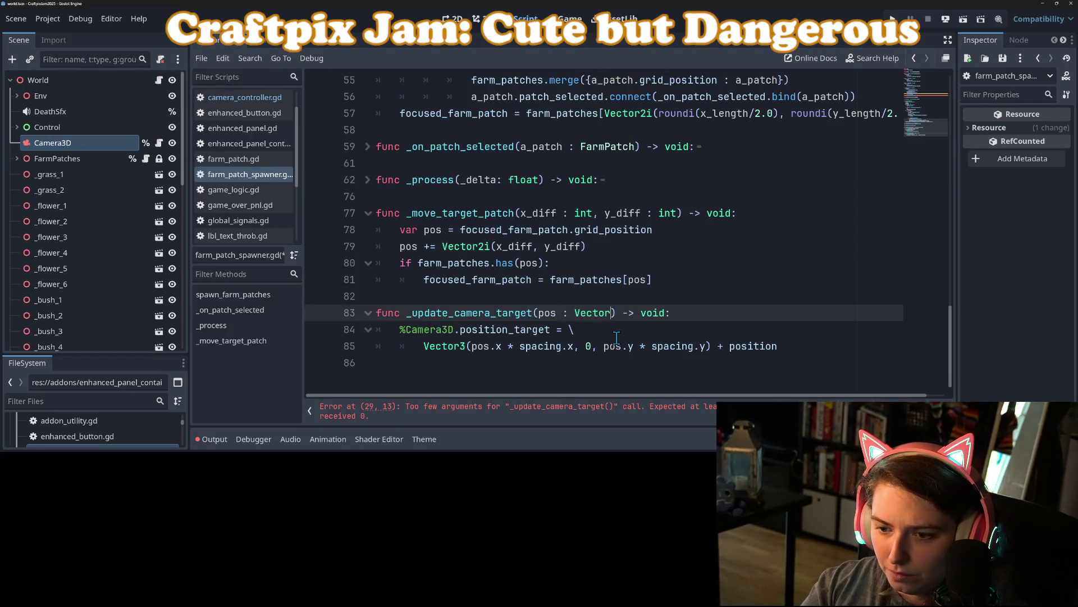
text(2i)
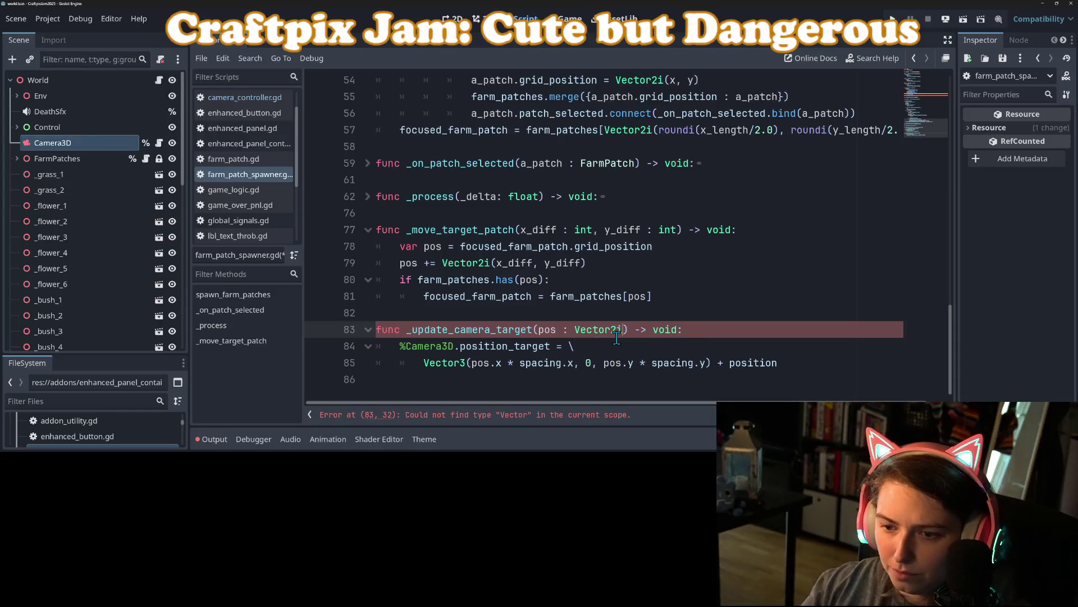
key(ctrl+s)
double_click(548, 330)
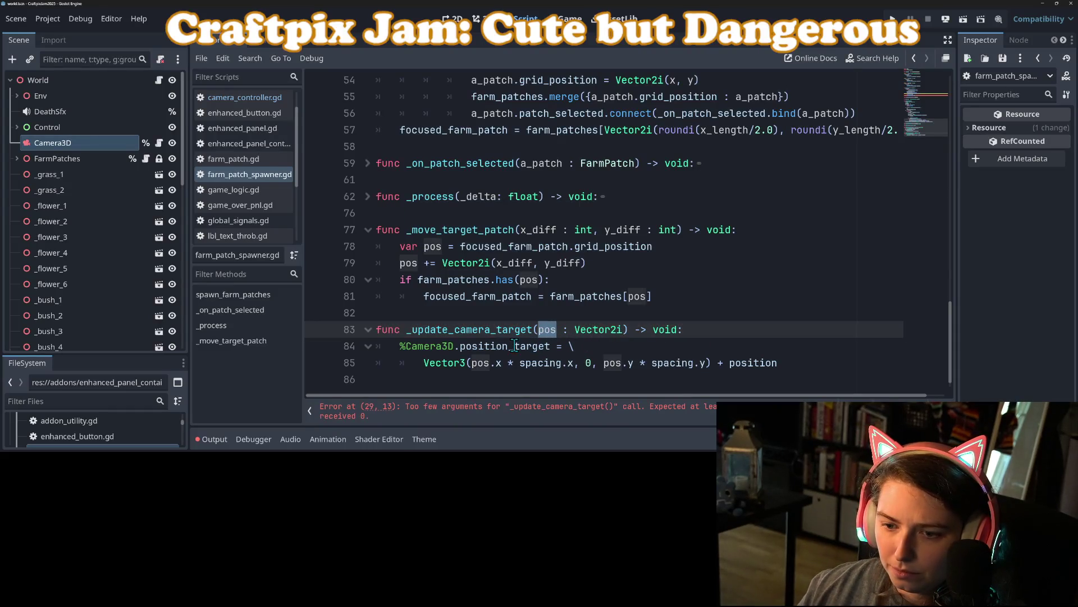
click(484, 330)
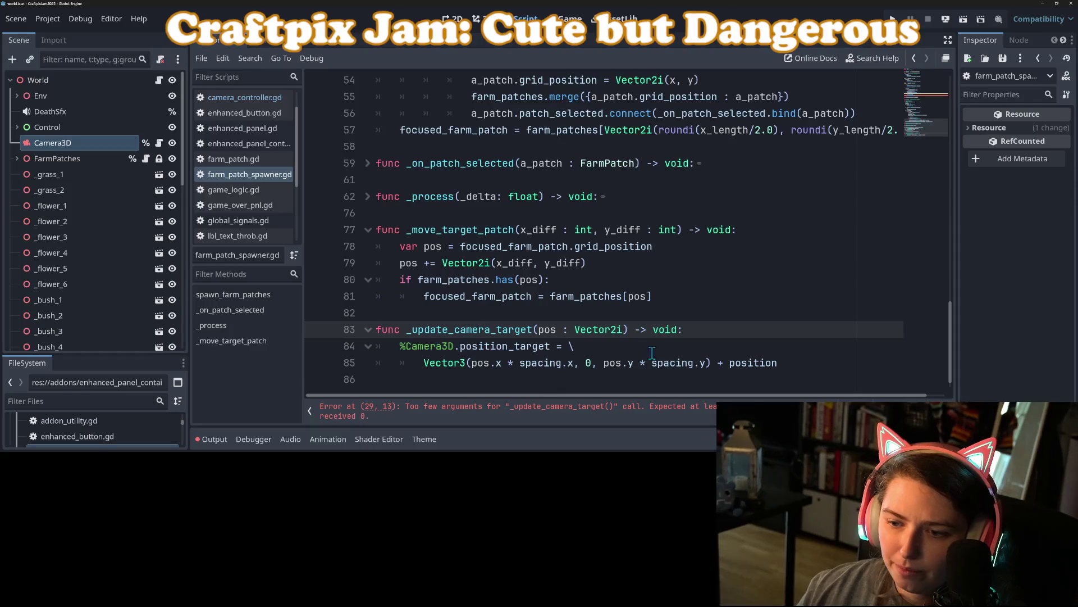
click(783, 366)
double_click(752, 363)
key(ctrl+c)
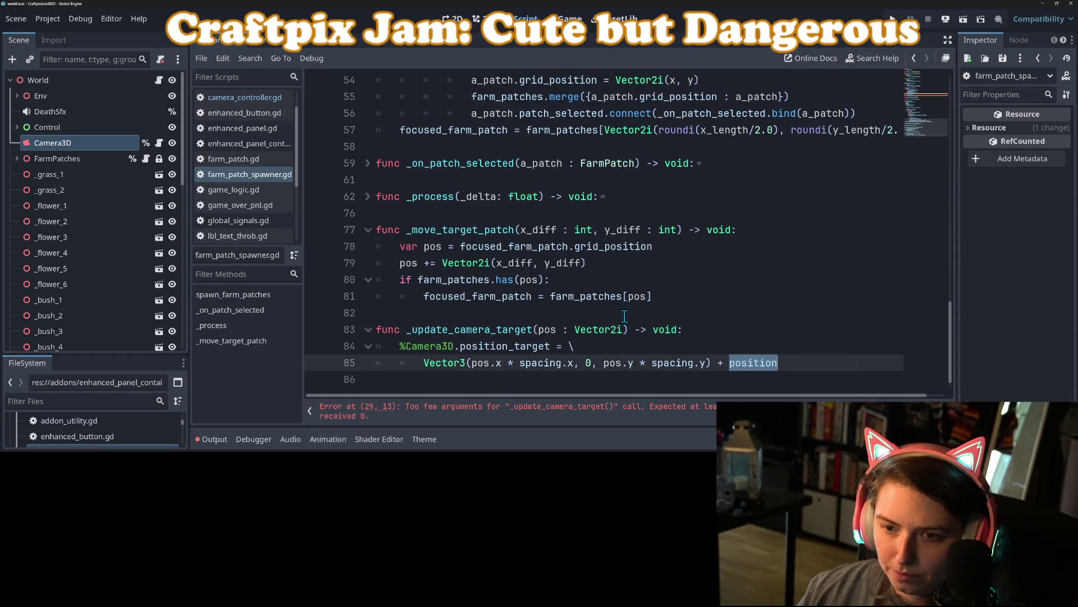
scroll(492, 294, up, 5)
scroll(493, 295, up, 3)
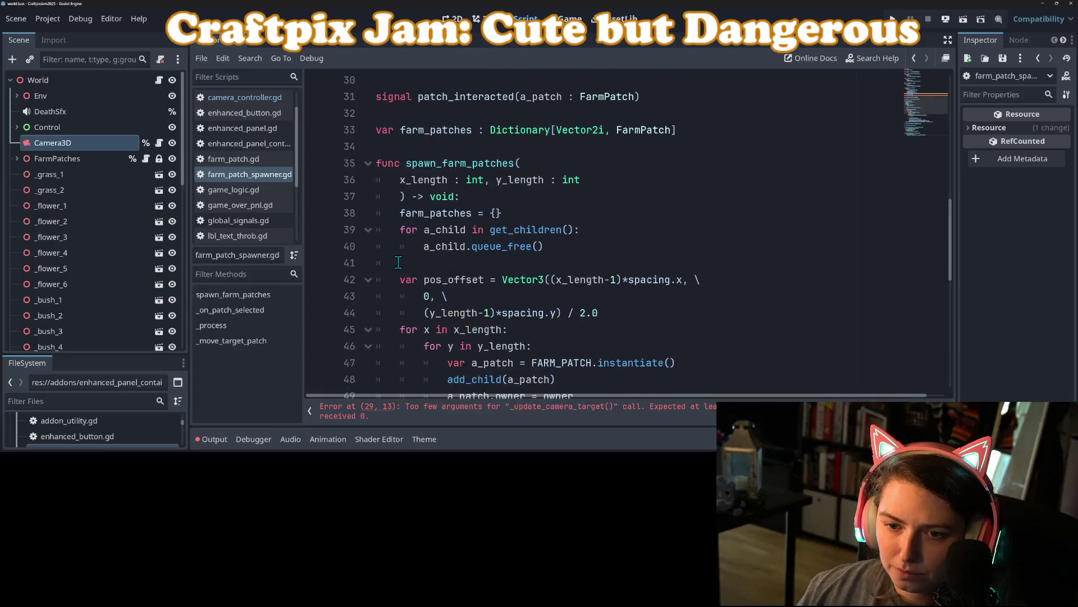
- Make line 42 assign the spawner's position and delete the '- pos_offset' term from patch placement
drag(401, 279, 486, 279)
key(ctrl+v)
scroll(593, 309, down, 4)
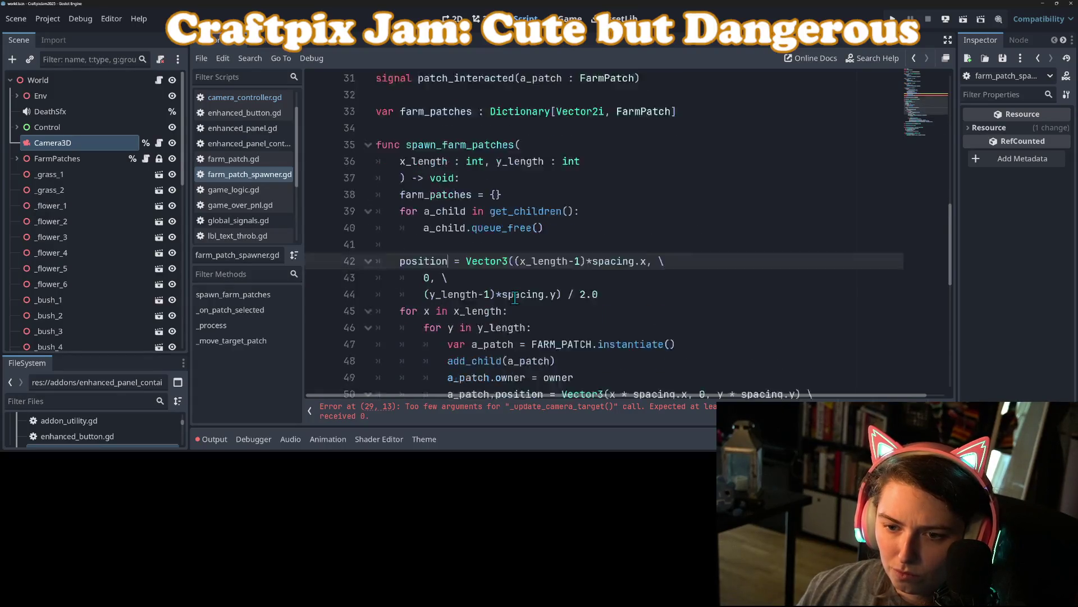
mouse_move(552, 231)
mouse_down()
mouse_move(394, 231)
mouse_move(813, 219)
mouse_up()
key(Delete)
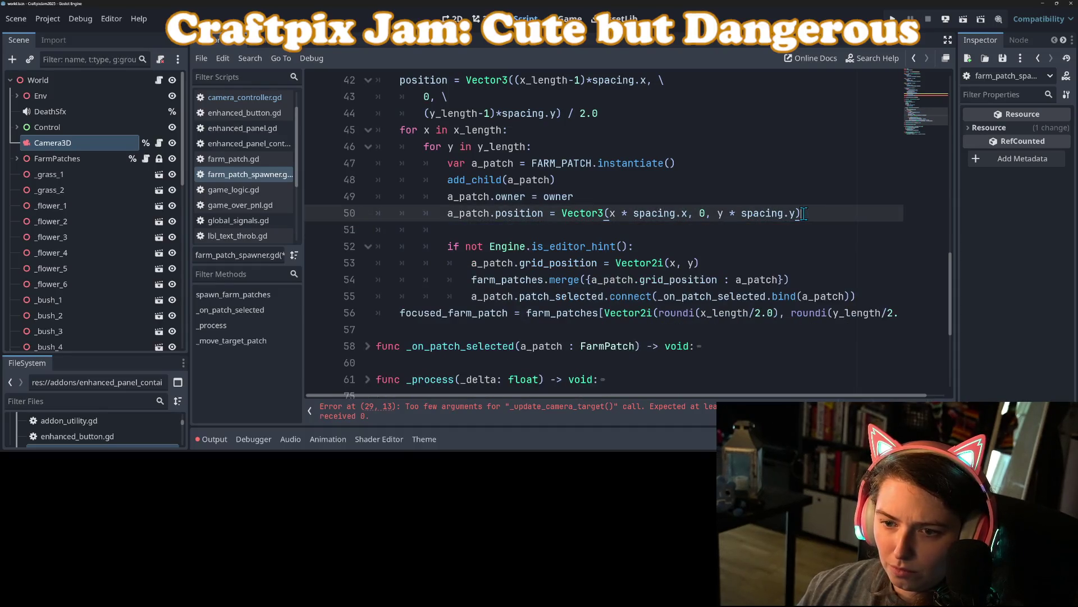
scroll(552, 269, up, 12)
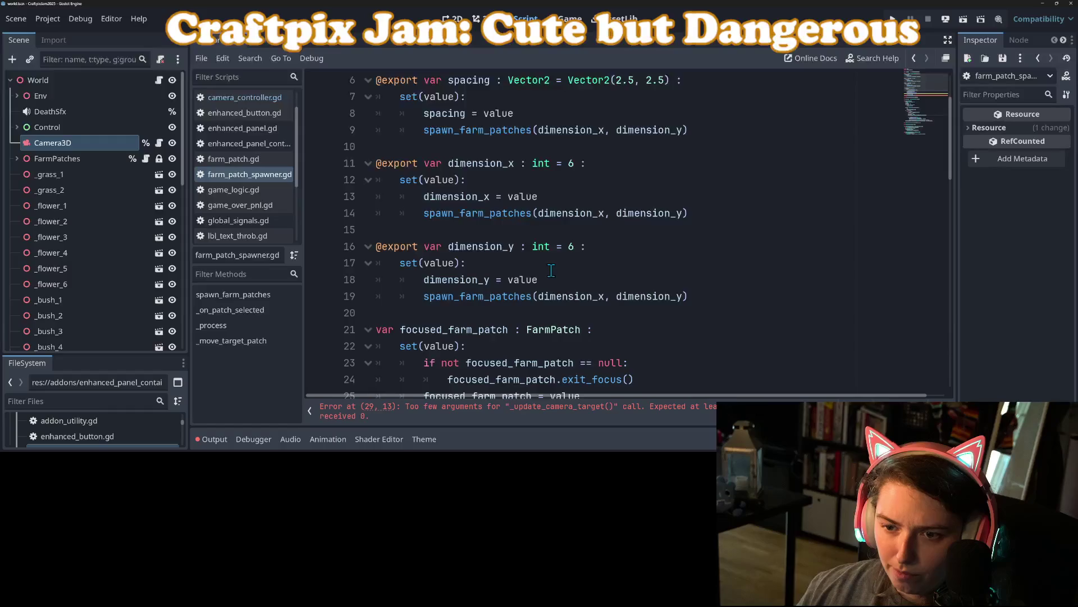
scroll(553, 271, down, 3)
- Call _update_camera_target(pos), move 'var pos' into the is_inside_tree block, save and run
double_click(457, 280)
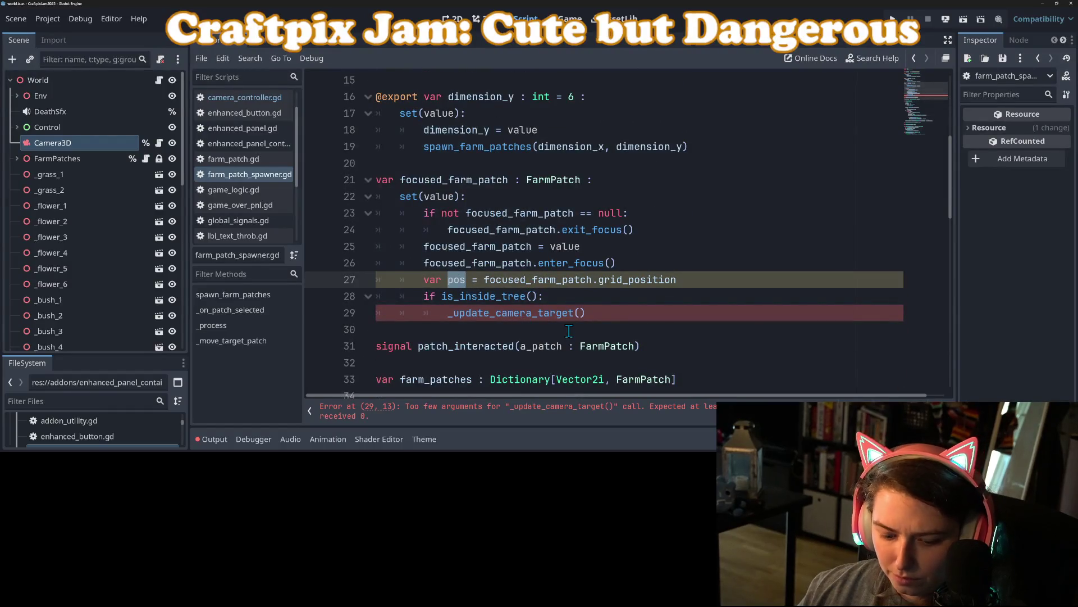
click(580, 313)
text(pos)
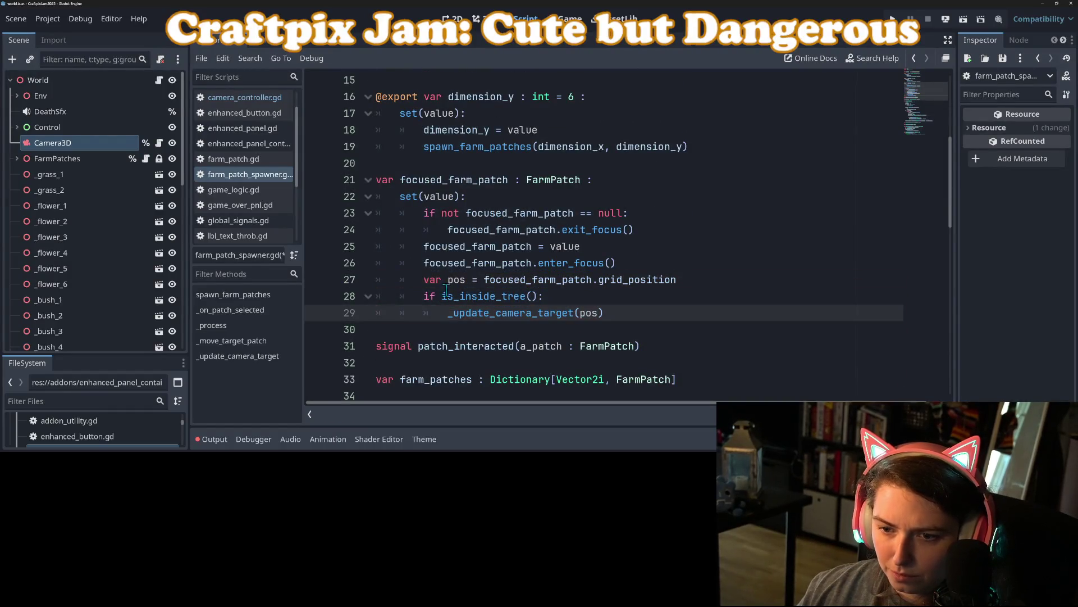
drag(424, 281, 695, 280)
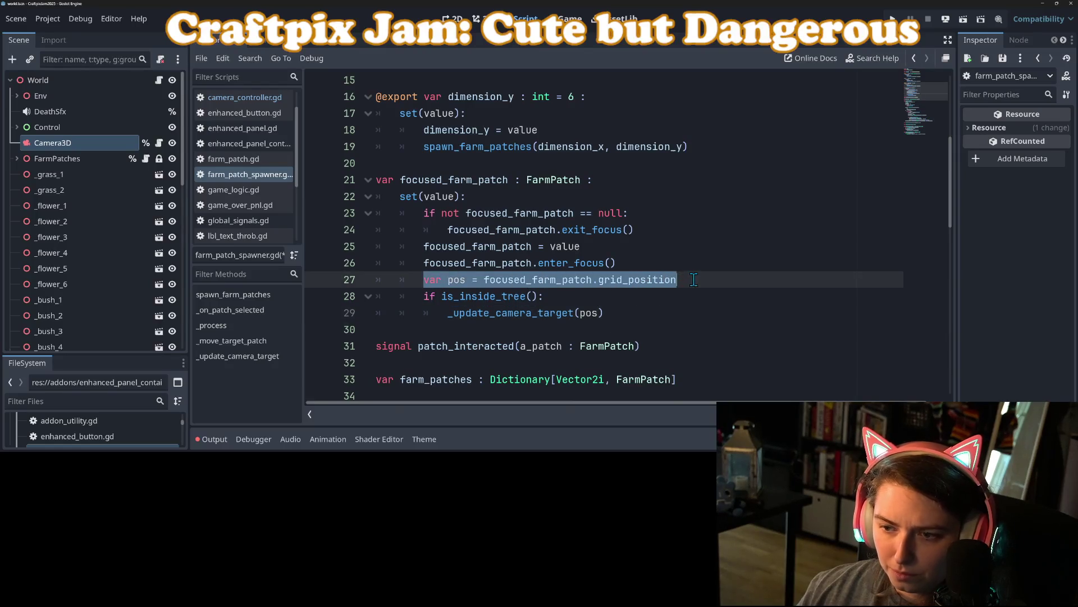
key(ctrl+x)
click(597, 298)
key(Return)
key(ctrl+v)
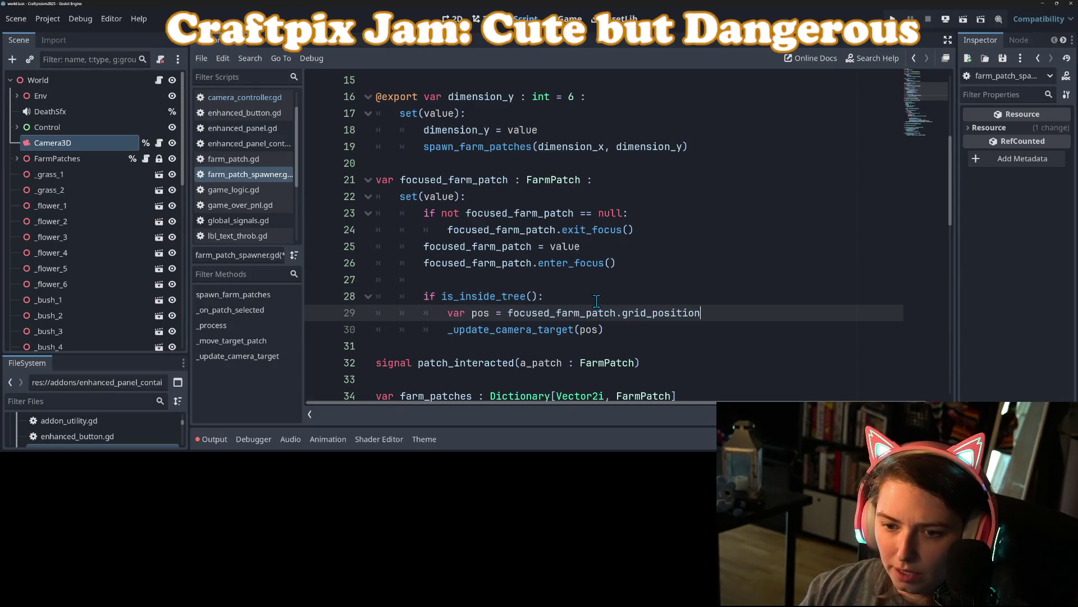
click(525, 274)
key(BackSpace)
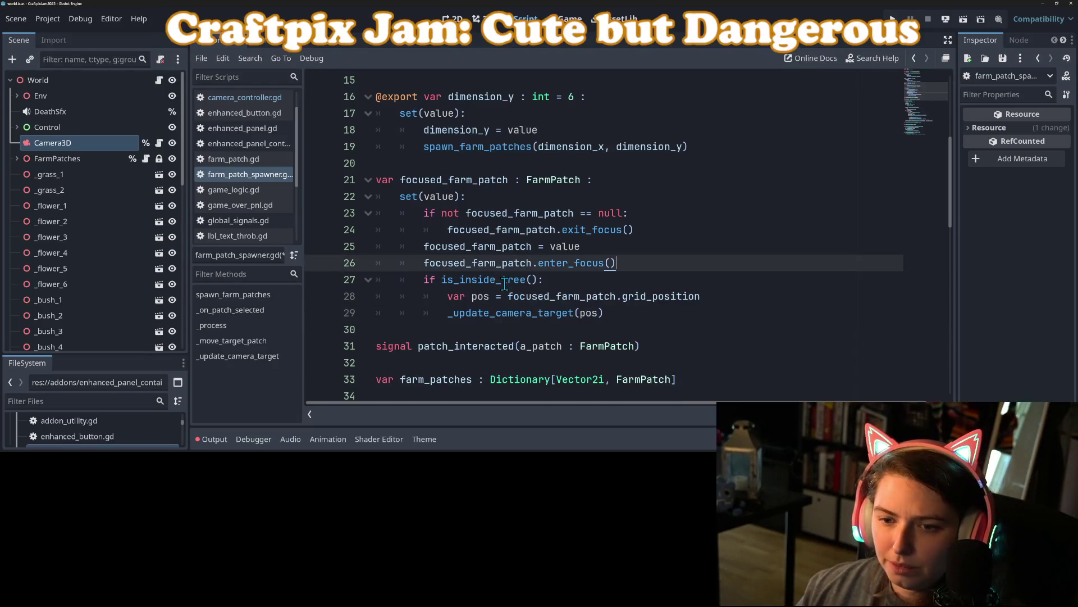
key(ctrl+s)
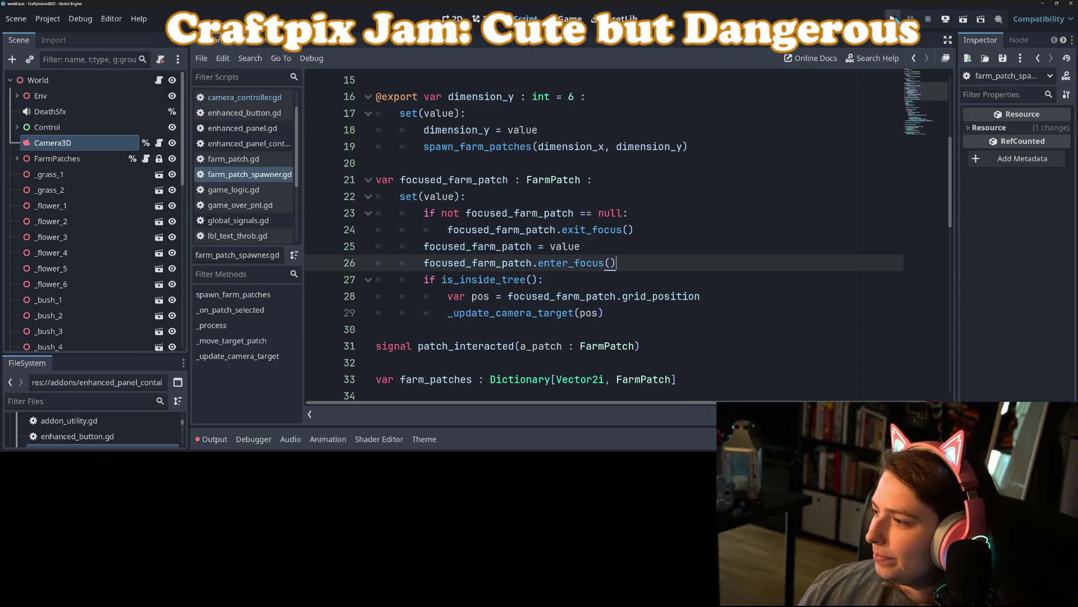
click(894, 19)
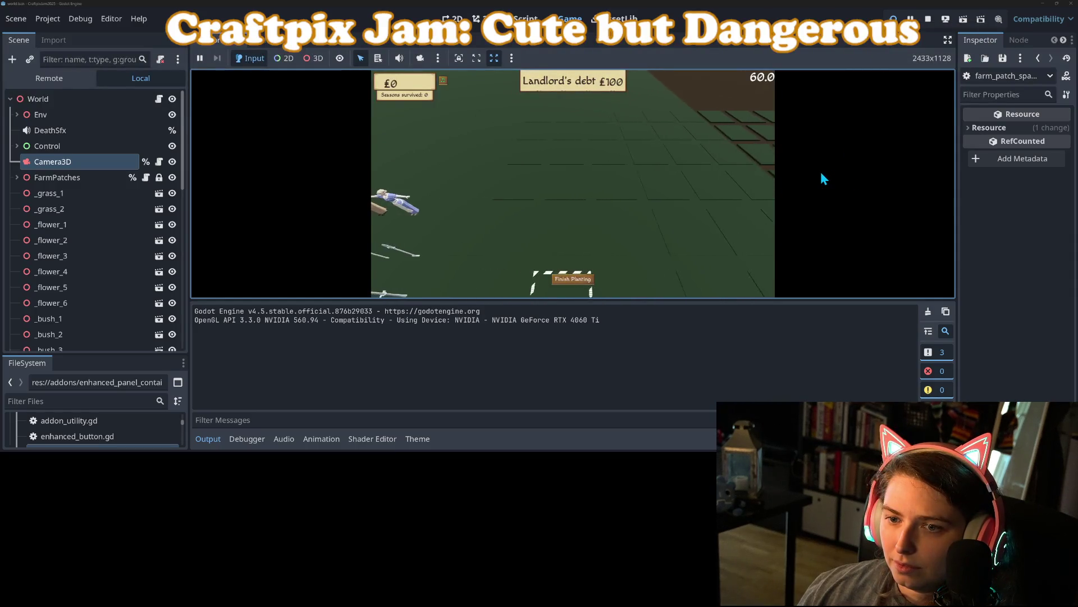
- Stop the game, change line 42 to 'position = -1 * Vector3(...)', save and rerun
click(927, 18)
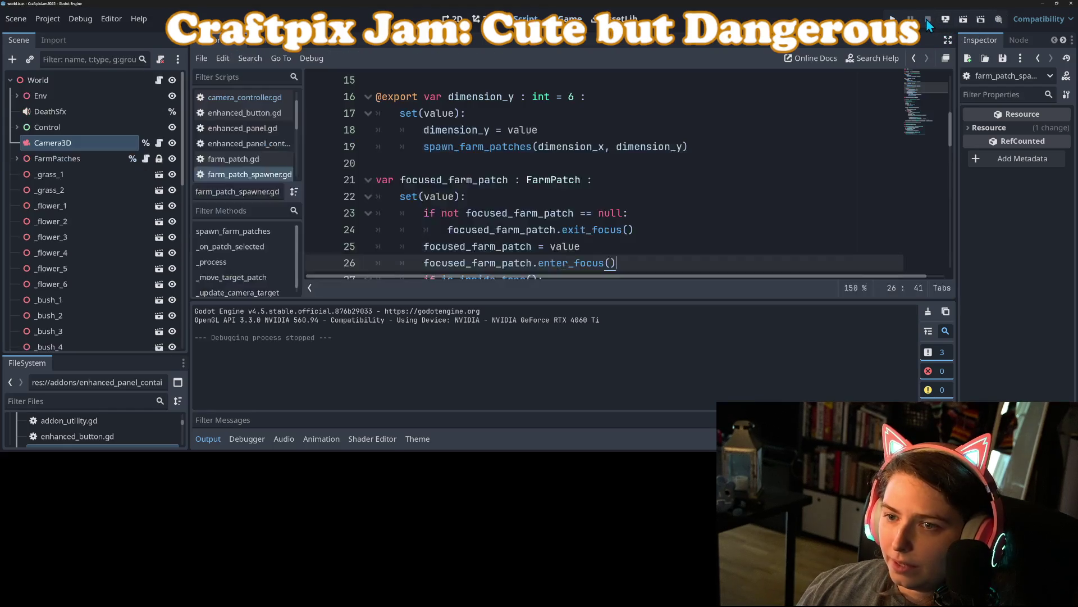
scroll(520, 182, down, 8)
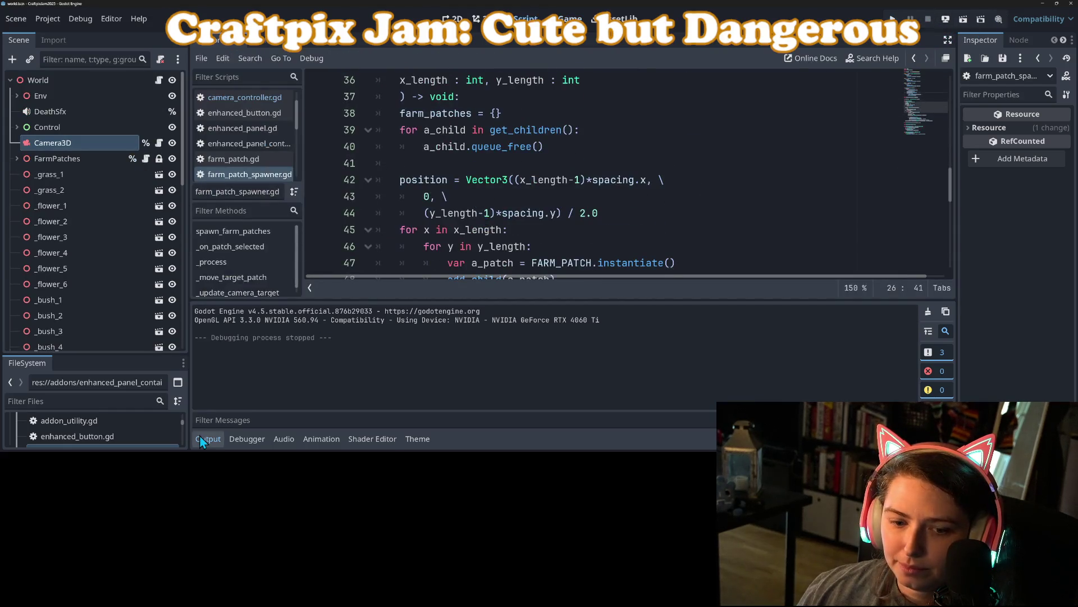
click(218, 432)
scroll(482, 304, up, 2)
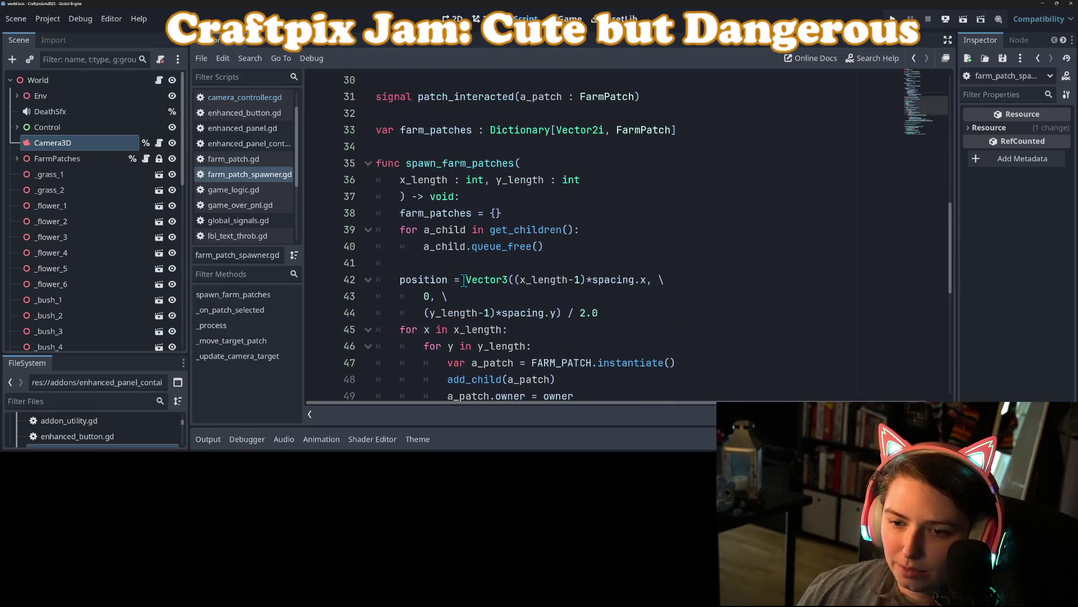
click(464, 279)
text(-)
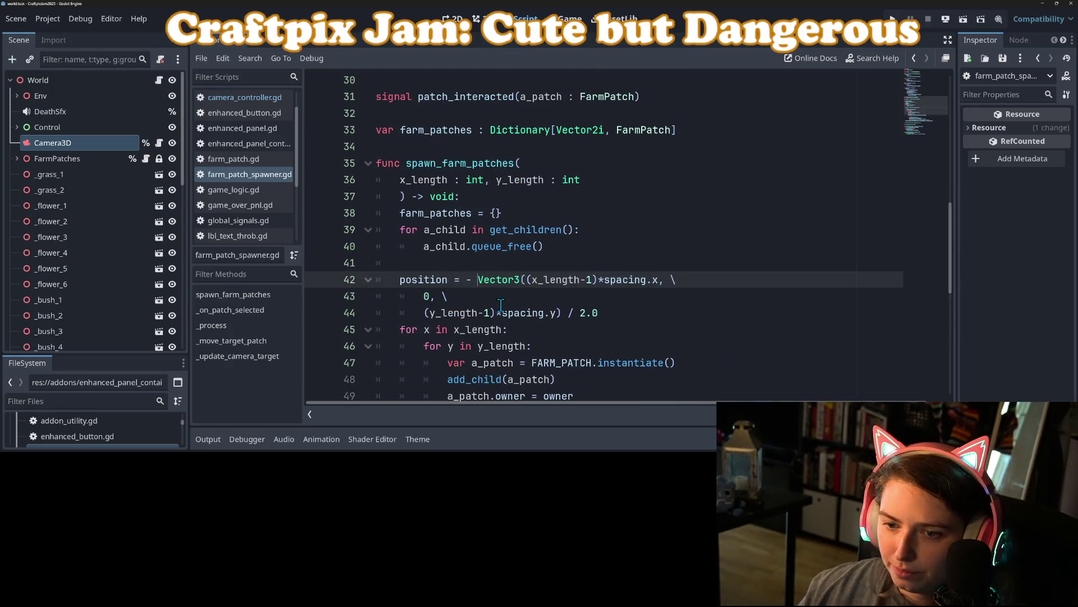
key(Left)
text(1 *)
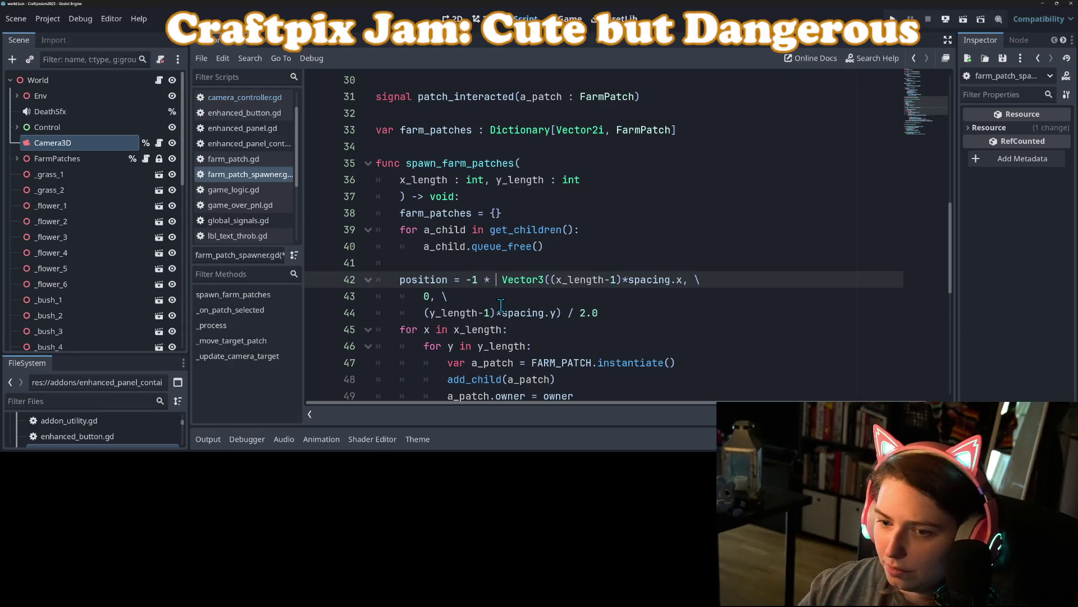
key(ctrl+s)
key(F5)
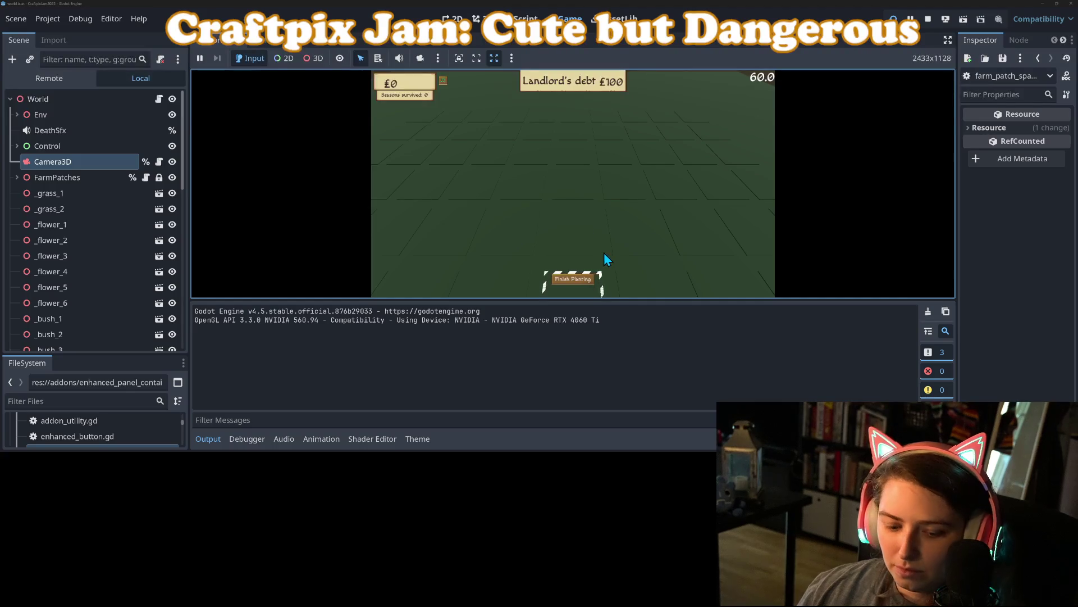
- Plant on a farm patch in the running game, then stop it
click(213, 444)
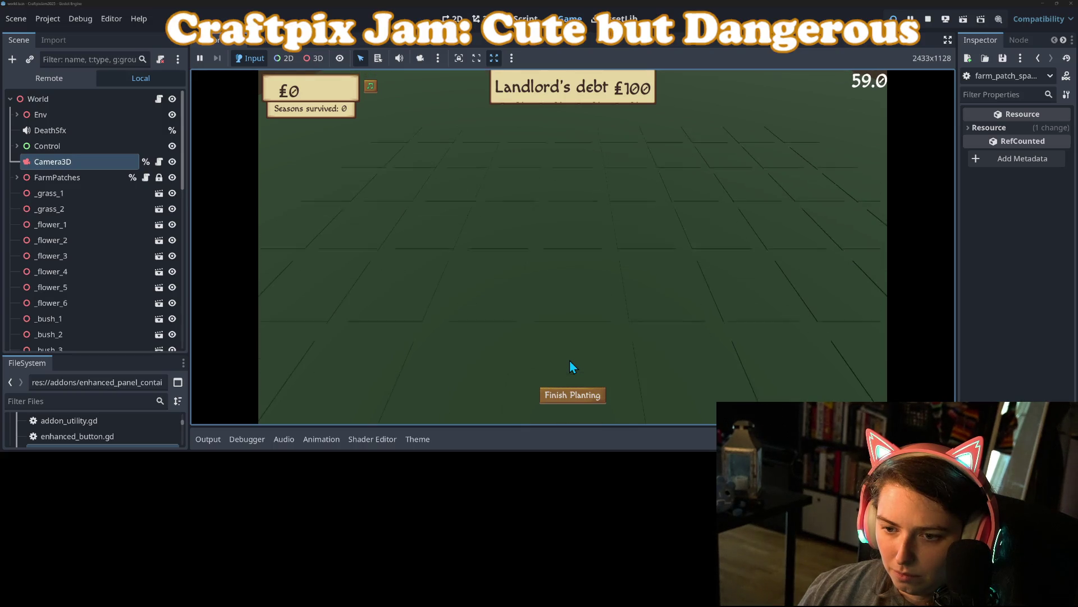
click(579, 402)
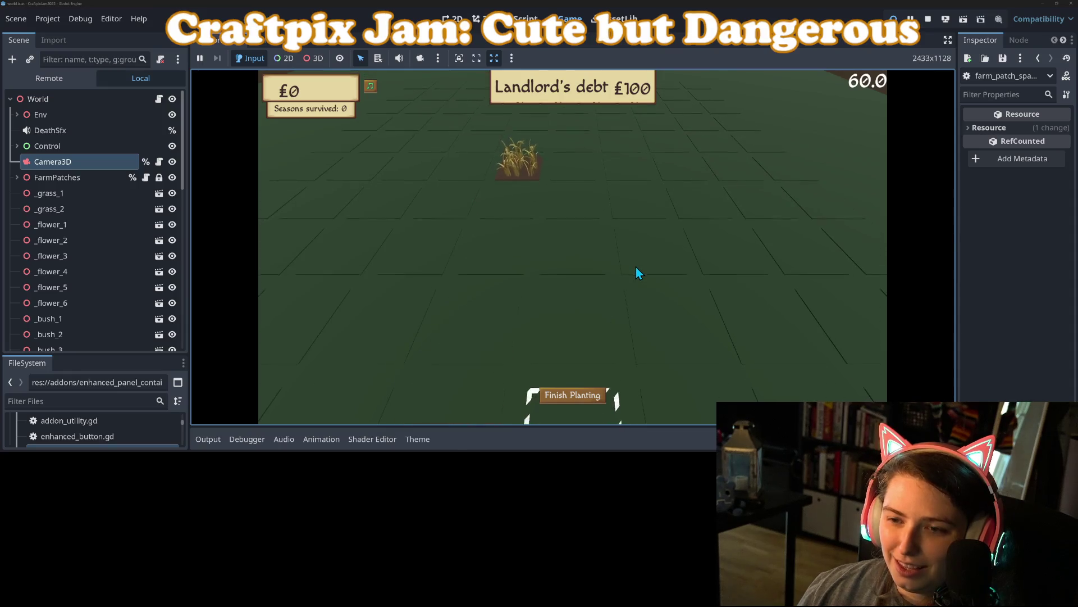
click(928, 19)
- Scroll farm_patch_spawner.gd to the _move_target_patch function
click(500, 292)
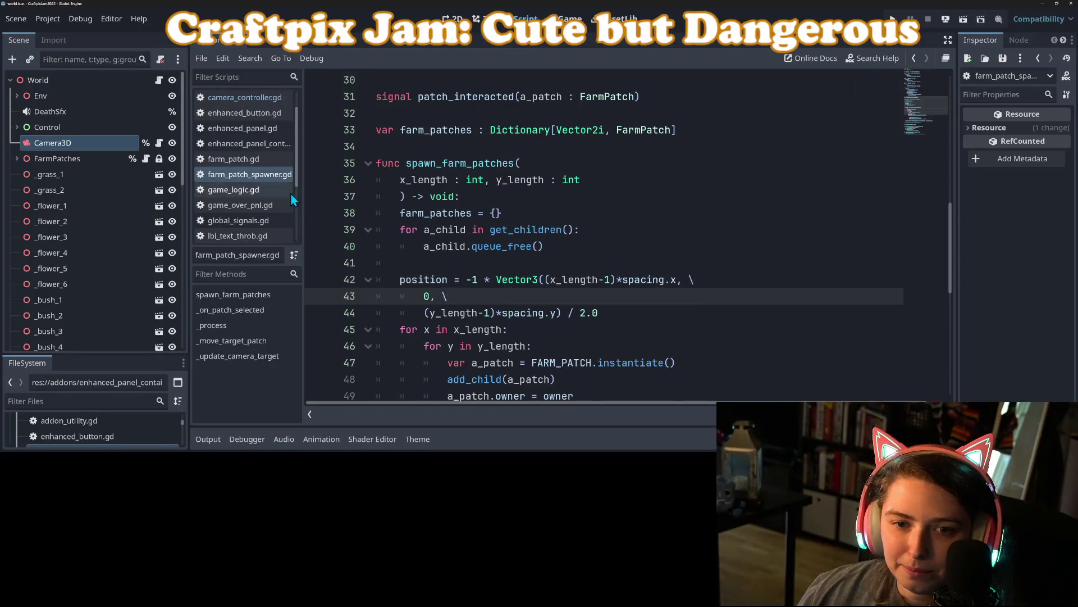
scroll(509, 281, down, 8)
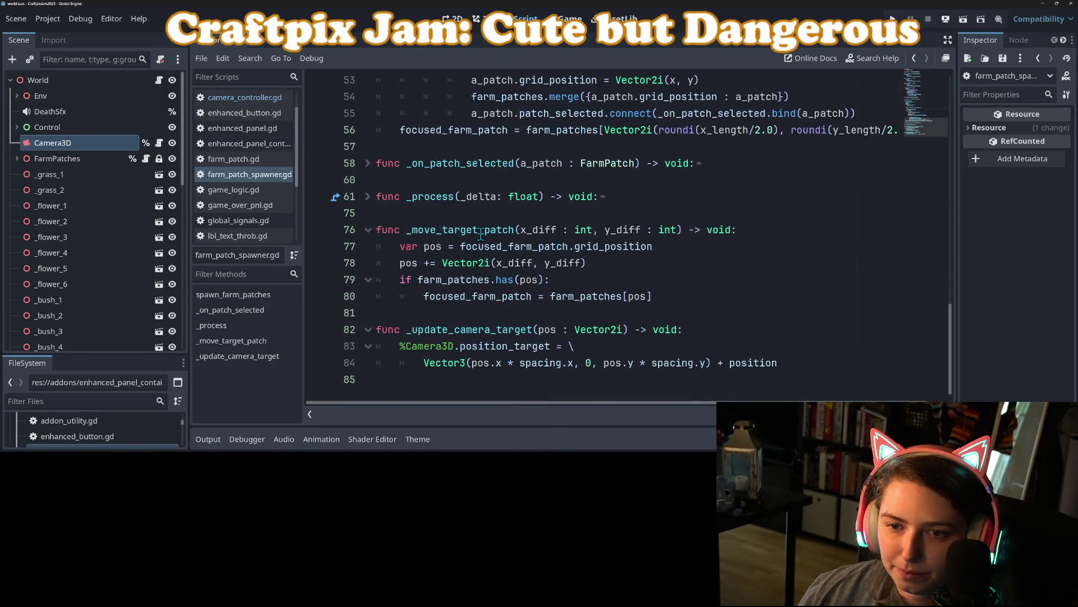
double_click(480, 231)
scroll(483, 281, up, 5)
scroll(483, 315, down, 6)
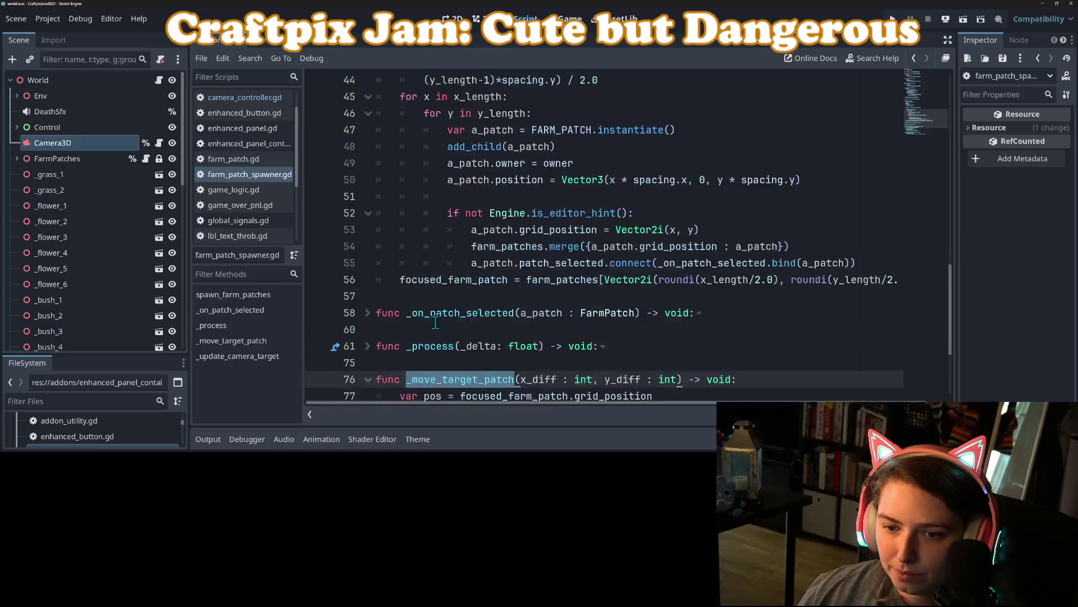
- Change the backward move to _move_target_patch(0, 1) and forward to (0, -1), then save
click(559, 279)
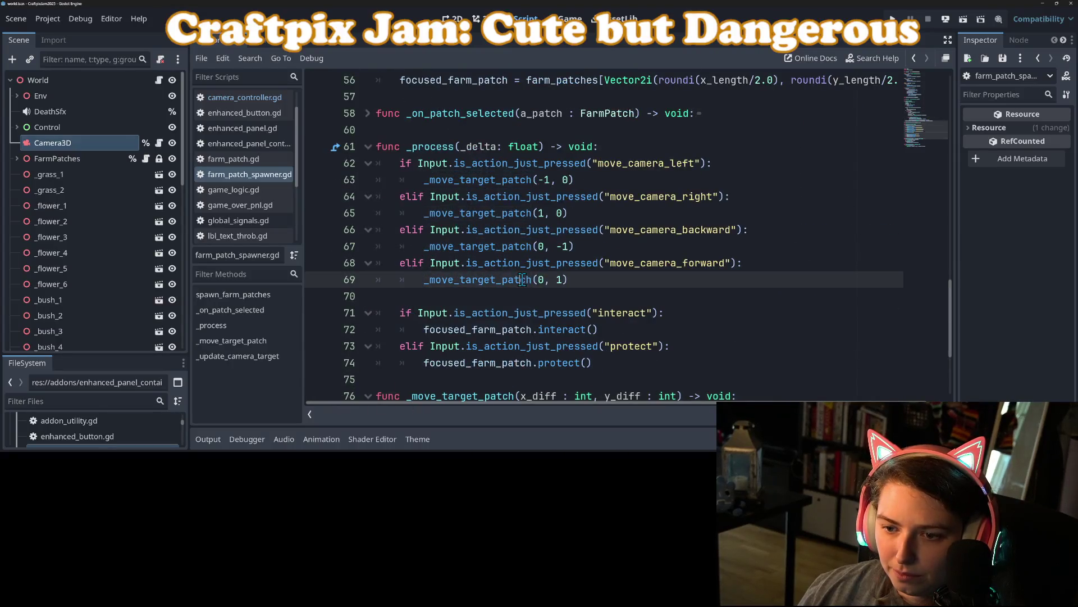
click(562, 247)
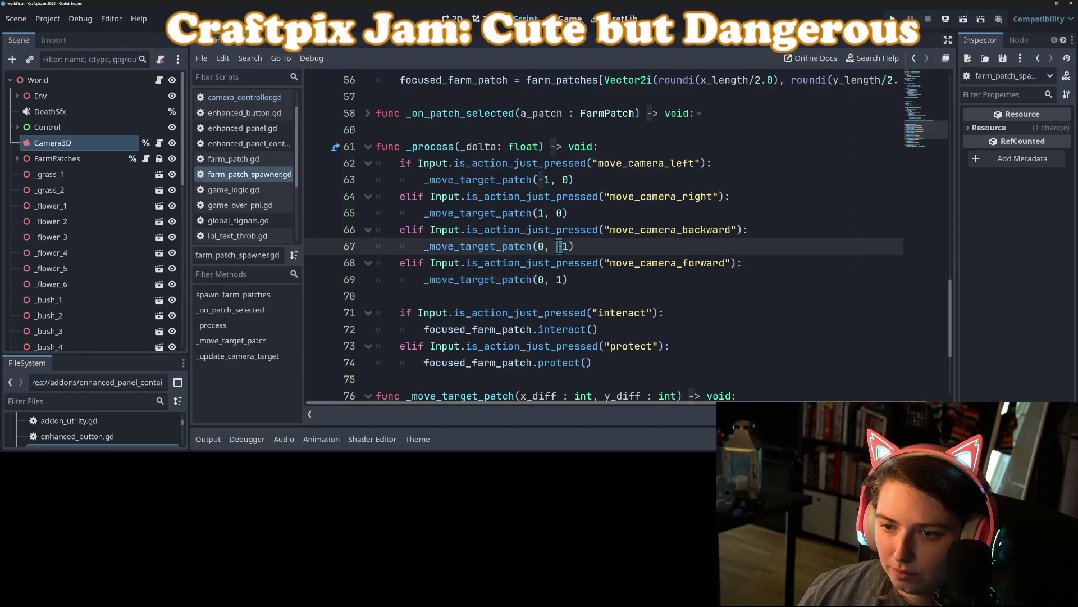
key(BackSpace)
key(Down)
key(Down)
text(-)
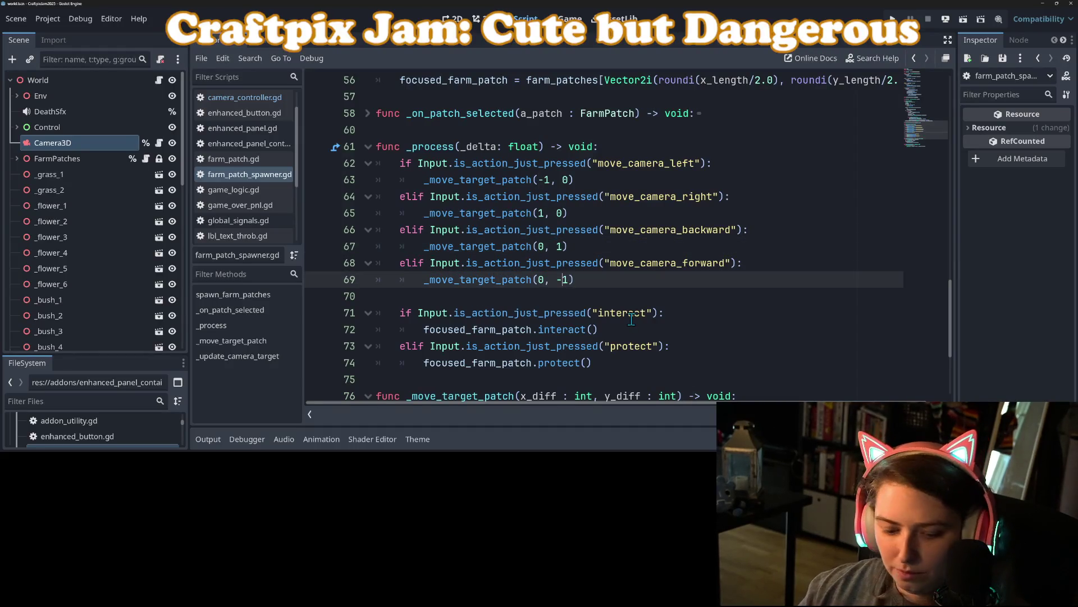
key(ctrl+s)
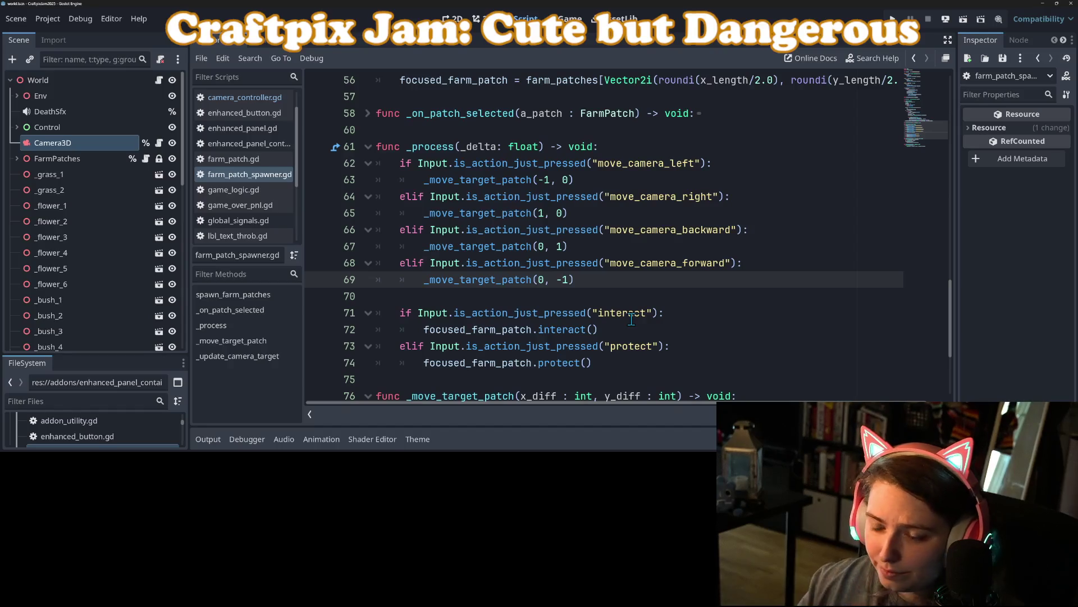
click(556, 363)
ctrl+click(556, 366)
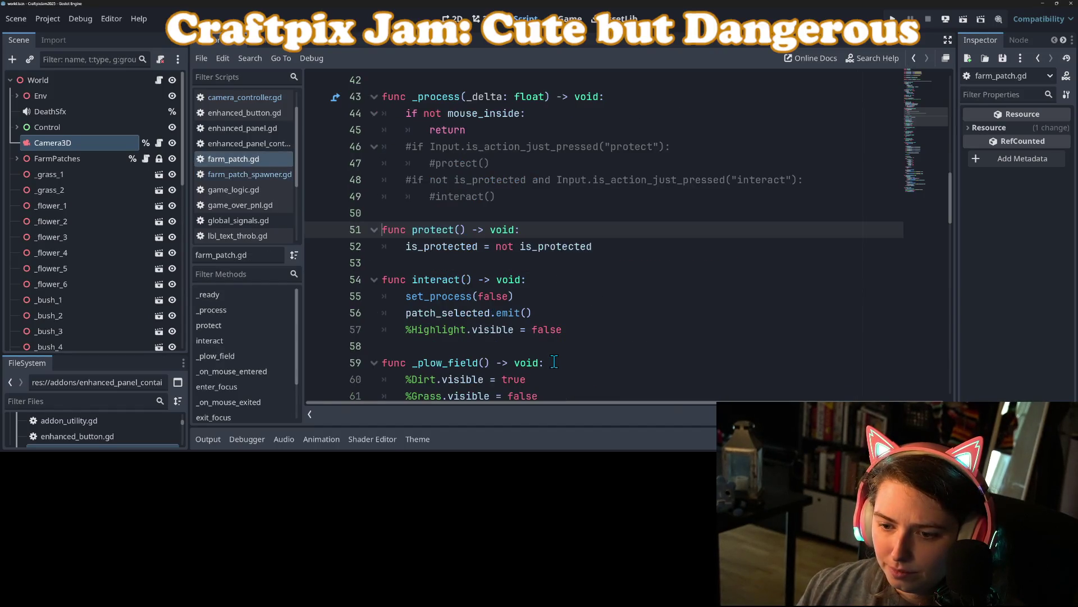
double_click(453, 248)
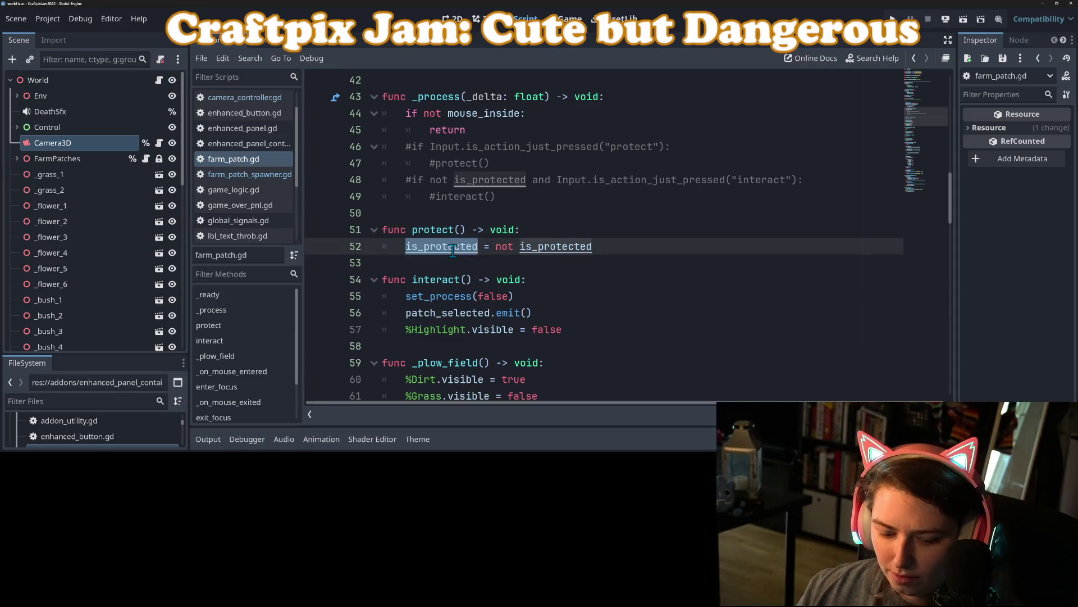
scroll(454, 269, up, 1)
scroll(442, 294, down, 2)
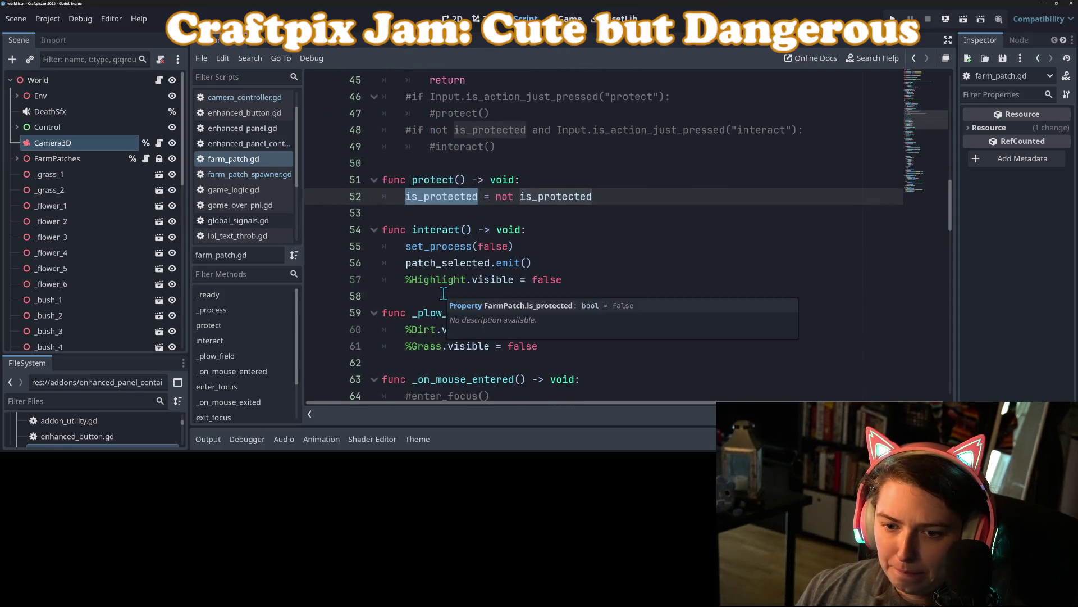
click(438, 247)
click(442, 264)
click(438, 280)
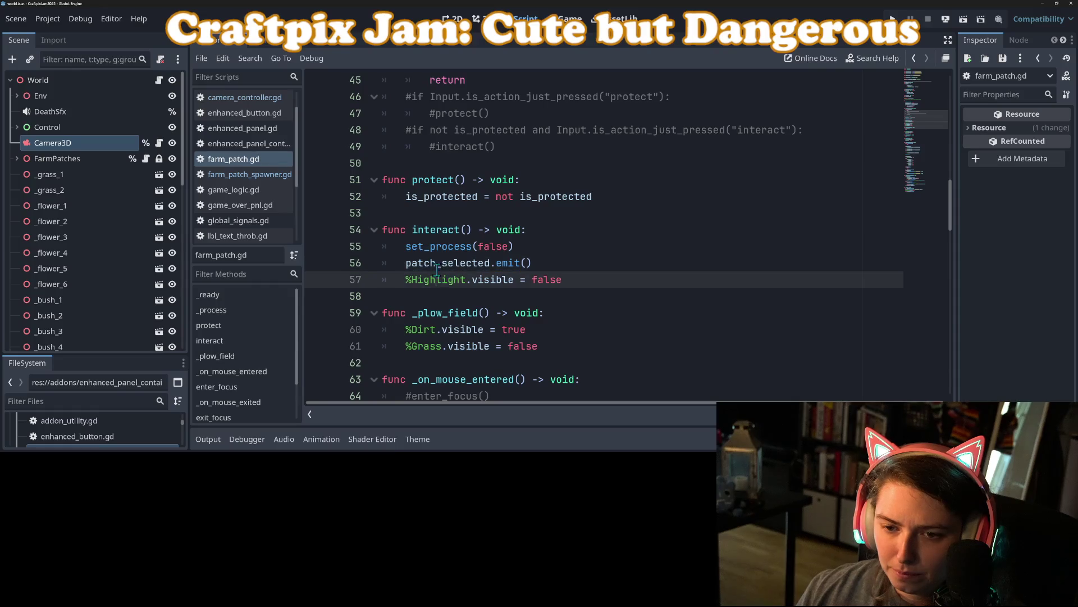
click(441, 264)
double_click(437, 264)
click(431, 228)
double_click(435, 229)
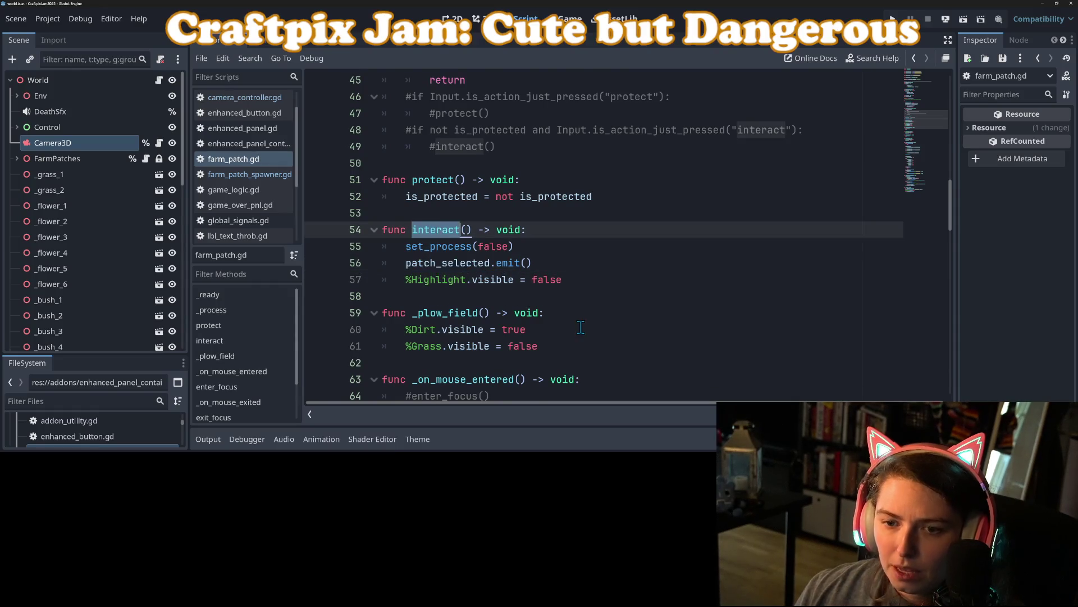
scroll(522, 264, up, 2)
drag(539, 248, 494, 213)
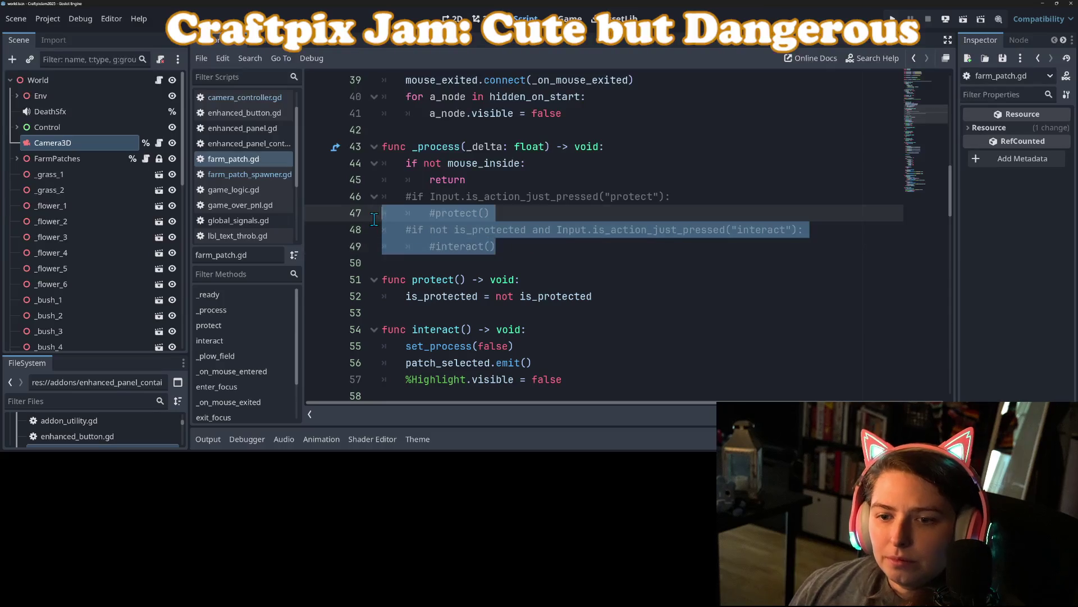
click(536, 246)
scroll(488, 281, down, 1)
click(488, 281)
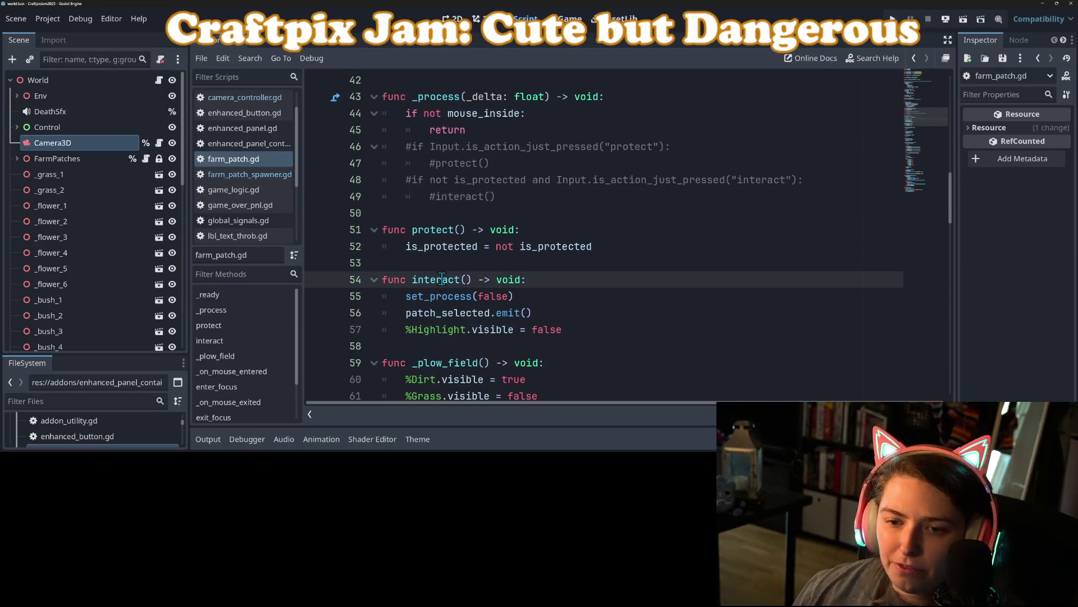
double_click(433, 229)
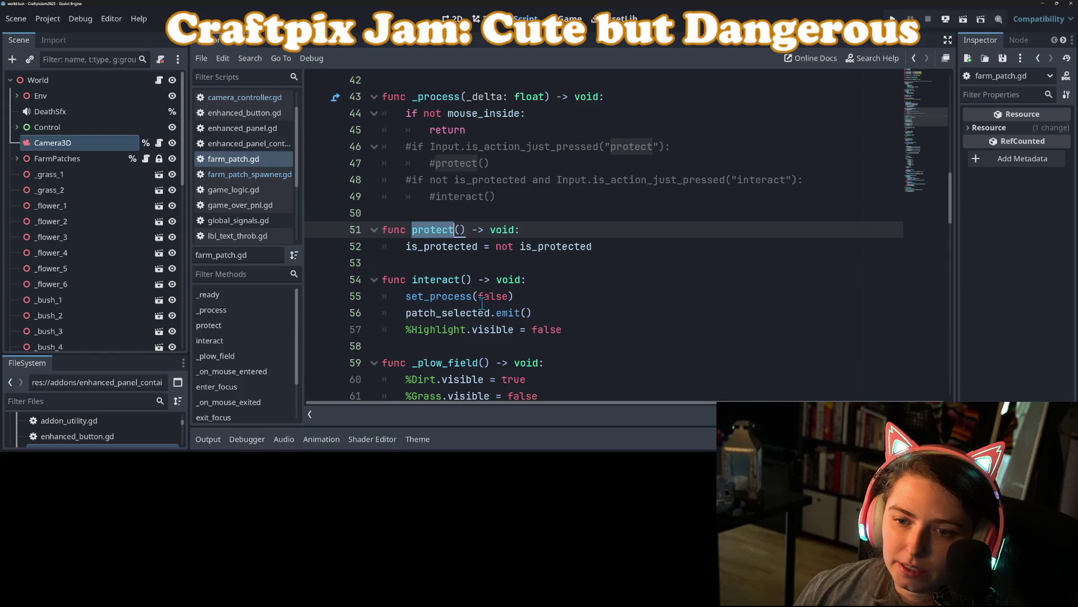
double_click(452, 279)
click(509, 280)
click(485, 296)
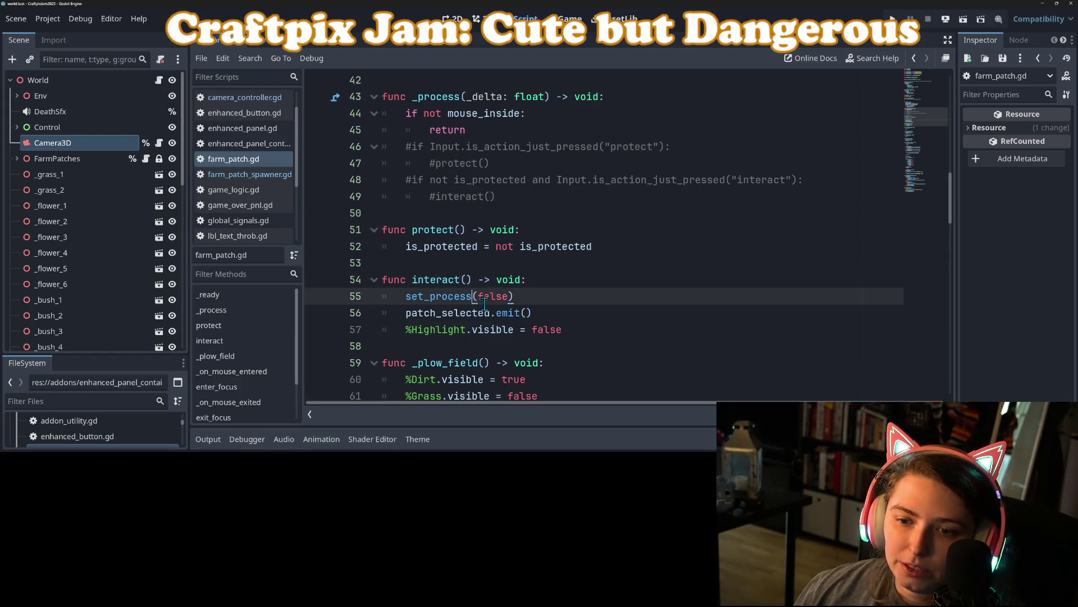
click(550, 278)
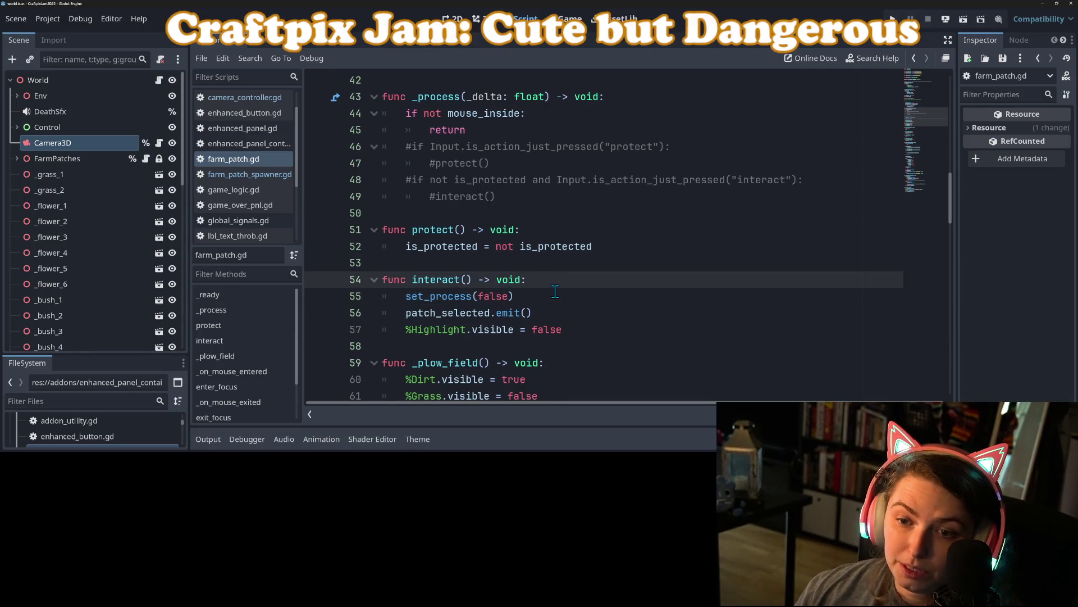
double_click(443, 296)
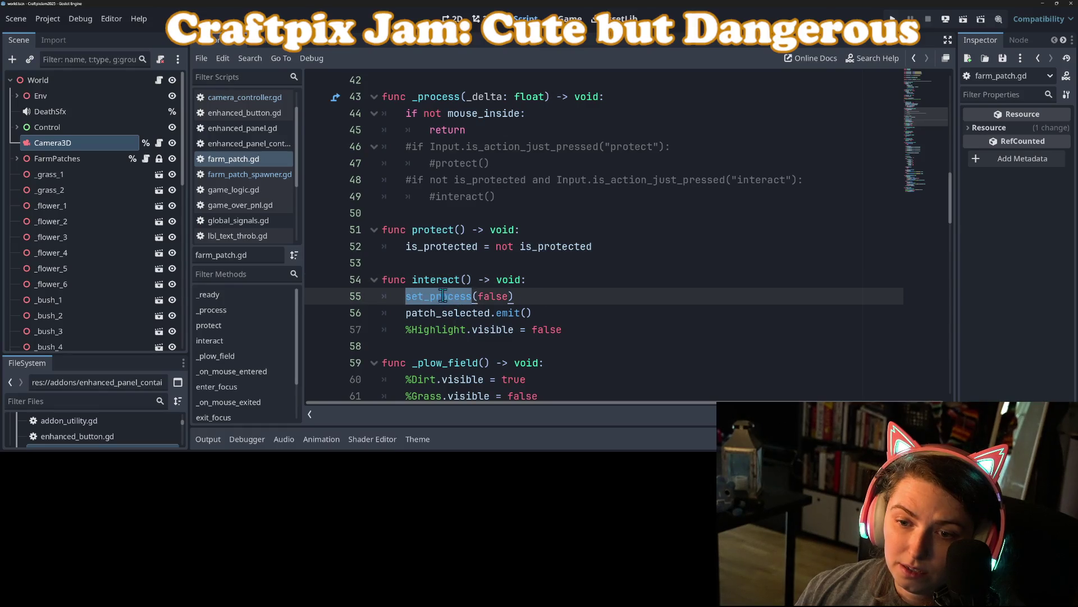
double_click(436, 279)
scroll(562, 228, down, 1)
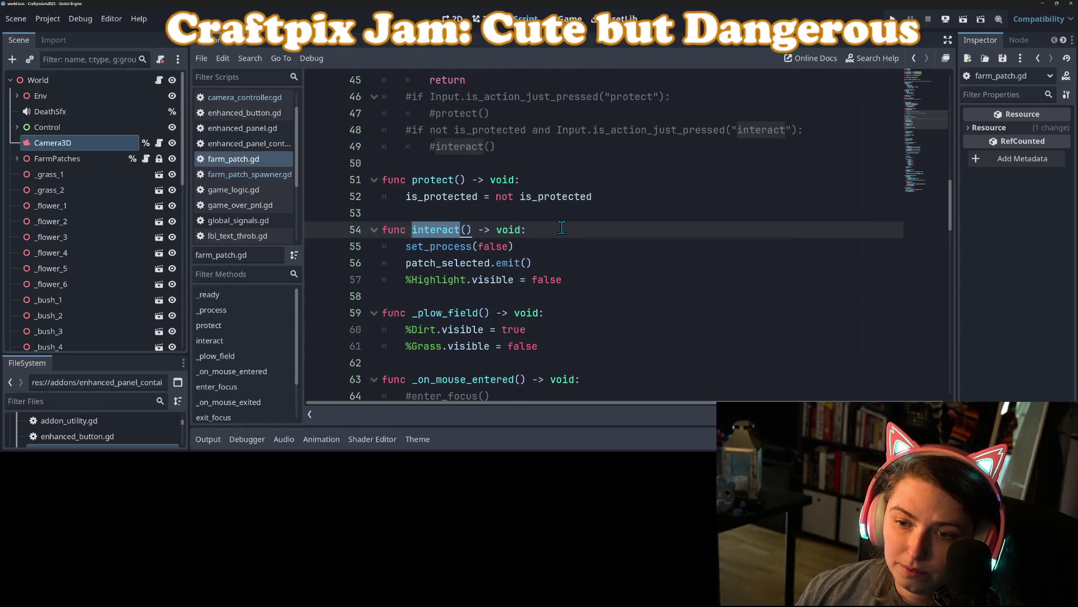
click(562, 227)
- Add an 'if is_protected: return' guard at the top of interact()
key(Return)
text(if )
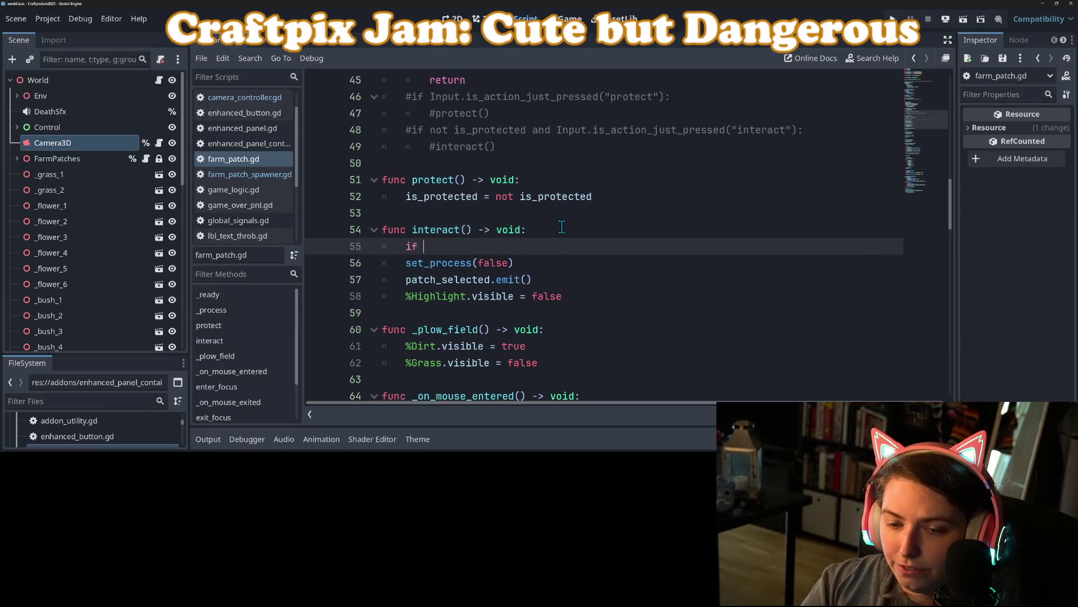
text(is)
key(Return)
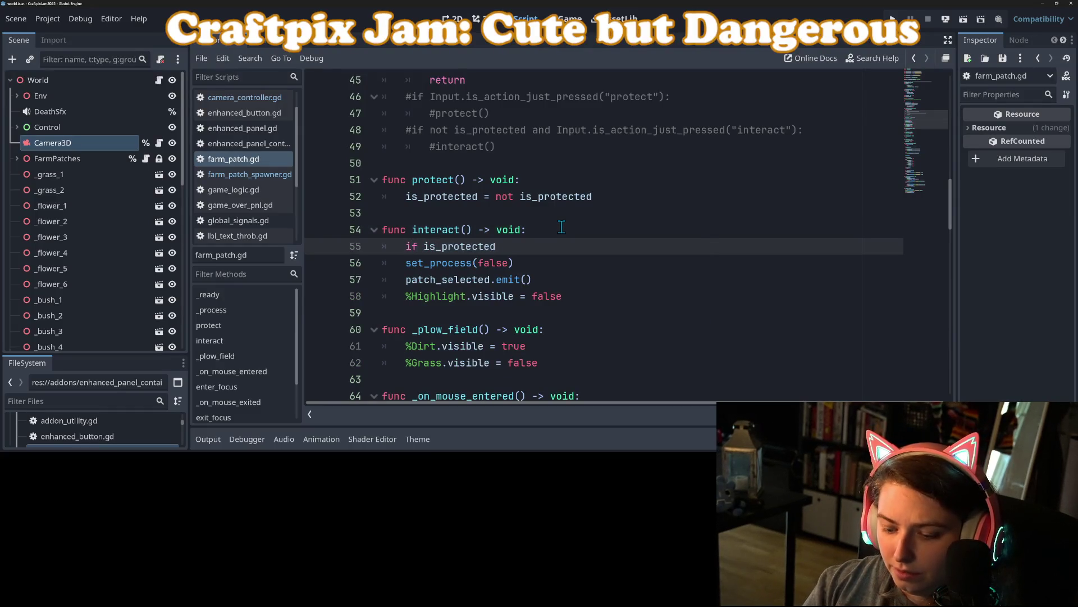
text(:)
key(Return)
text(return)
key(Escape)
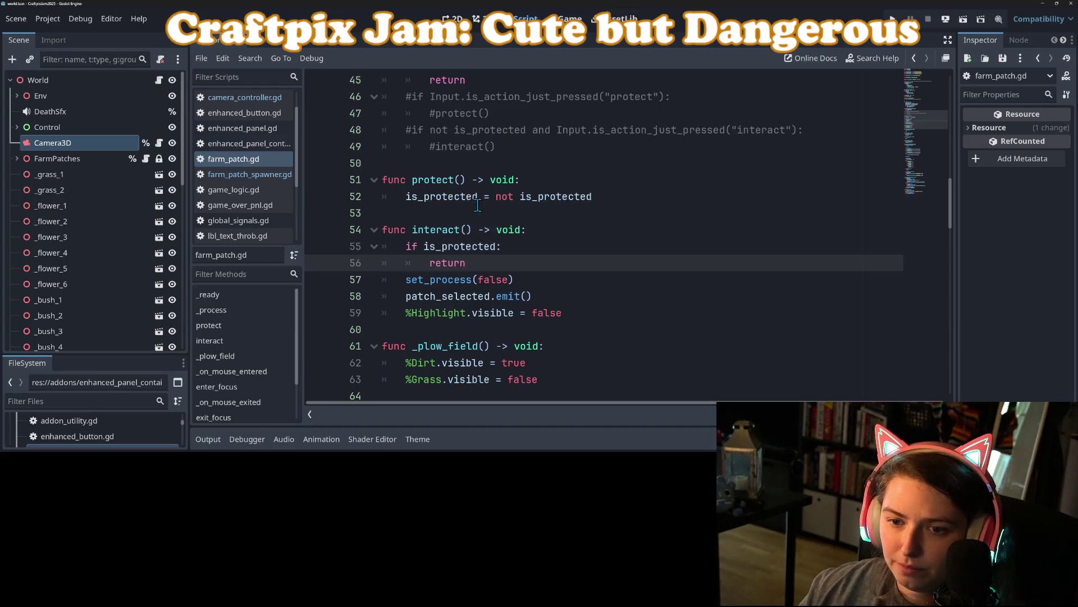
- Declare 'var is_interacted : bool = false' near the top of farm_patch.gd
scroll(477, 205, up, 9)
scroll(488, 202, down, 1)
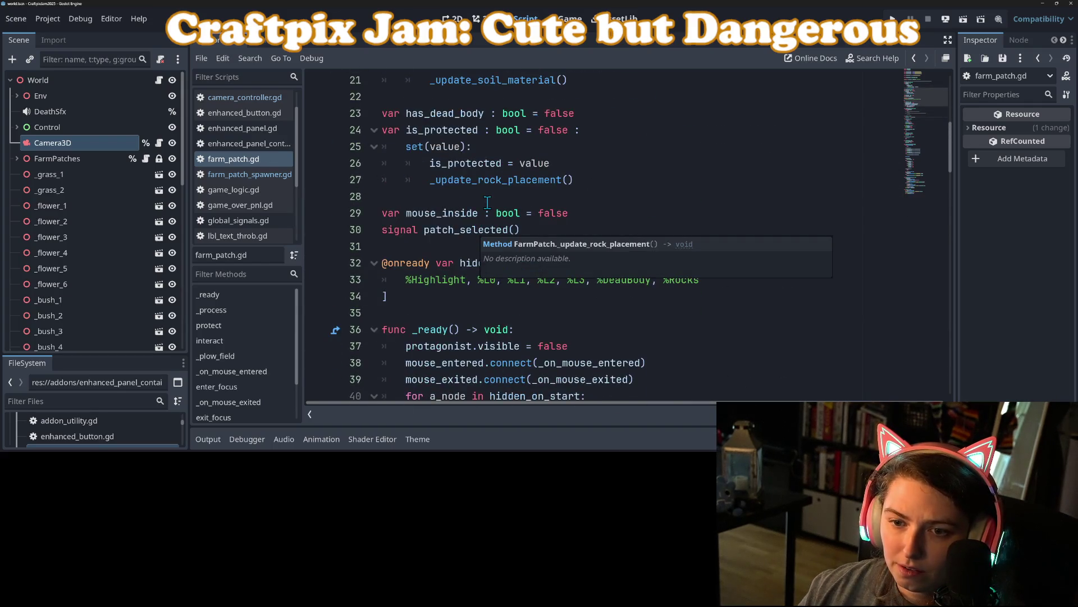
click(392, 200)
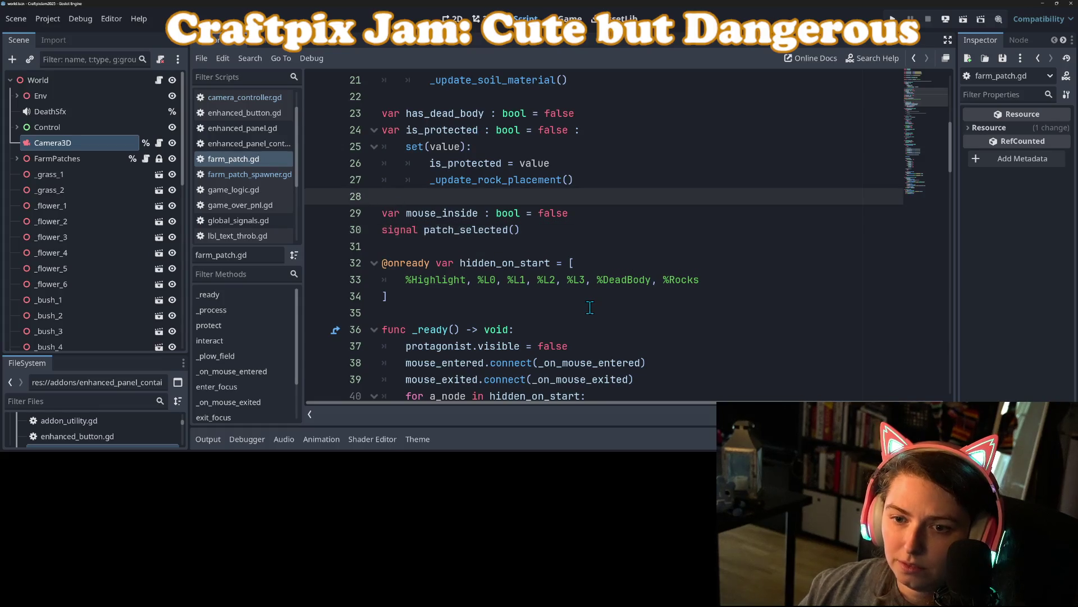
key(Return)
text(var is)
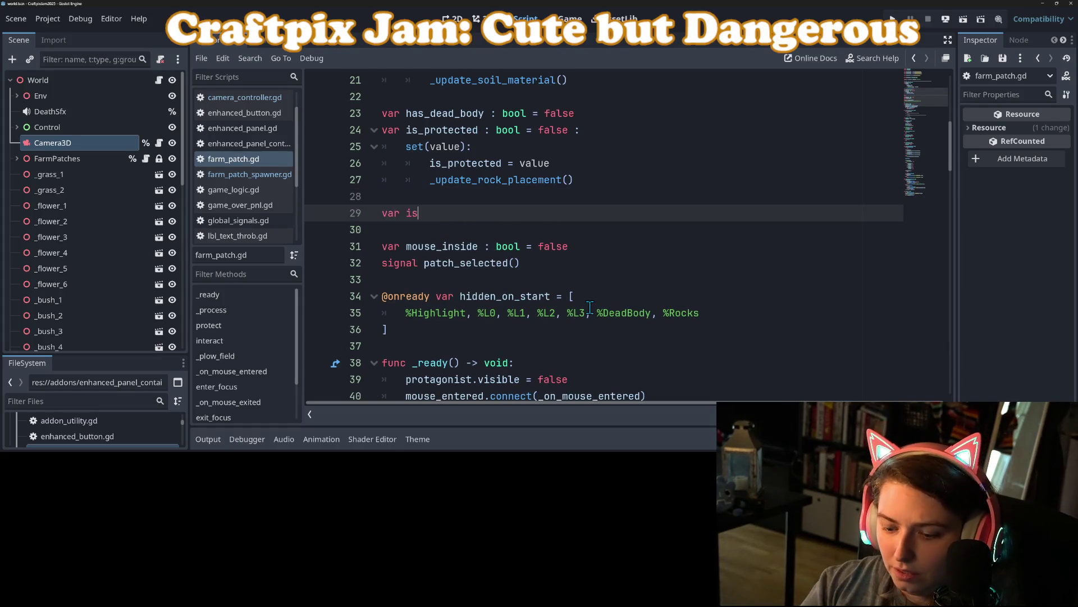
text(_interacted)
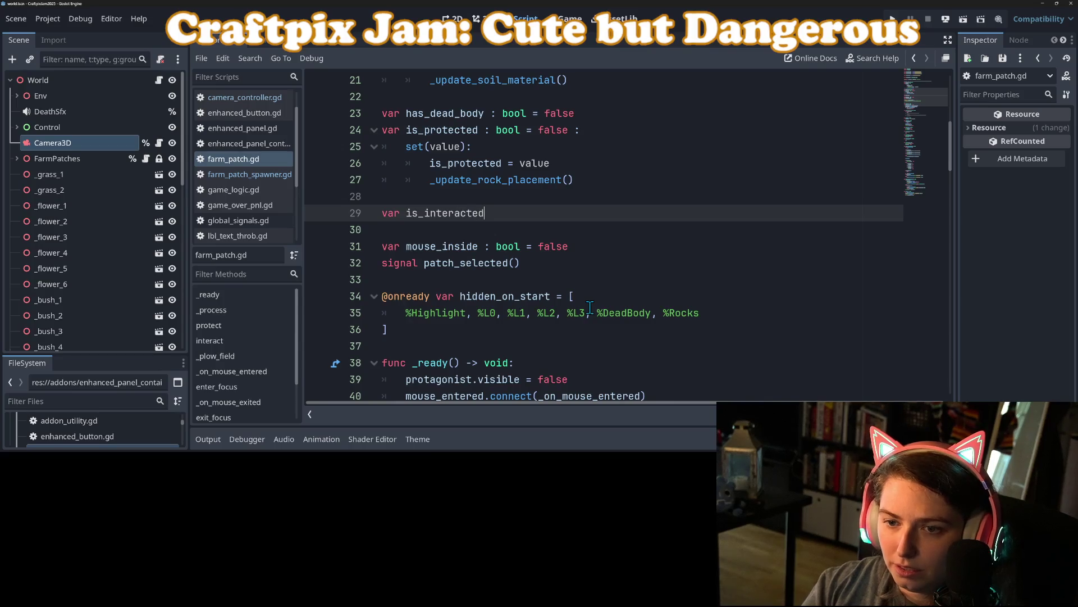
text( : bool )
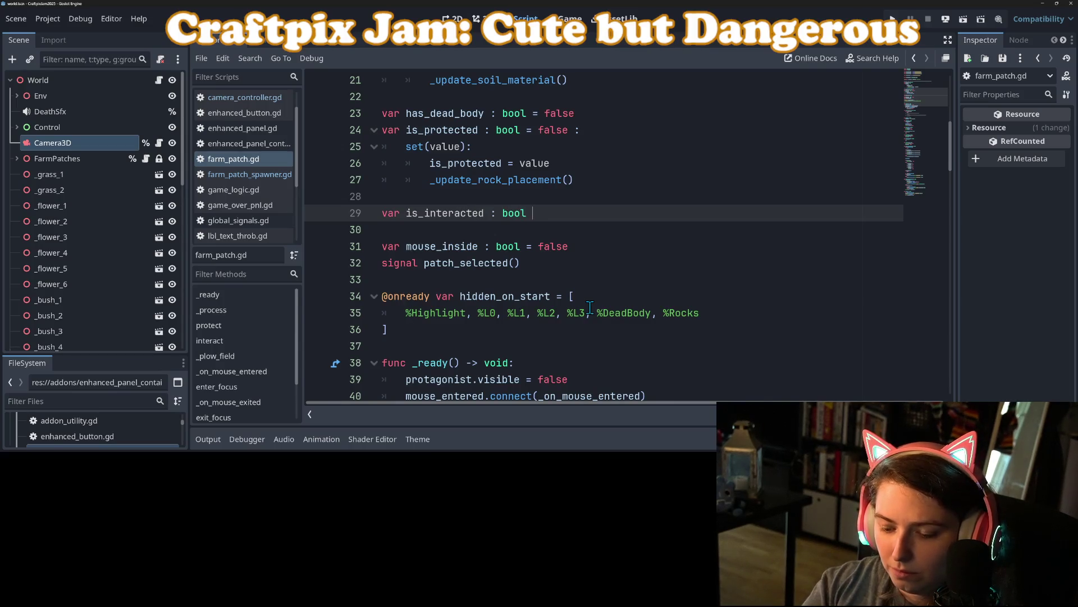
text(= false)
double_click(453, 212)
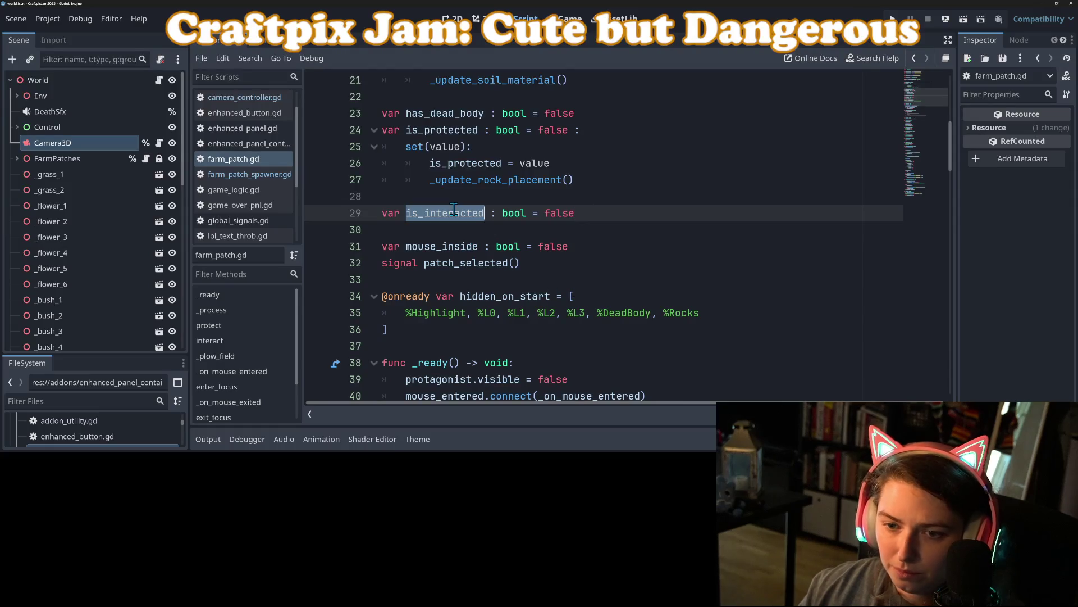
- Set 'is_interacted = true' after the guard in interact() and save
scroll(486, 250, down, 11)
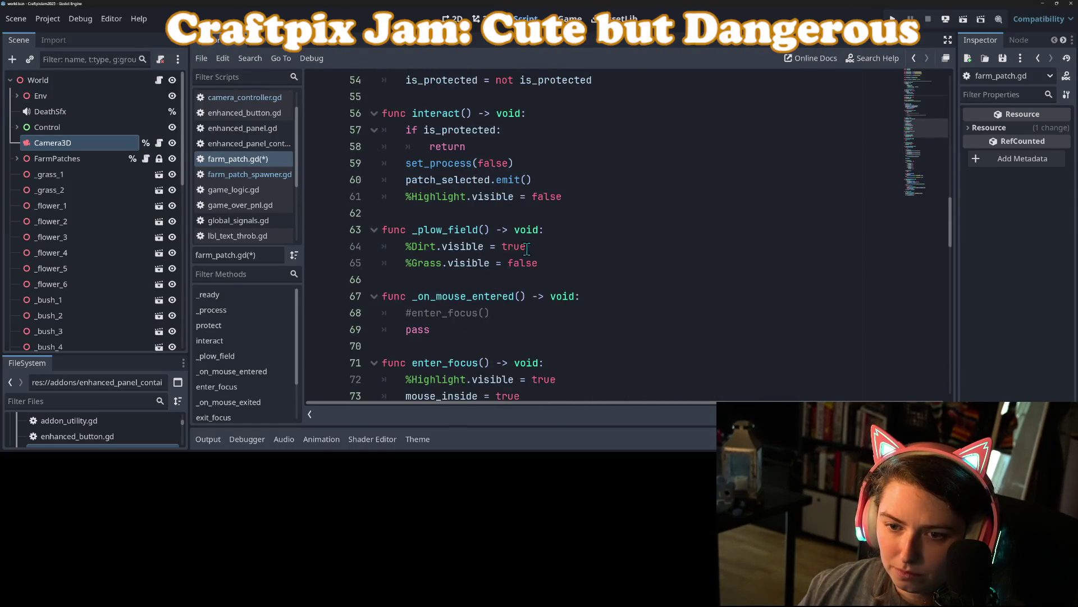
click(549, 117)
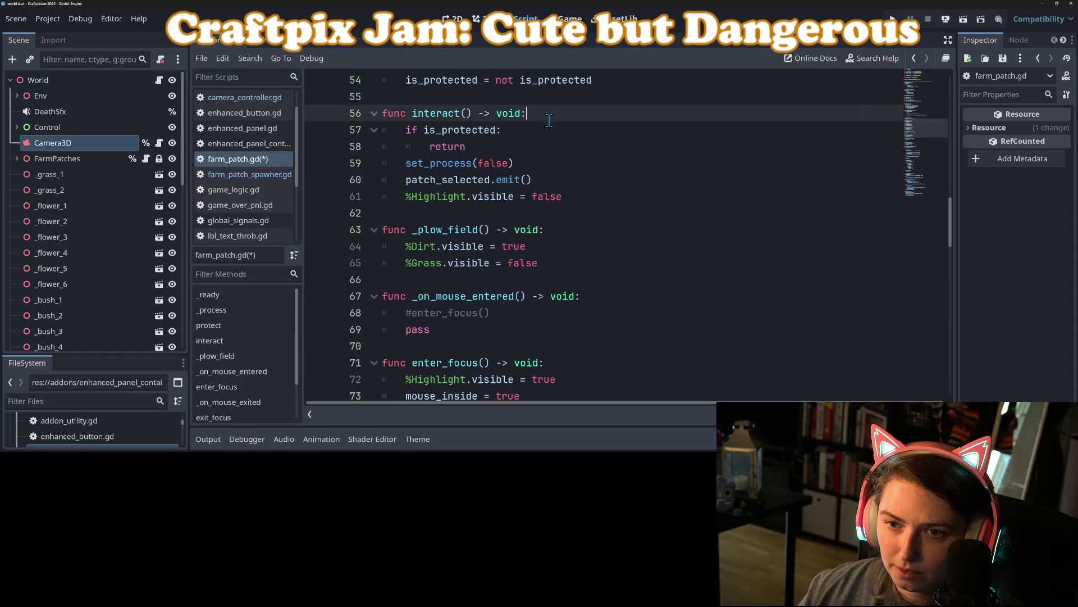
click(541, 147)
key(Return)
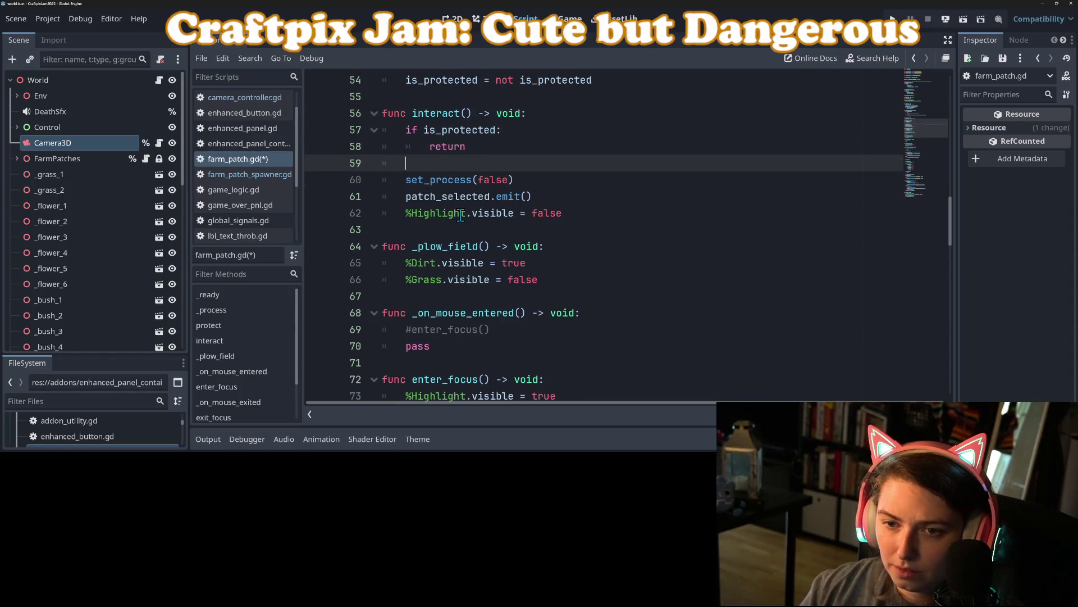
text(is_interacted = true)
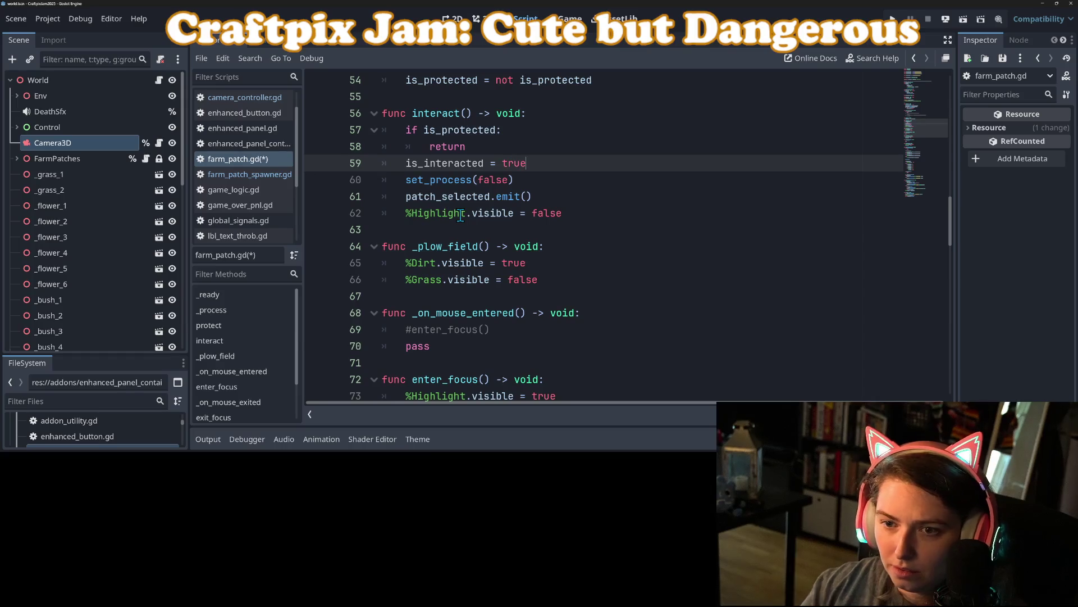
key(ctrl+s)
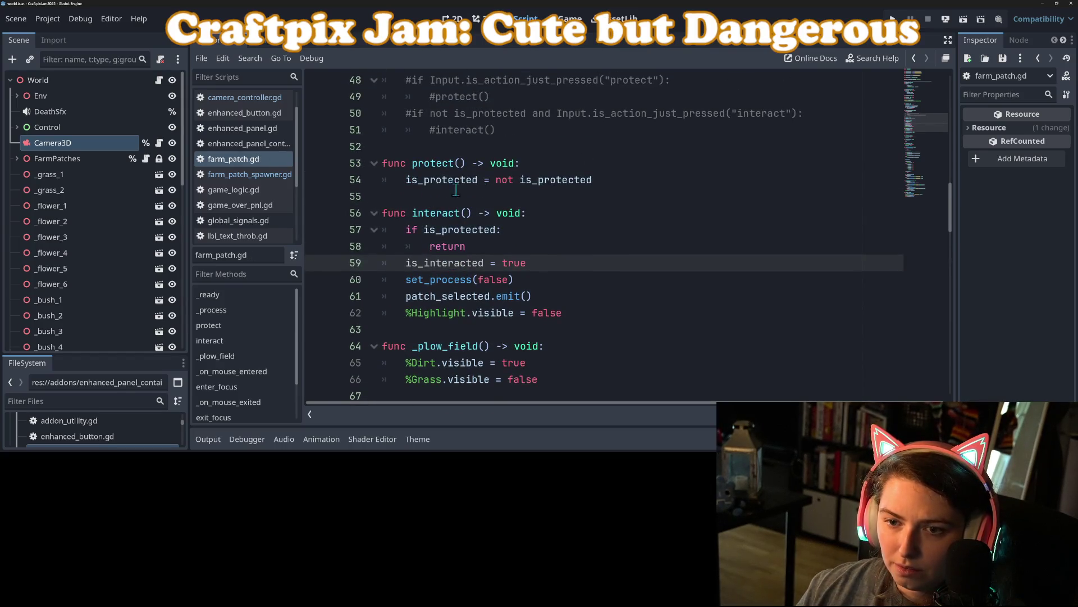
click(533, 168)
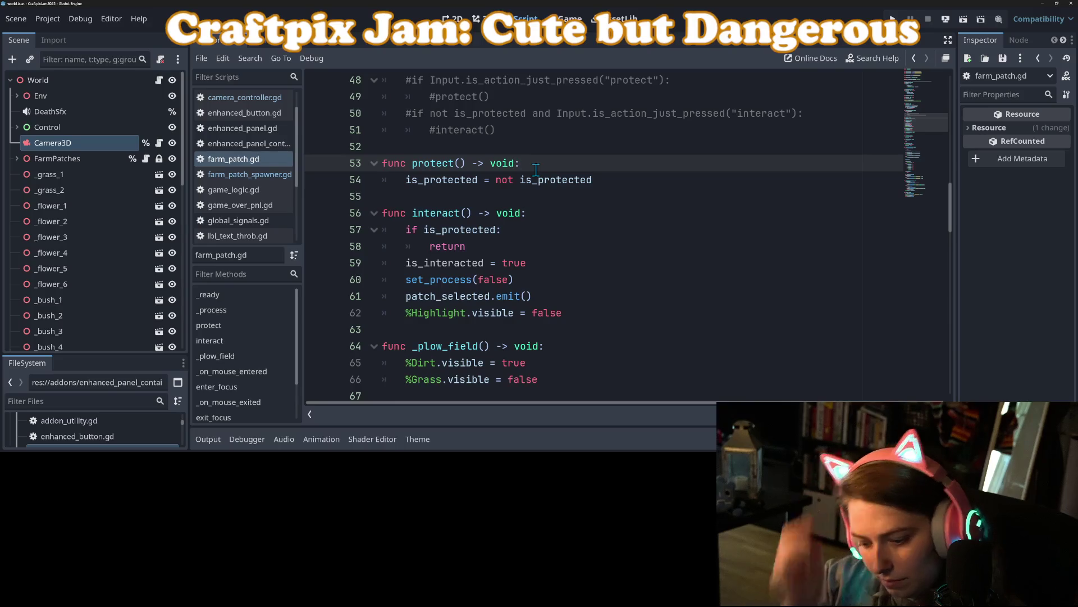
- Add an 'if is_interacted: return' guard at the start of protect() and save
key(Return)
text(if i)
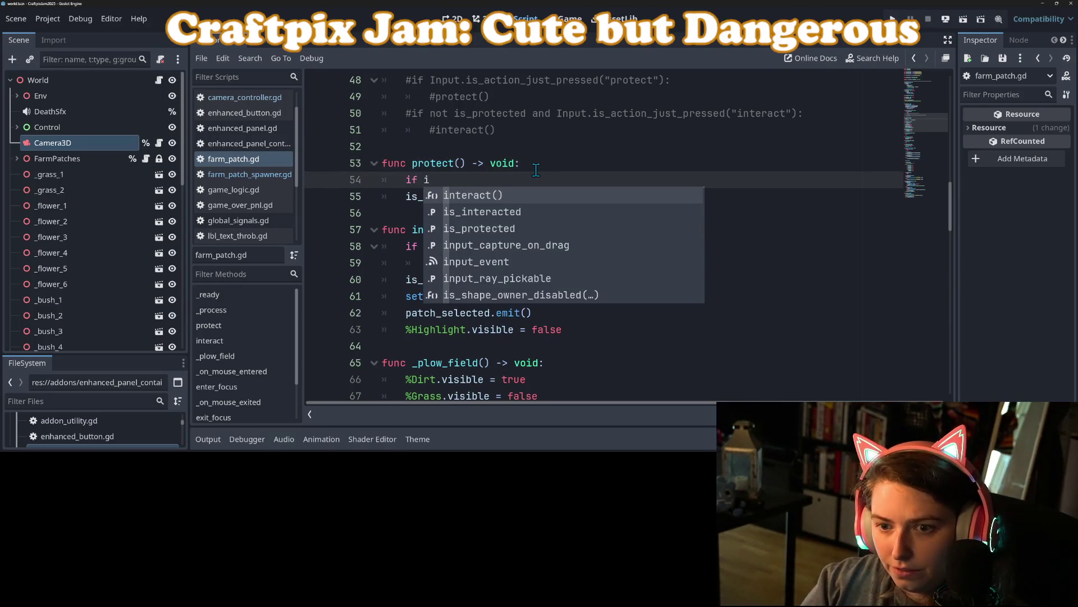
key(Down)
key(Return)
key(Return)
text(return)
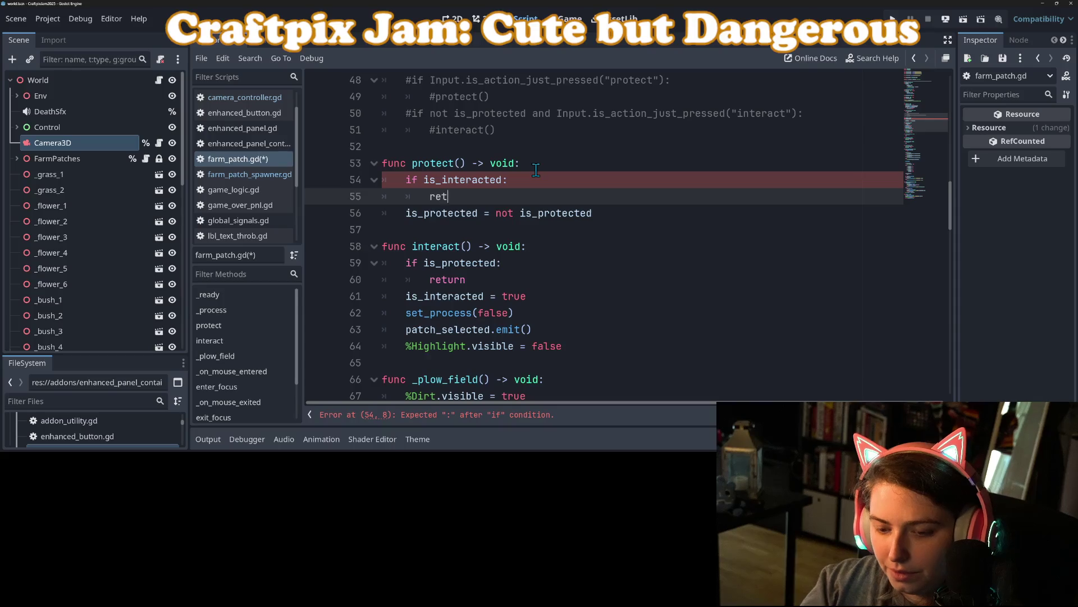
key(ctrl+s)
- Comment out set_process(false) in interact(), save, and run the game
click(468, 309)
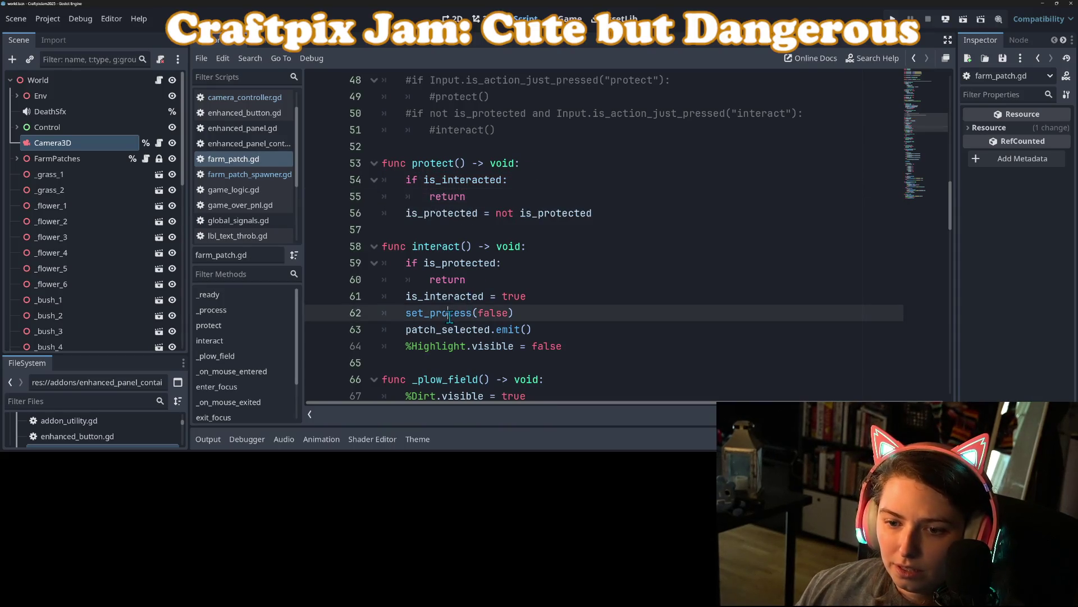
key(ctrl+k)
key(ctrl+s)
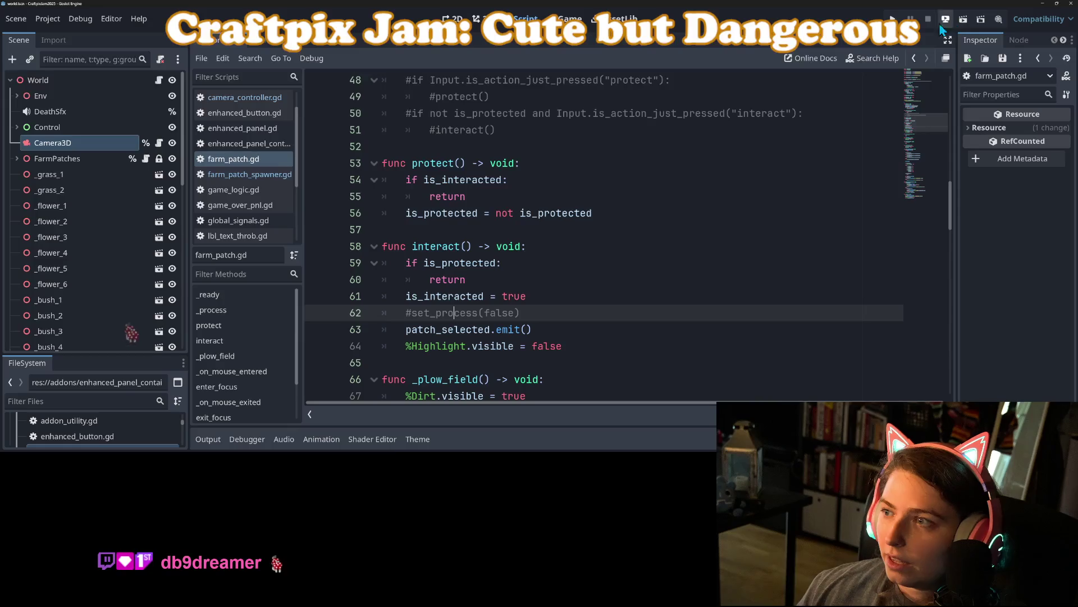
key(F5)
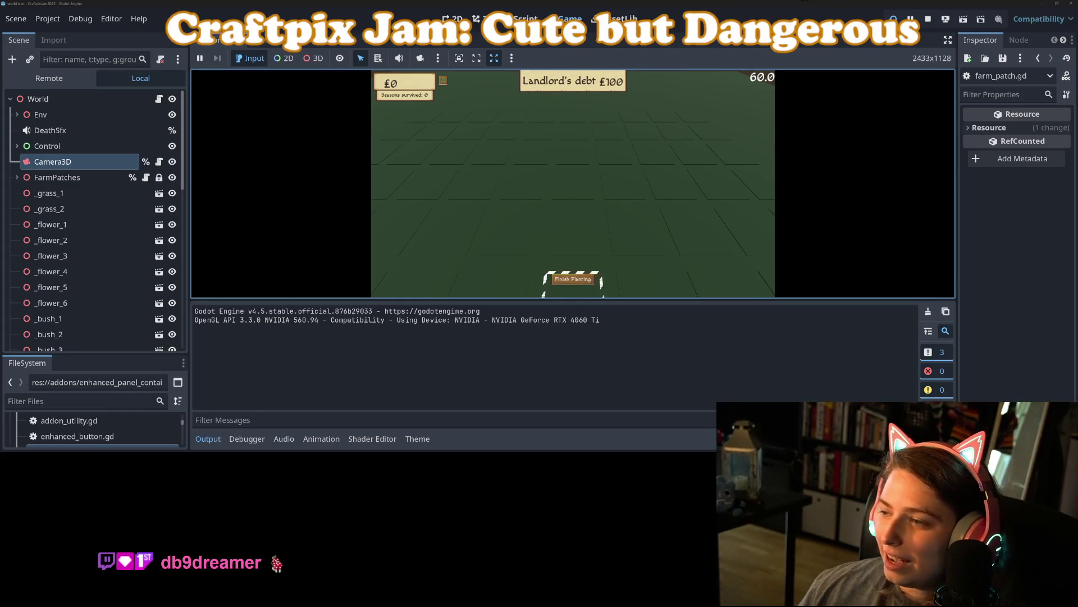
- Plow a farm patch beside Finish Planting, plant wheat on it, then stop the game
click(208, 439)
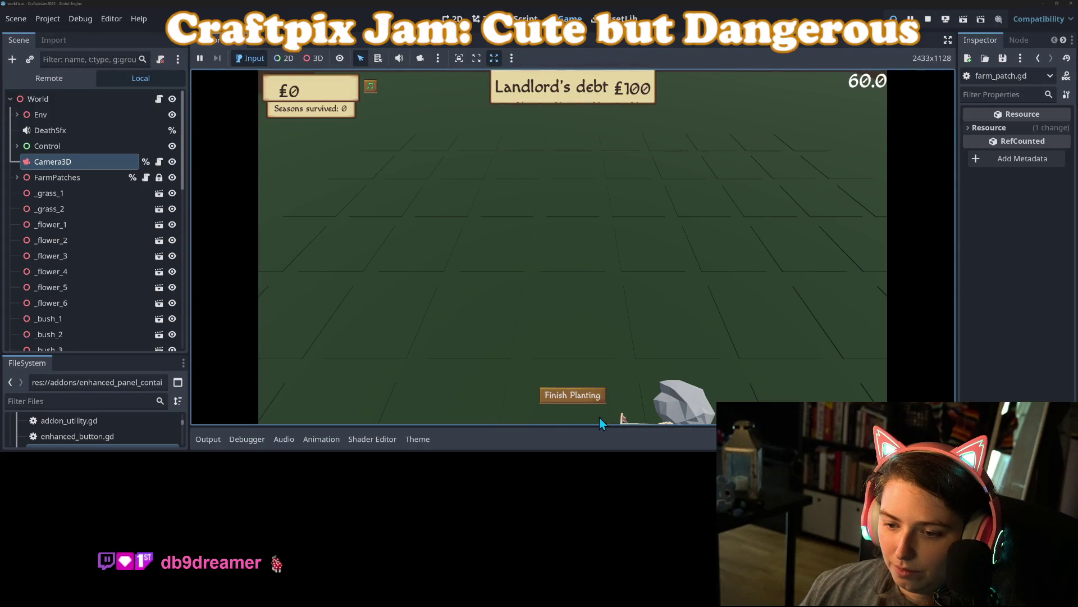
click(599, 418)
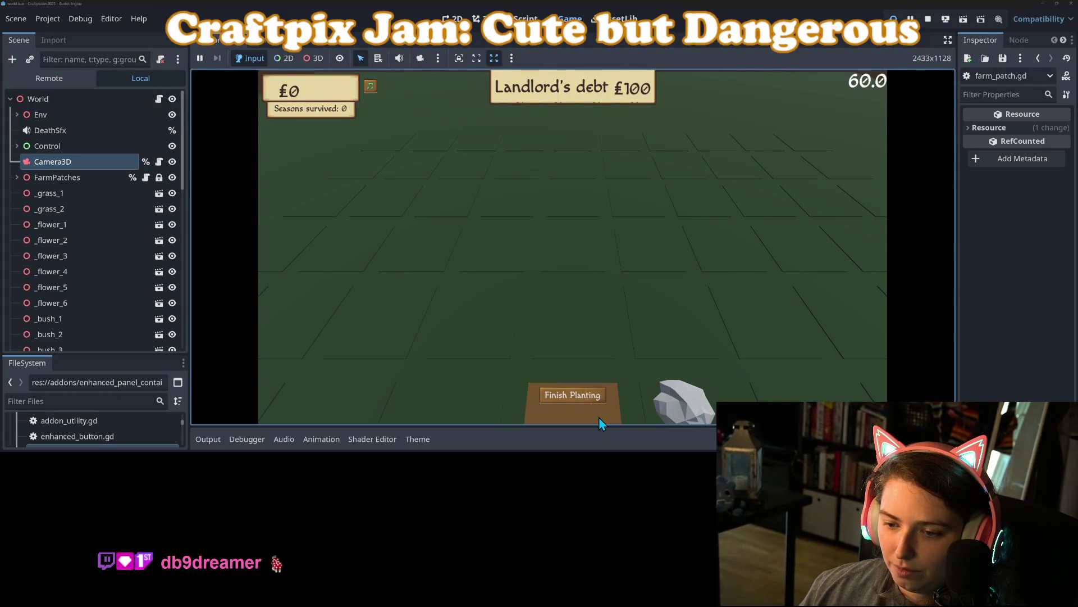
click(599, 417)
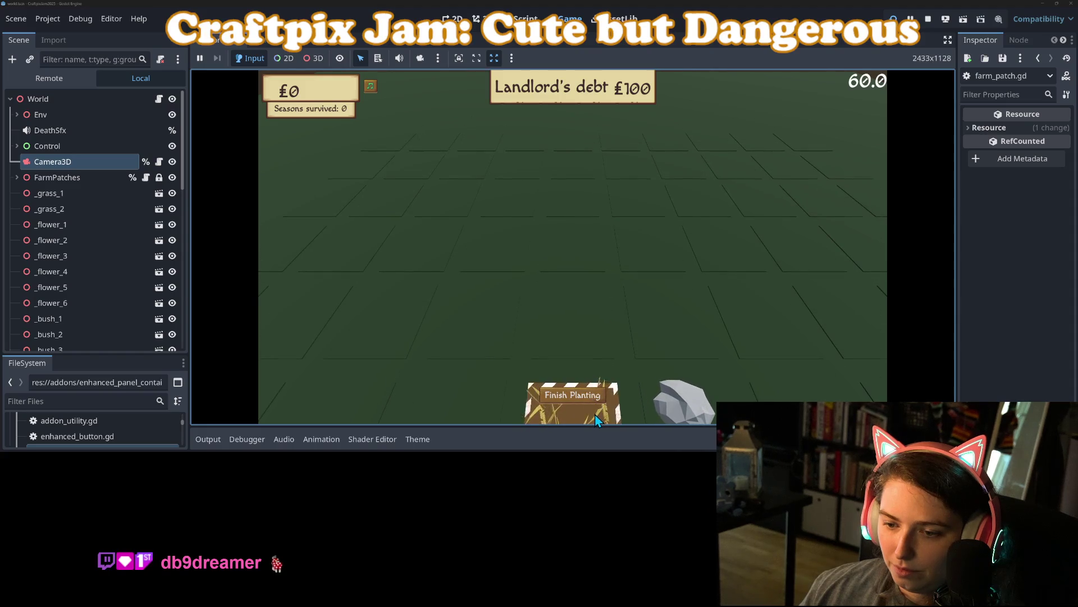
click(926, 19)
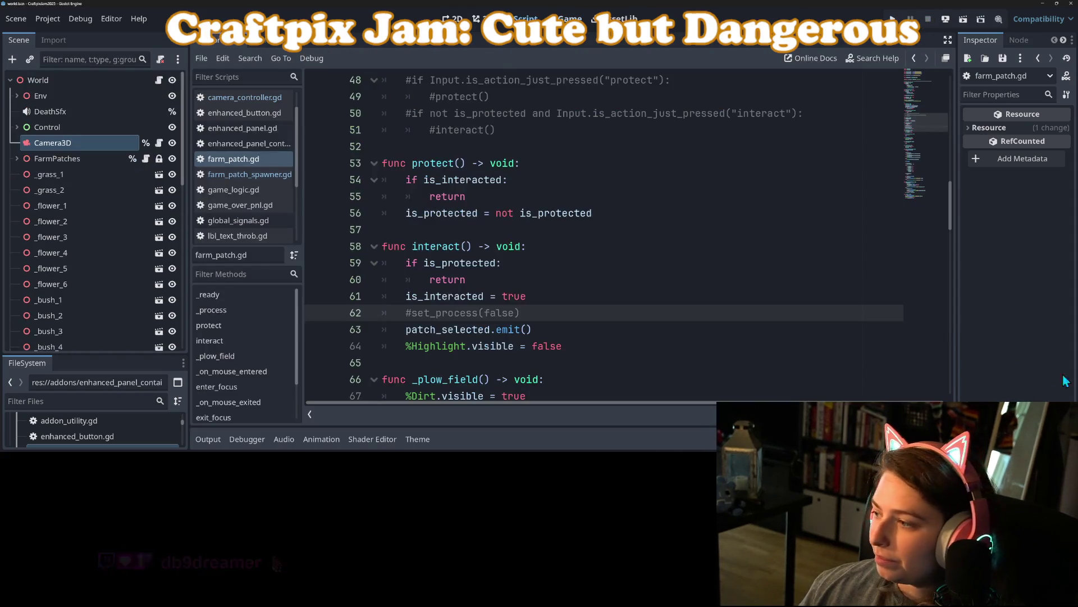
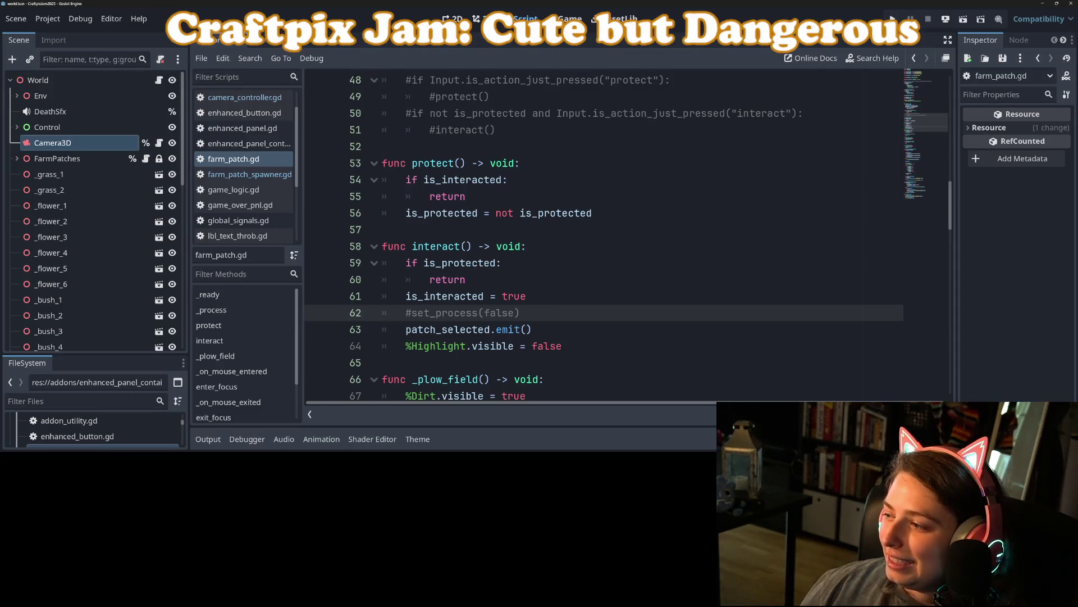
- Scroll through farm_patch.gd past the Grass visibility line and save the scene
scroll(522, 314, down, 2)
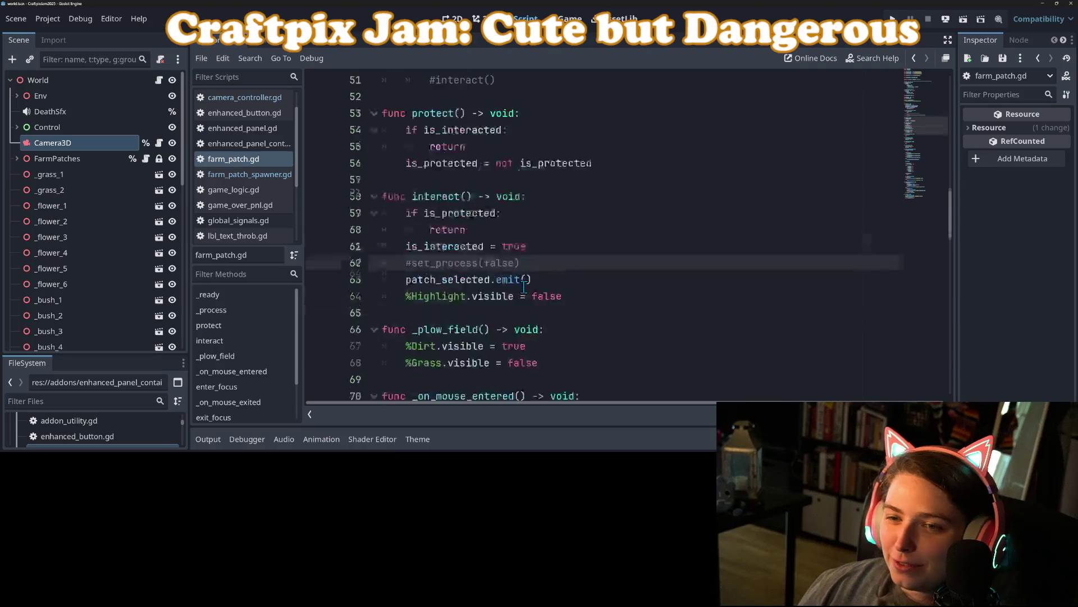
click(531, 320)
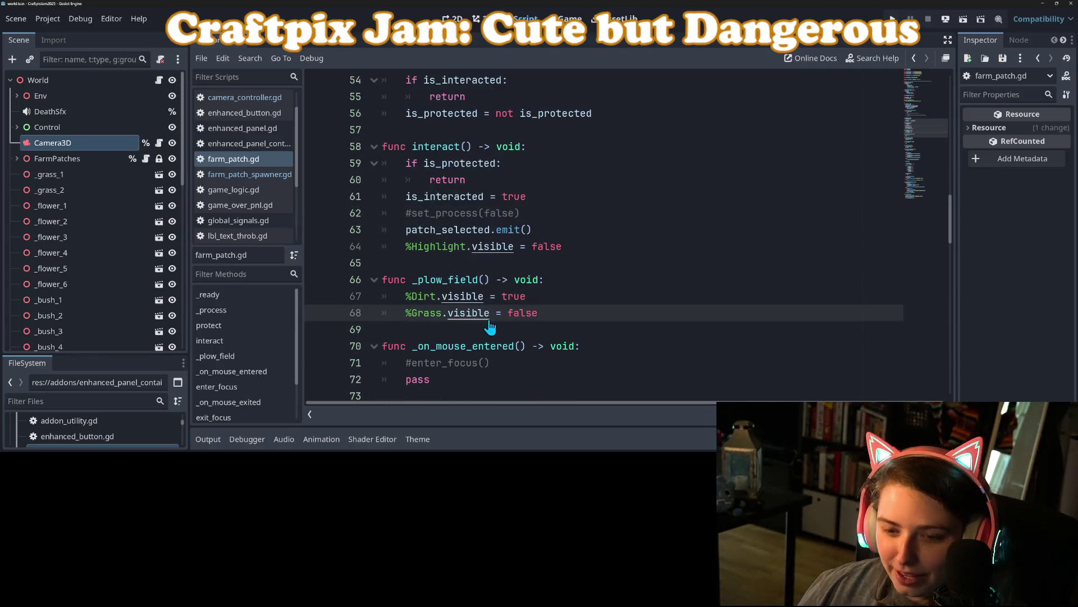
key(ctrl+s)
scroll(569, 353, down, 2)
scroll(569, 353, down, 2)
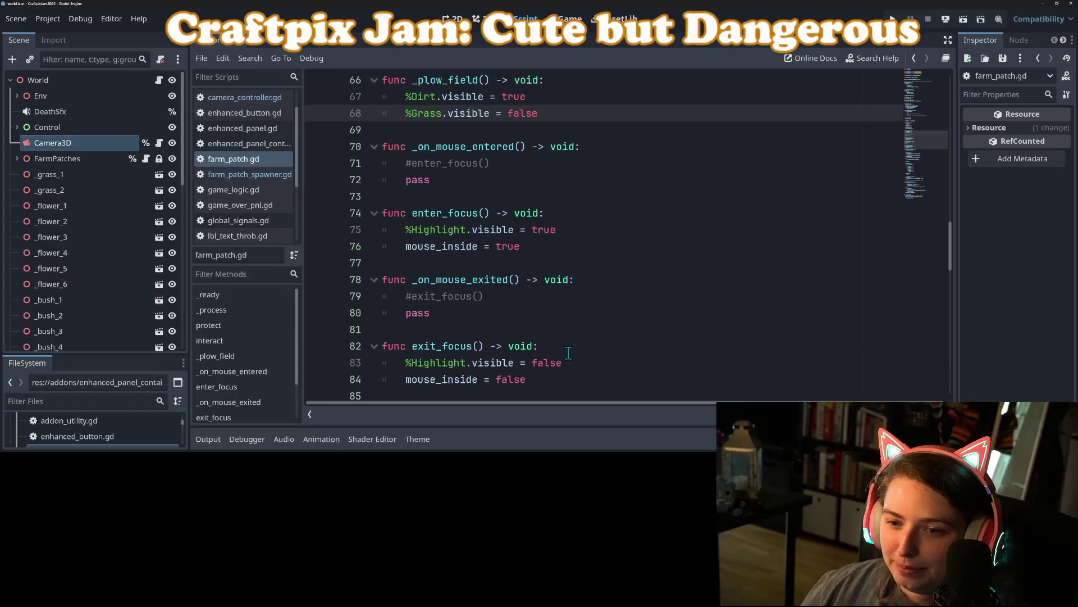
scroll(566, 352, down, 1)
scroll(564, 350, down, 1)
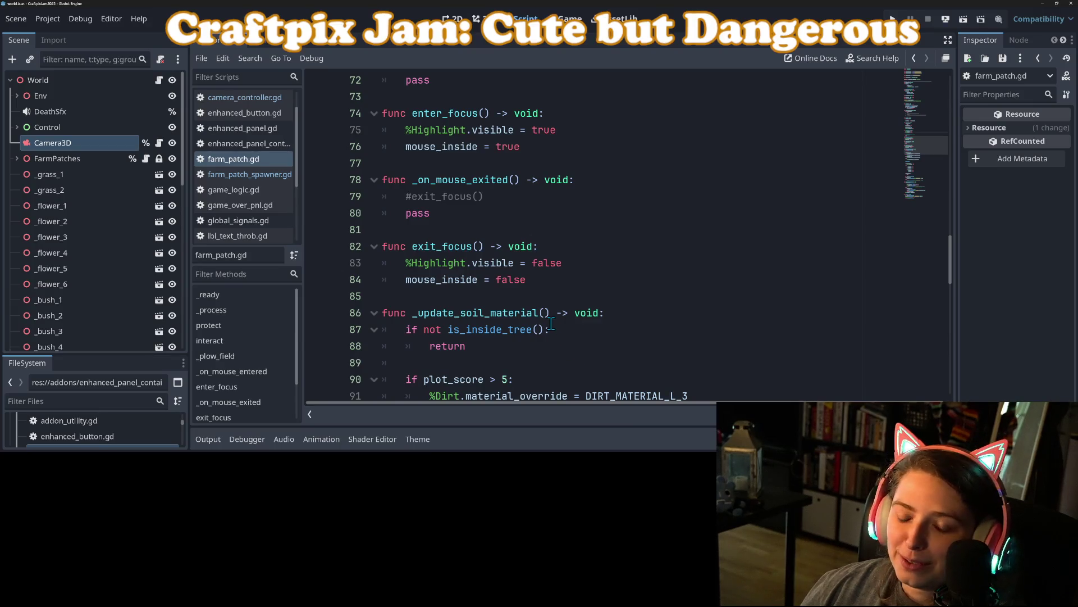
key(ctrl+s)
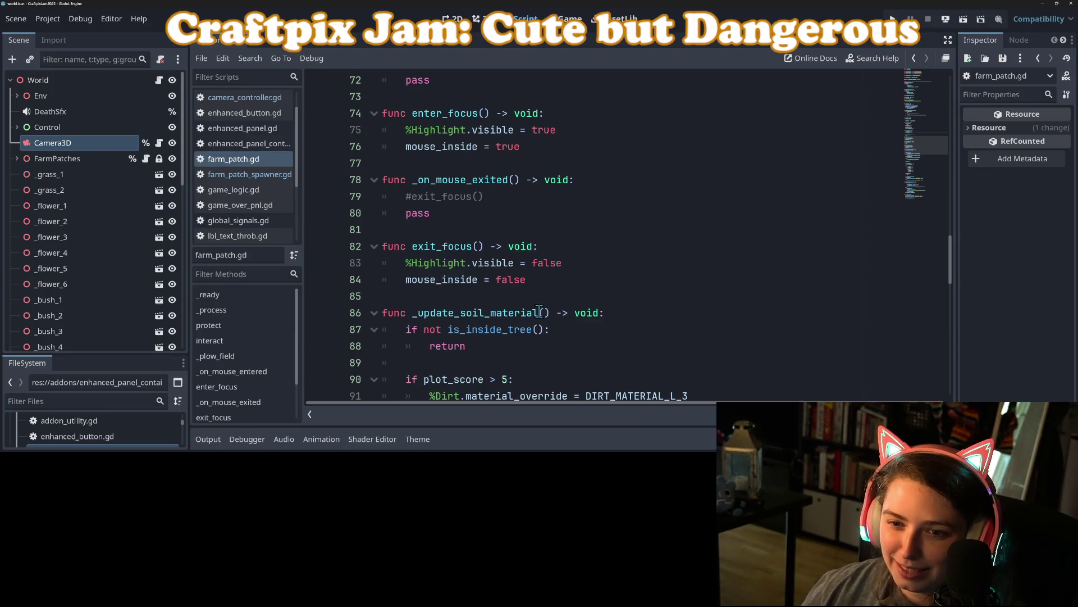
- Check the commented-out exit_focus call, save again, and open camera_controller.gd from the Camera3D row
click(540, 304)
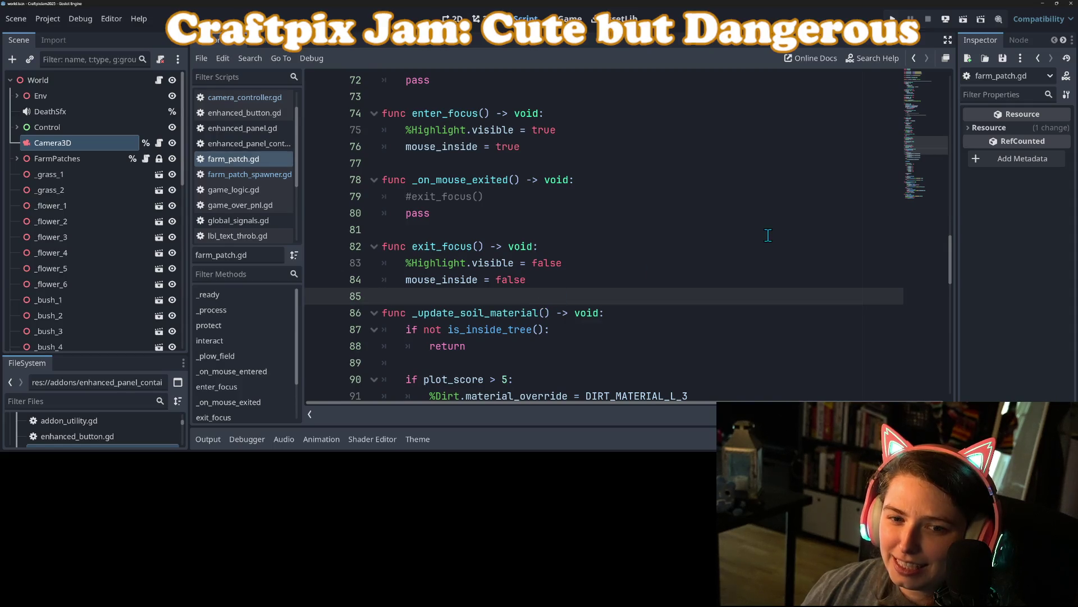
click(705, 253)
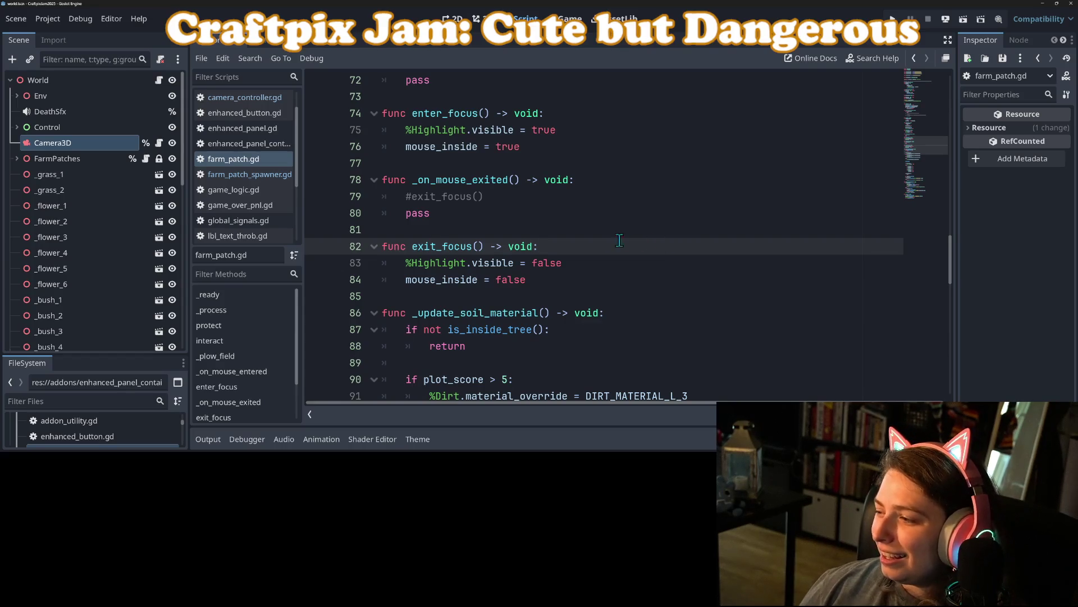
click(402, 198)
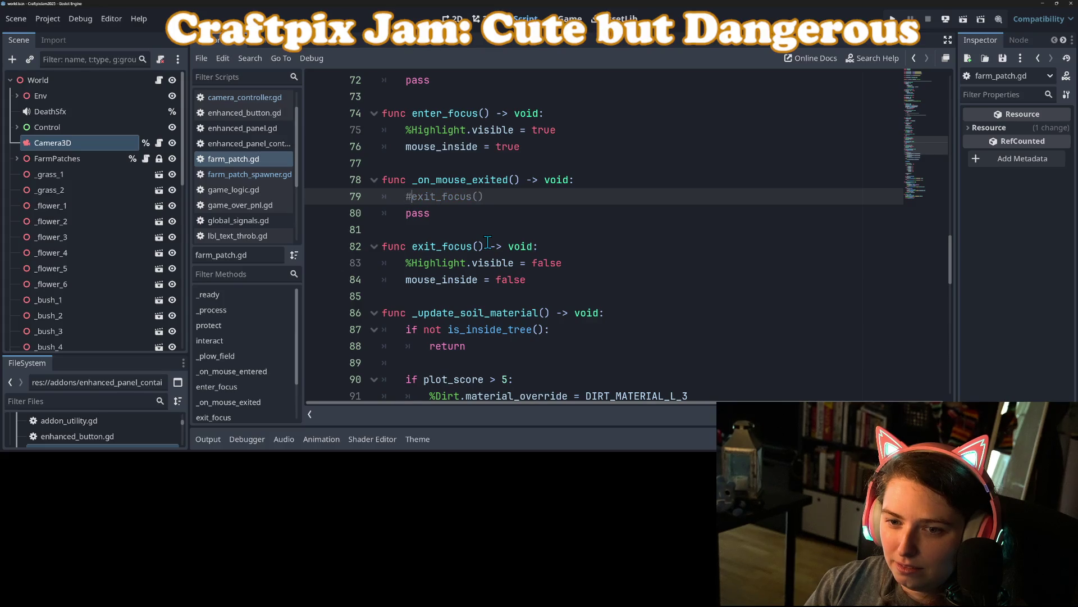
key(ctrl+s)
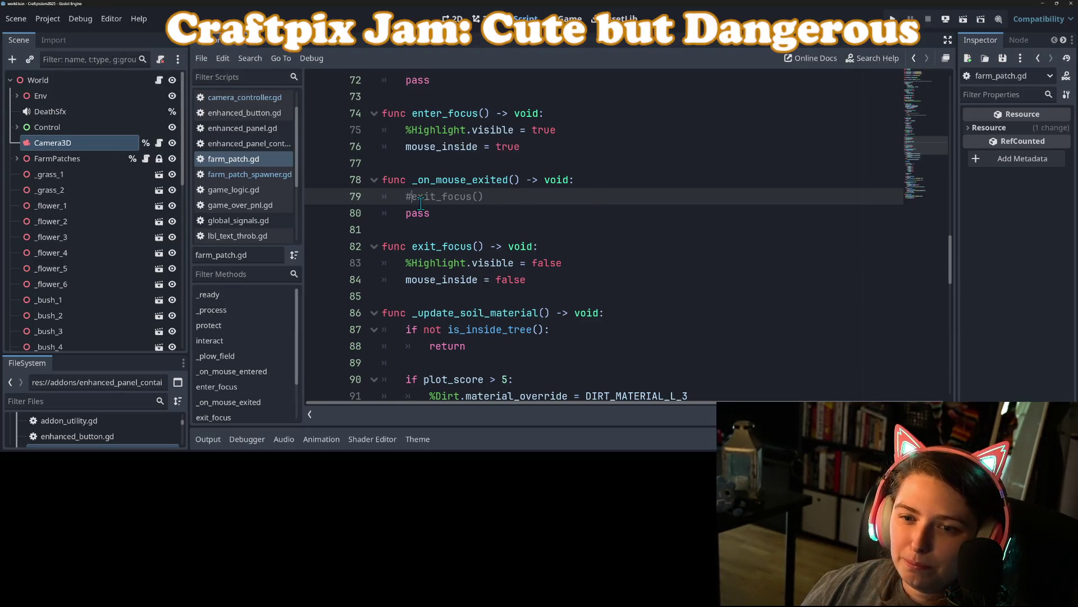
key(ctrl+s)
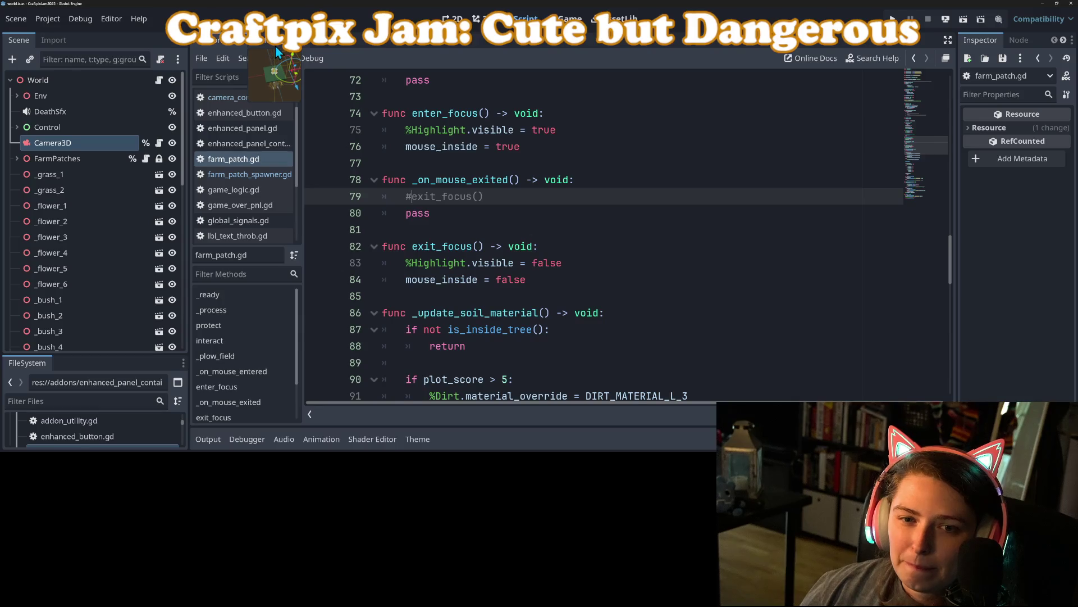
click(159, 143)
- Review camera_controller.gd, highlighting position_target uses and checking the Camera3D node
key(Down)
key(Down)
key(Down)
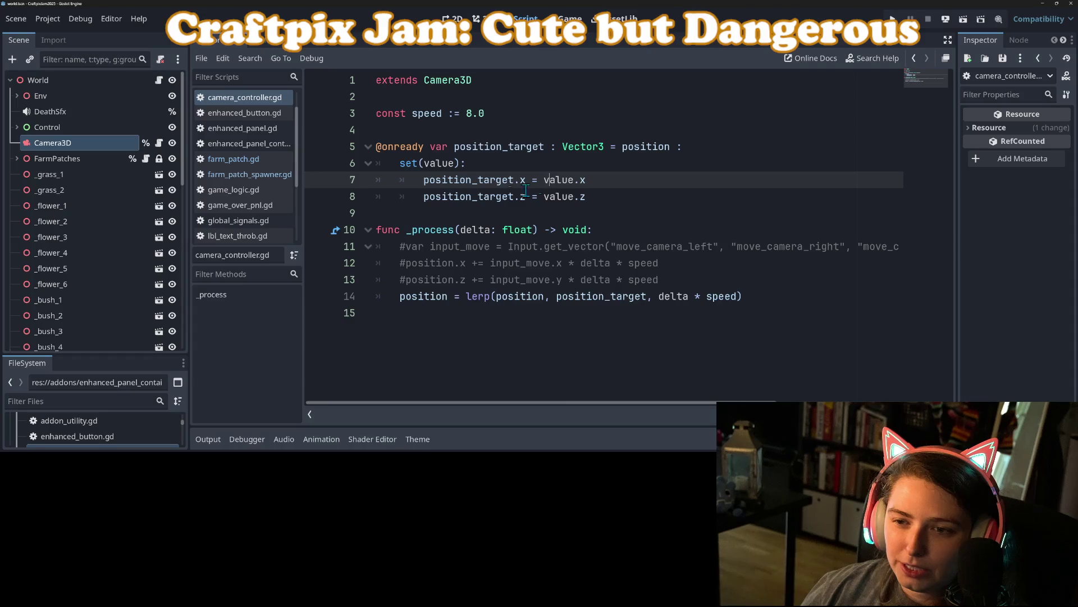
key(Up)
double_click(497, 145)
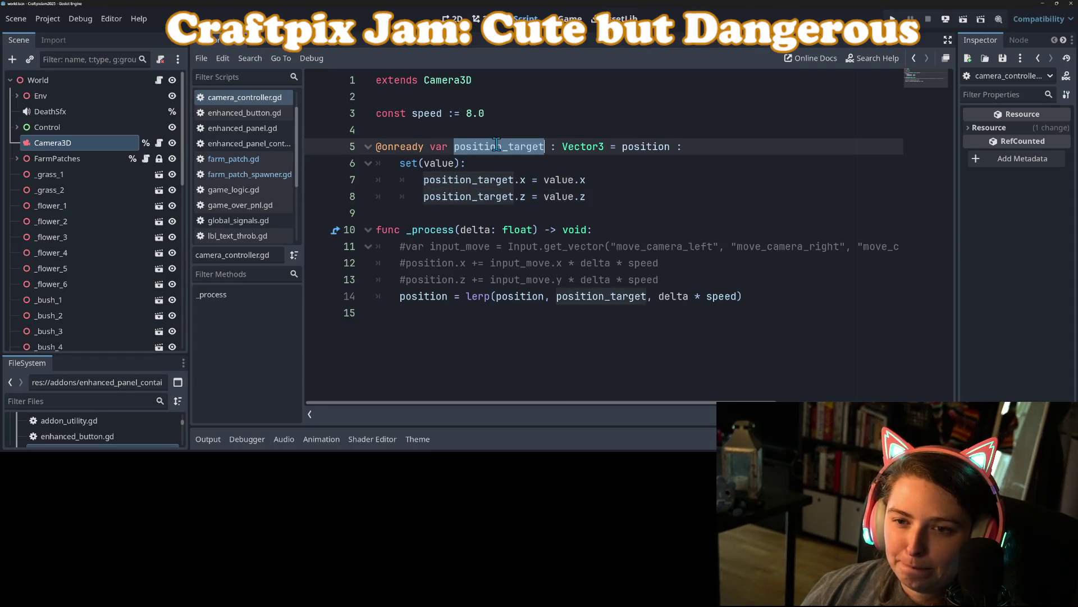
click(54, 145)
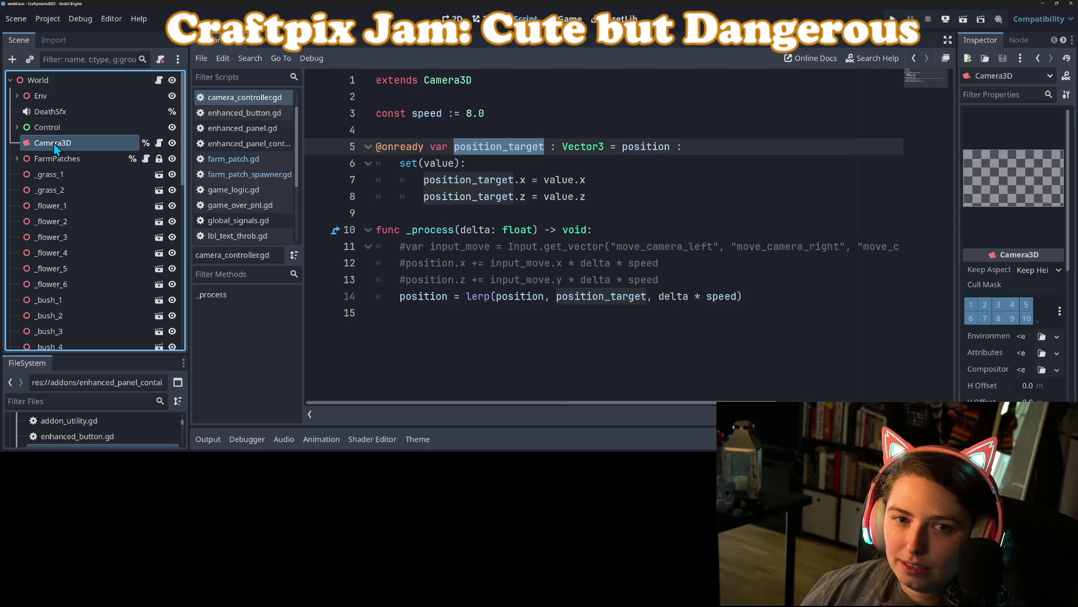
click(484, 114)
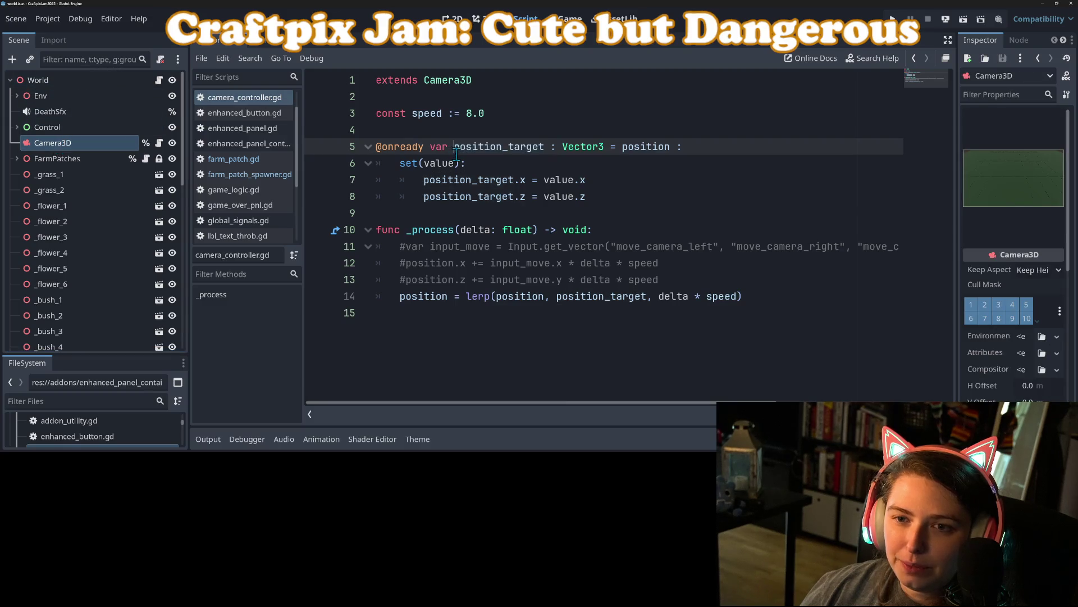
click(475, 79)
click(454, 215)
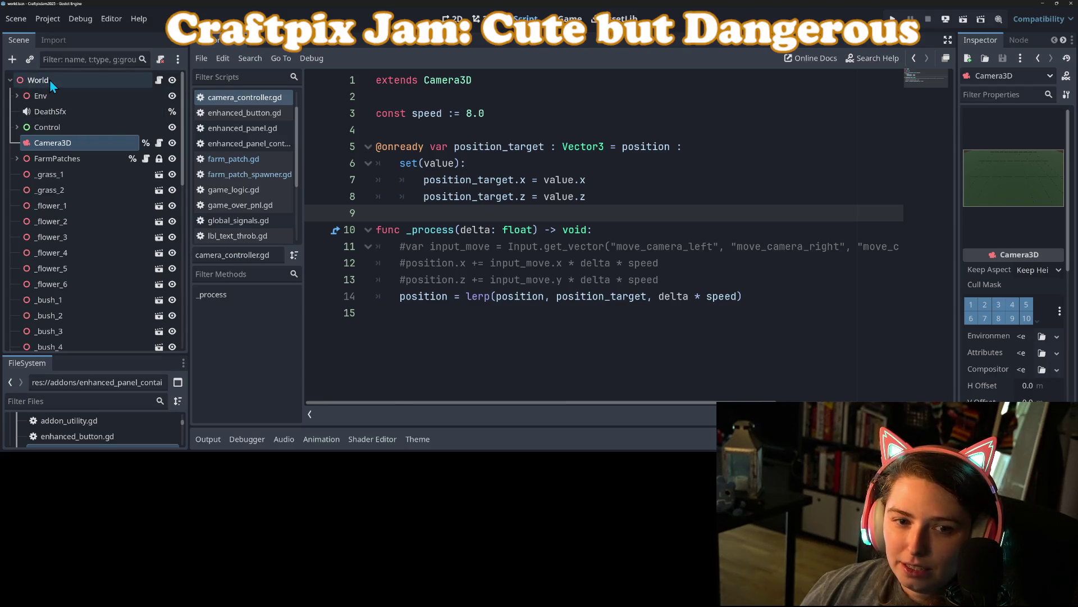
- Open the Add Child Node dialog on the World root node
right_click(50, 145)
click(32, 153)
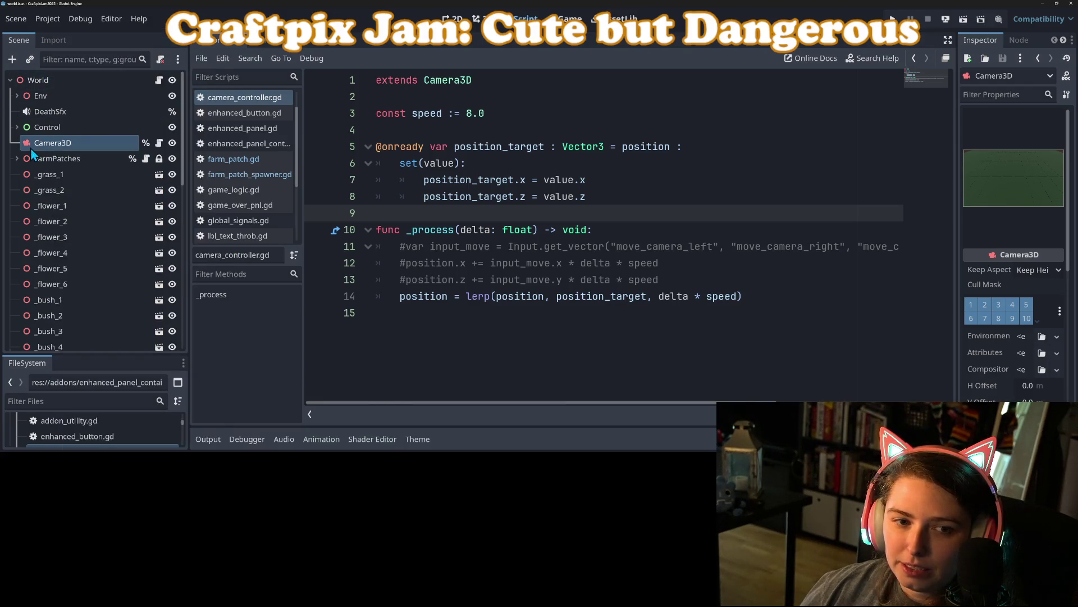
right_click(80, 145)
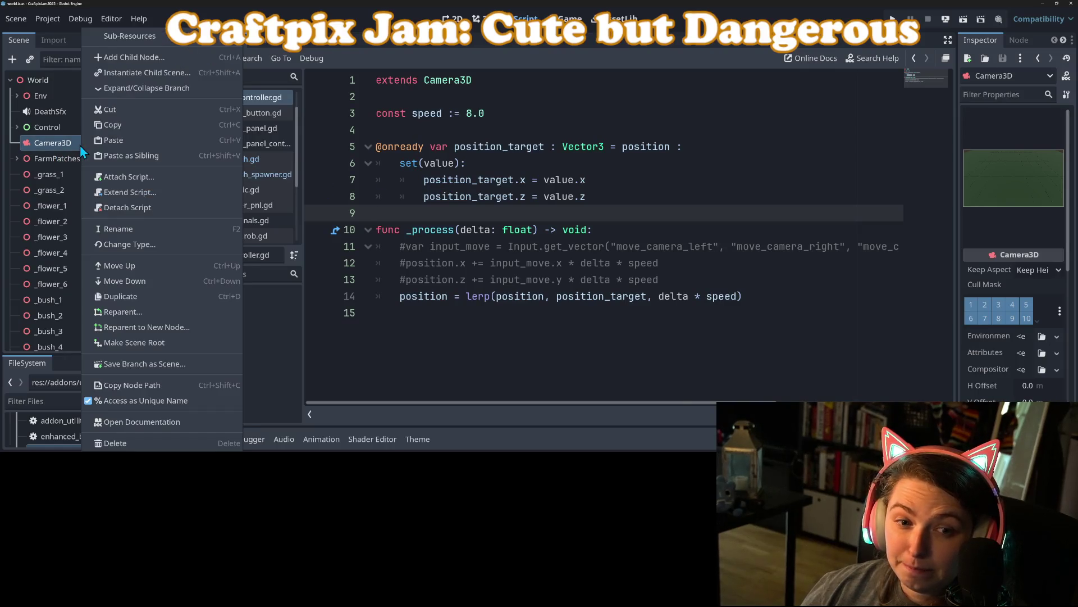
click(80, 145)
right_click(61, 78)
click(104, 102)
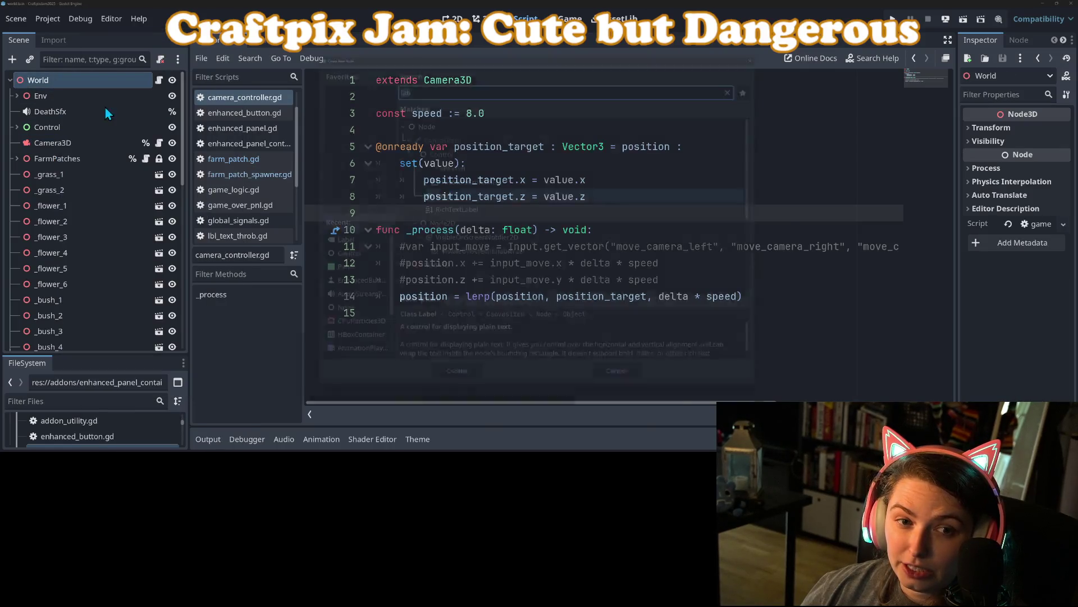
- Create a Node3D under World, place it above Camera3D, and rename it 'CameraTarget'
click(419, 275)
click(447, 388)
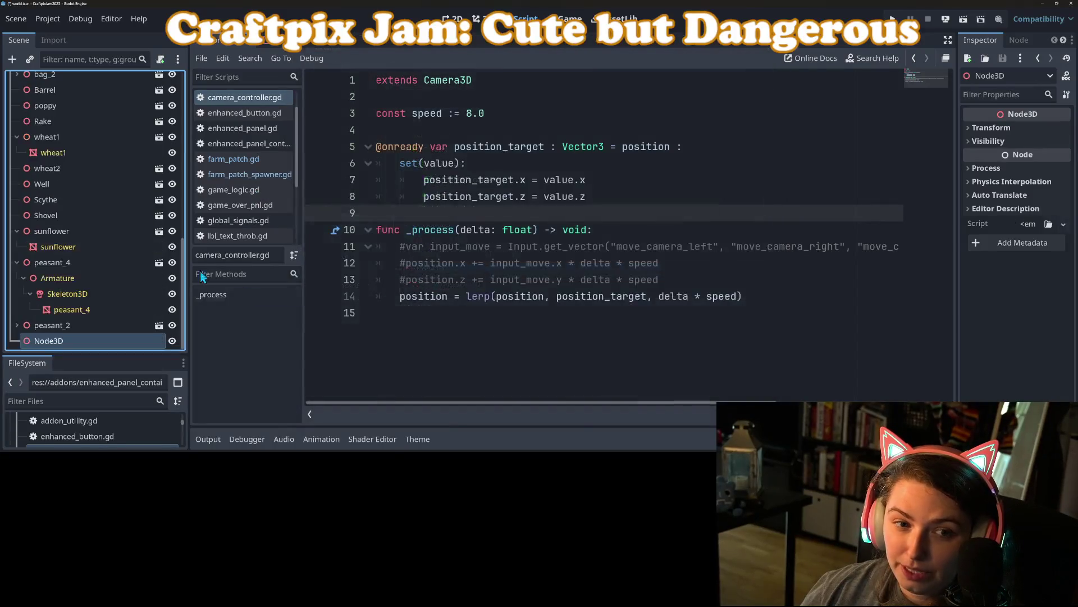
drag(56, 344, 61, 152)
scroll(59, 291, up, 10)
key(F2)
text(CameraTarget)
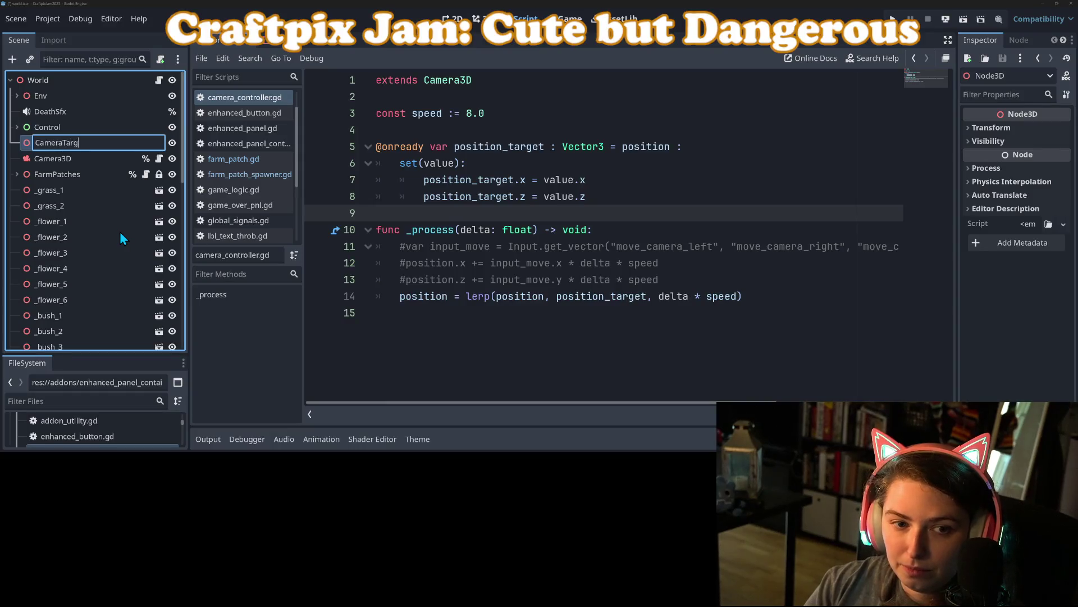
key(Return)
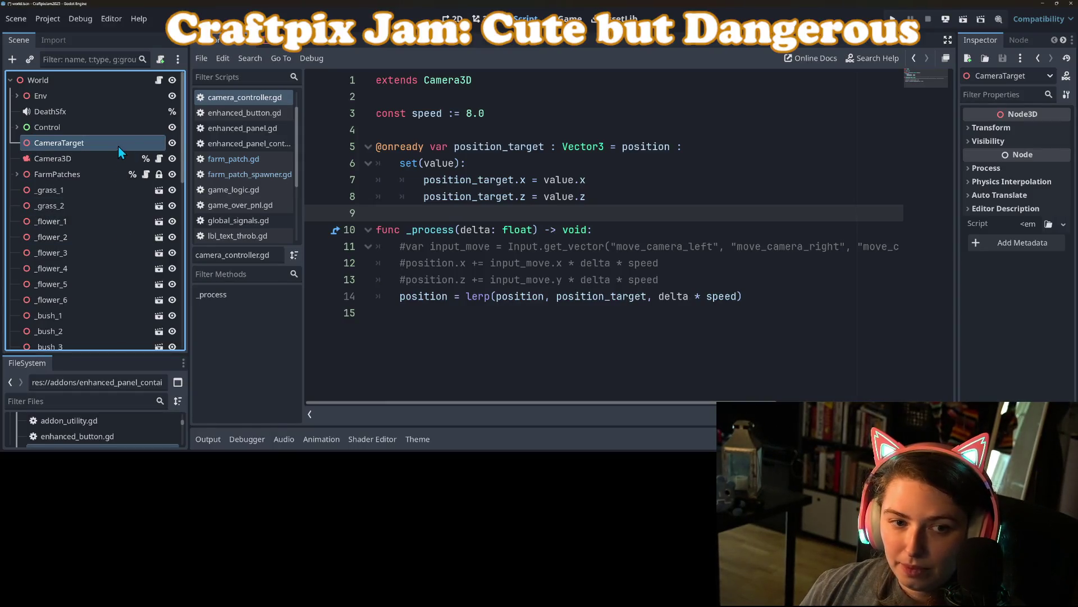
- Give CameraTarget unique-name access, remove it from Camera3D, and parent Camera3D under CameraTarget
right_click(118, 145)
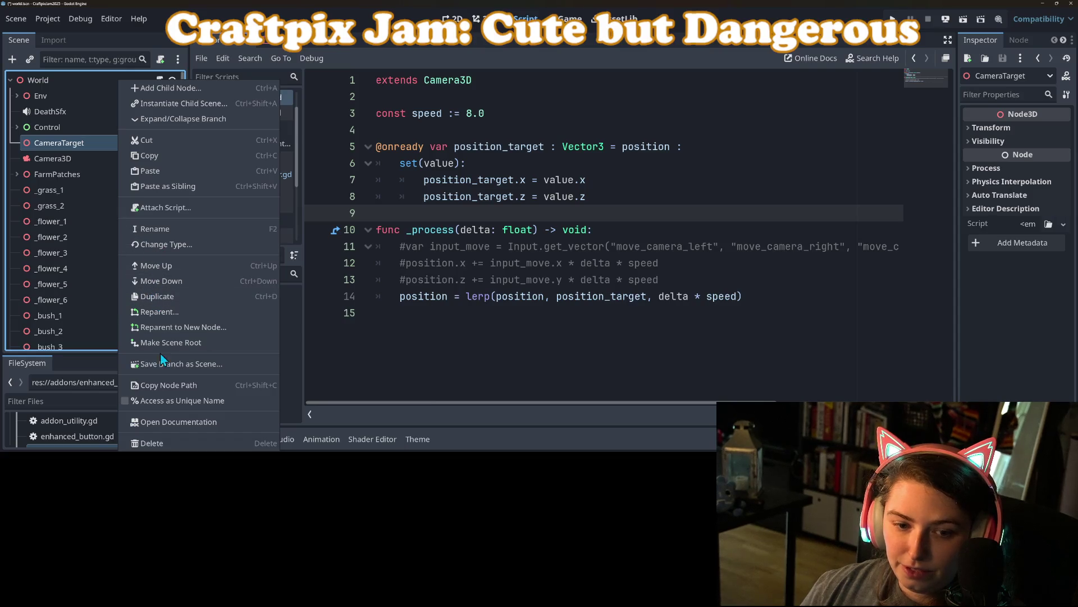
click(166, 401)
right_click(106, 160)
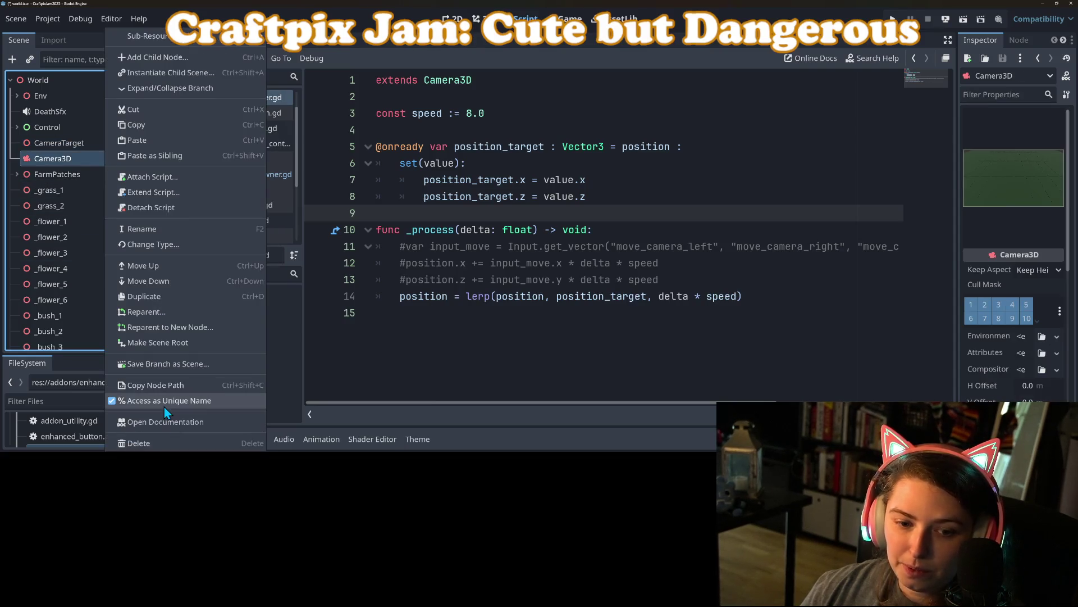
click(164, 407)
drag(103, 144, 104, 144)
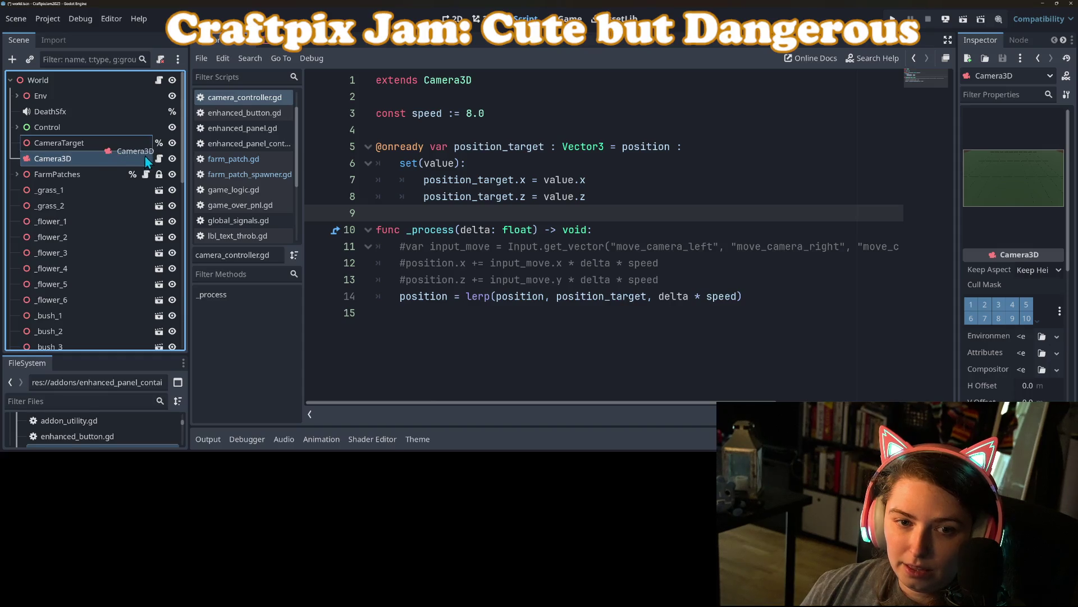
- Detach Camera3D's script and attach camera_controller.gd to CameraTarget
right_click(142, 161)
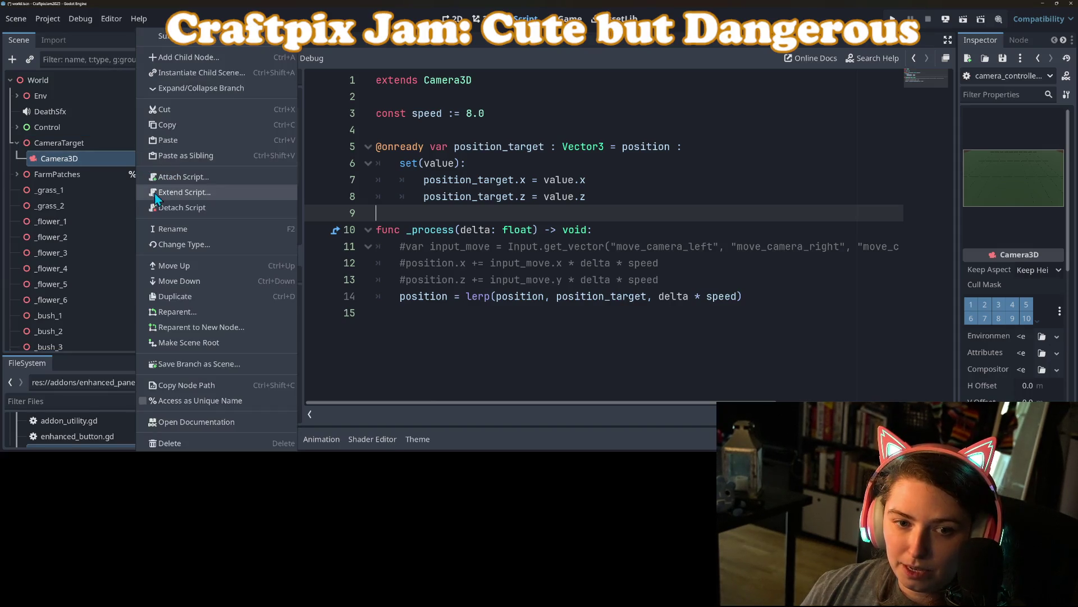
click(168, 209)
drag(243, 97, 83, 143)
- Change camera_controller.gd's base class on line 1 to 'extends Node3D'
key(ctrl+s)
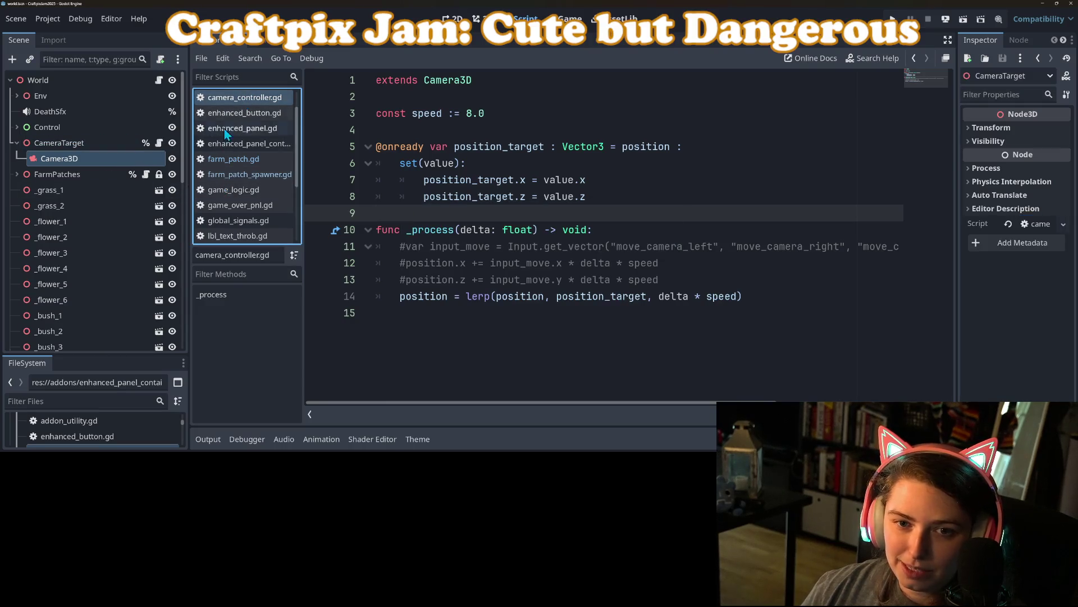
click(479, 264)
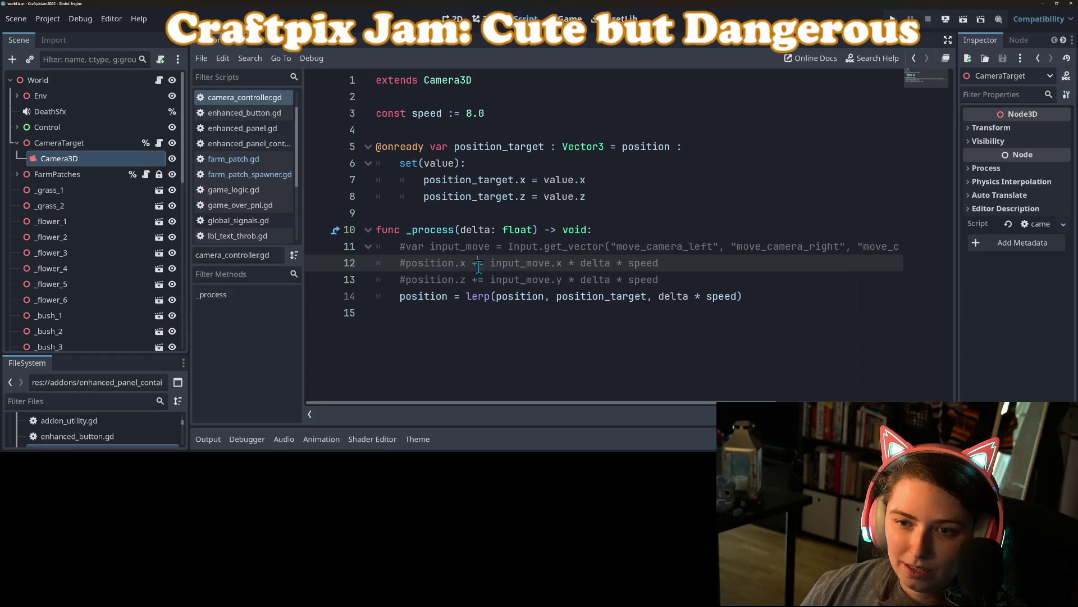
double_click(448, 80)
text(Node)
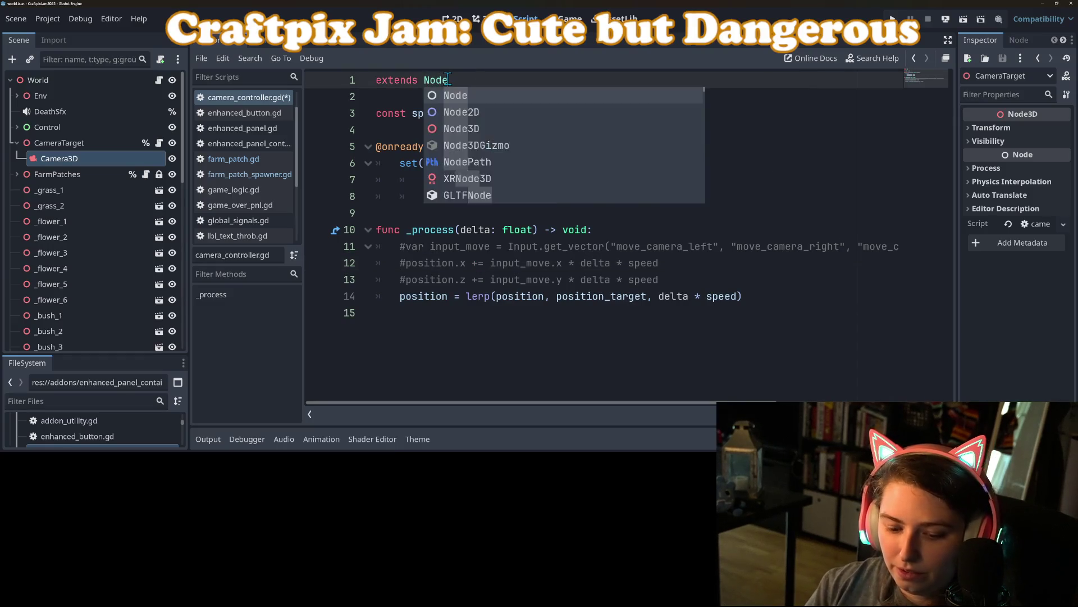
text(3D)
key(ctrl+s)
- Delete position_target's default value and setter, save, and select CameraTarget in the 3D view
click(534, 312)
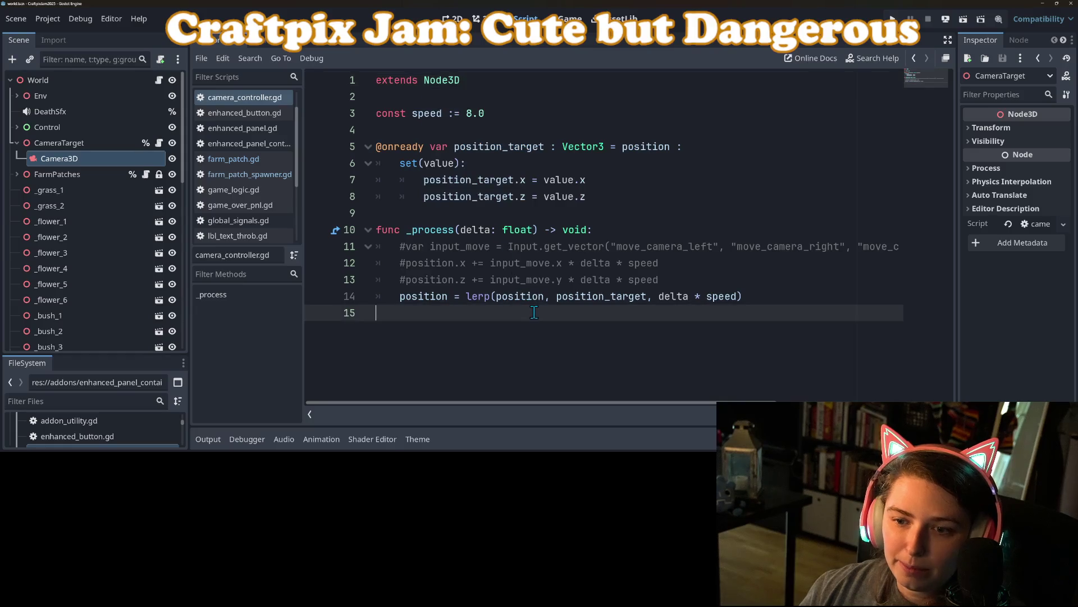
click(717, 279)
mouse_move(590, 196)
mouse_down()
mouse_move(663, 151)
mouse_move(612, 146)
mouse_up()
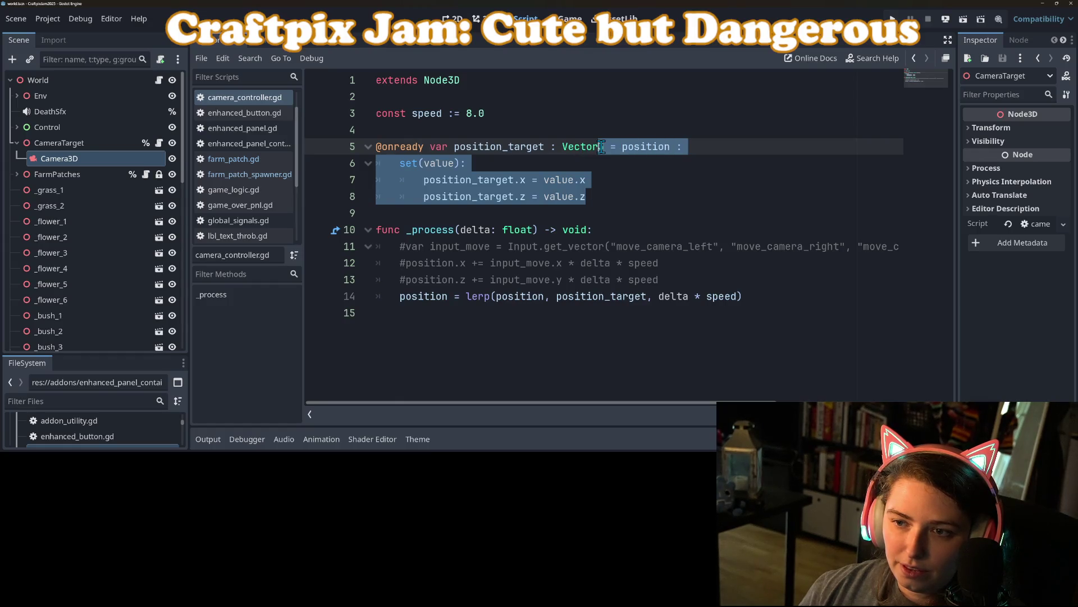
key(BackSpace)
key(ctrl+s)
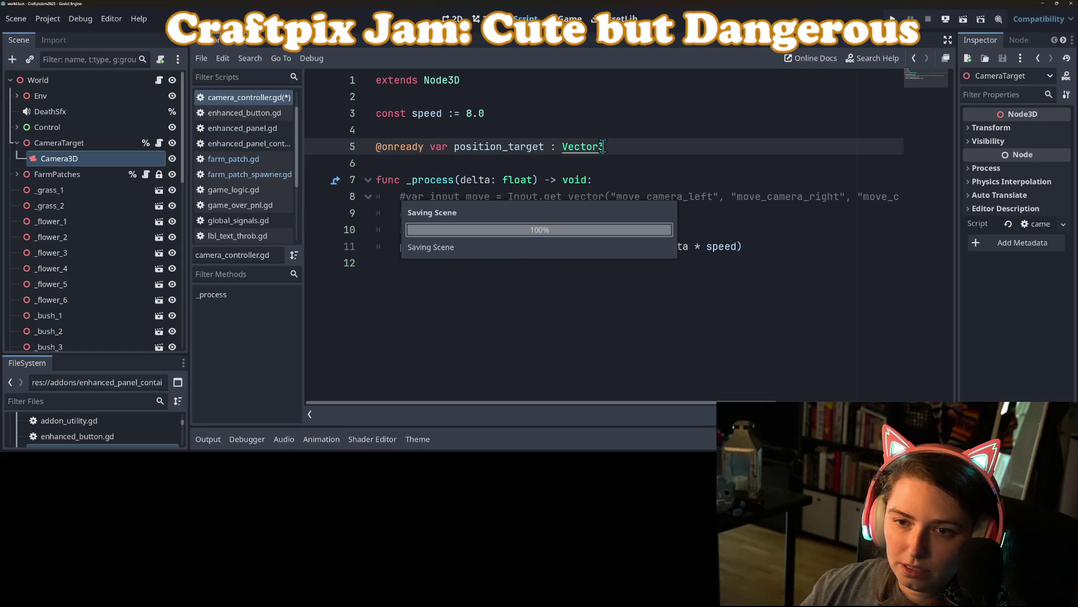
click(99, 143)
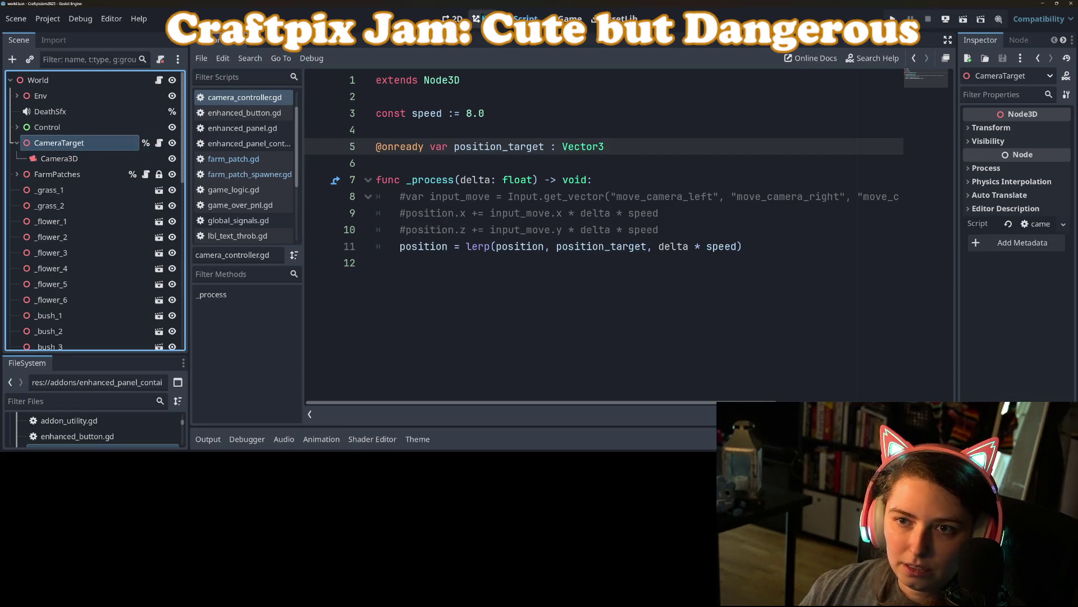
click(482, 15)
scroll(538, 258, up, 3)
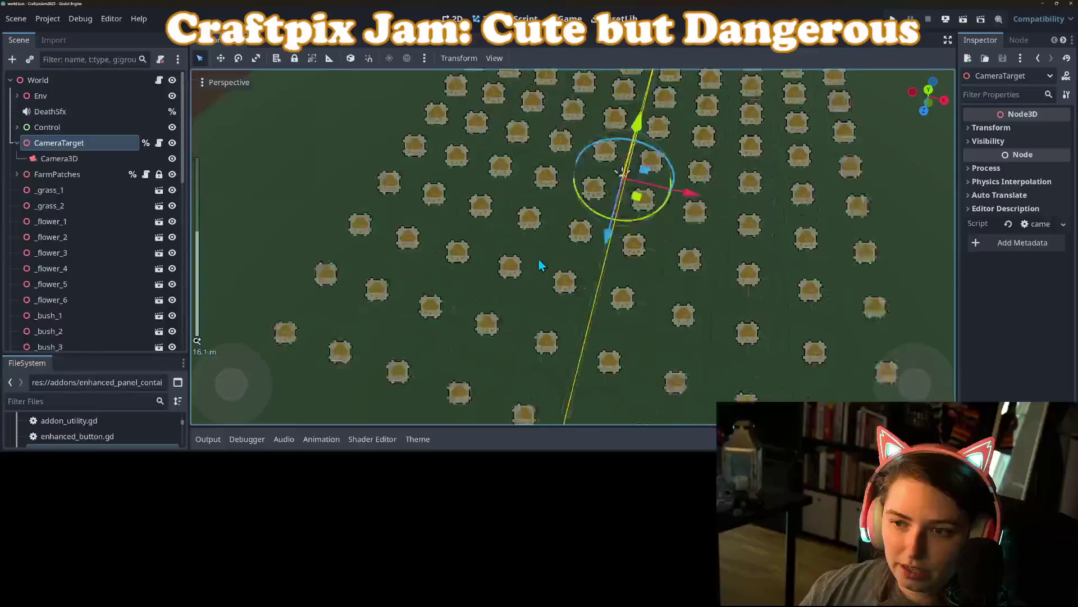
- Select Camera3D, widen the Inspector, and focus the viewport on the camera
click(46, 160)
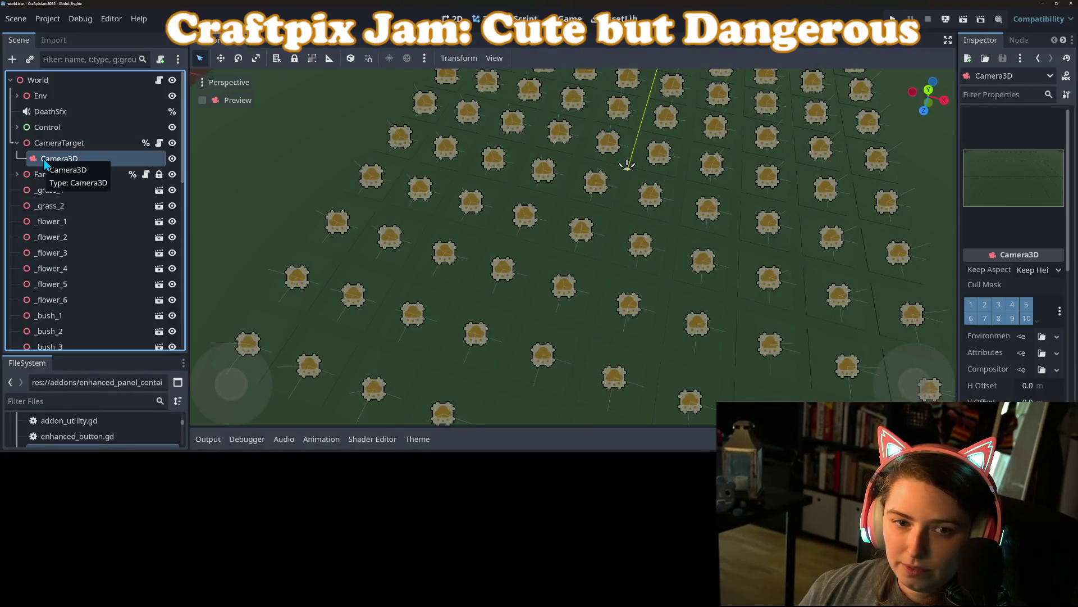
drag(681, 279, 948, 216)
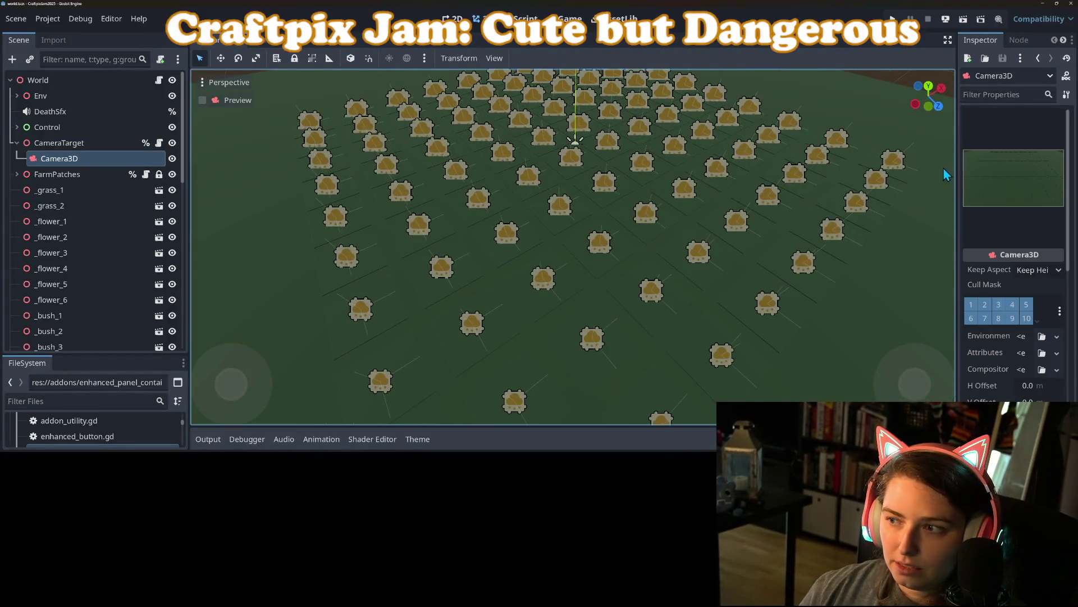
drag(956, 170, 744, 179)
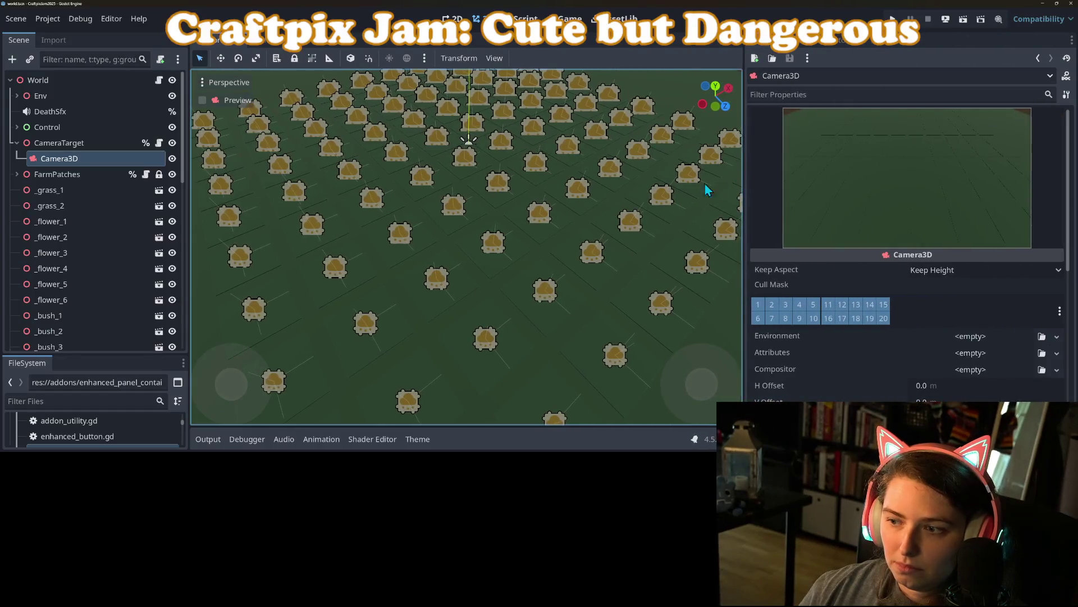
scroll(518, 282, down, 5)
key(f)
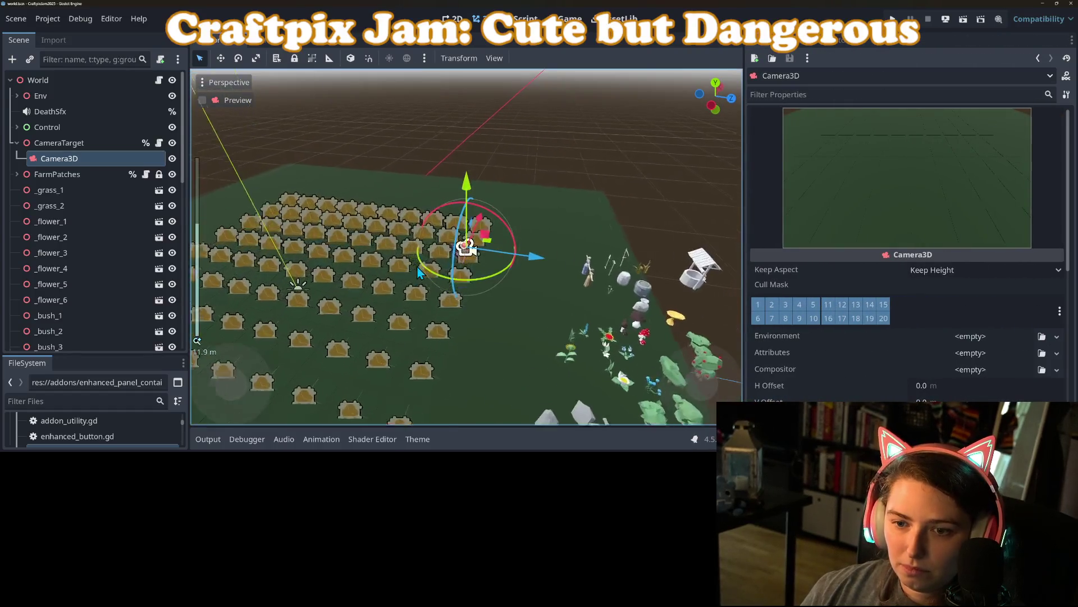
scroll(419, 272, down, 3)
mouse_move(419, 273)
mouse_down()
mouse_move(489, 227)
mouse_move(470, 246)
mouse_move(454, 242)
mouse_move(481, 244)
mouse_move(493, 237)
mouse_move(439, 237)
mouse_move(403, 258)
mouse_up()
- In Right Orthogonal view, nudge Camera3D up and to the left, then save the scene
key(KP_3)
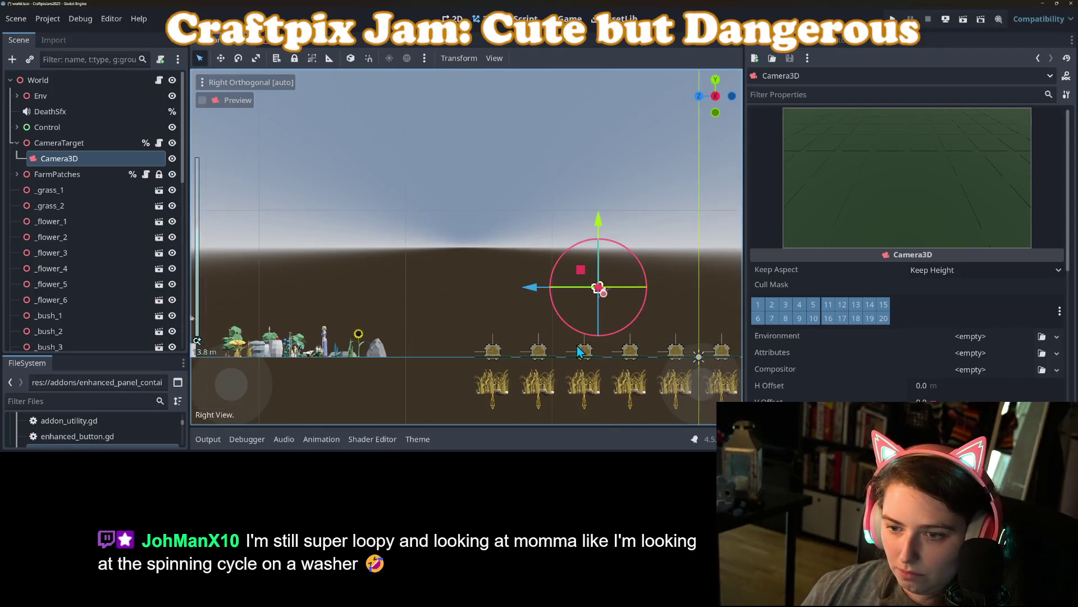
drag(595, 349, 484, 316)
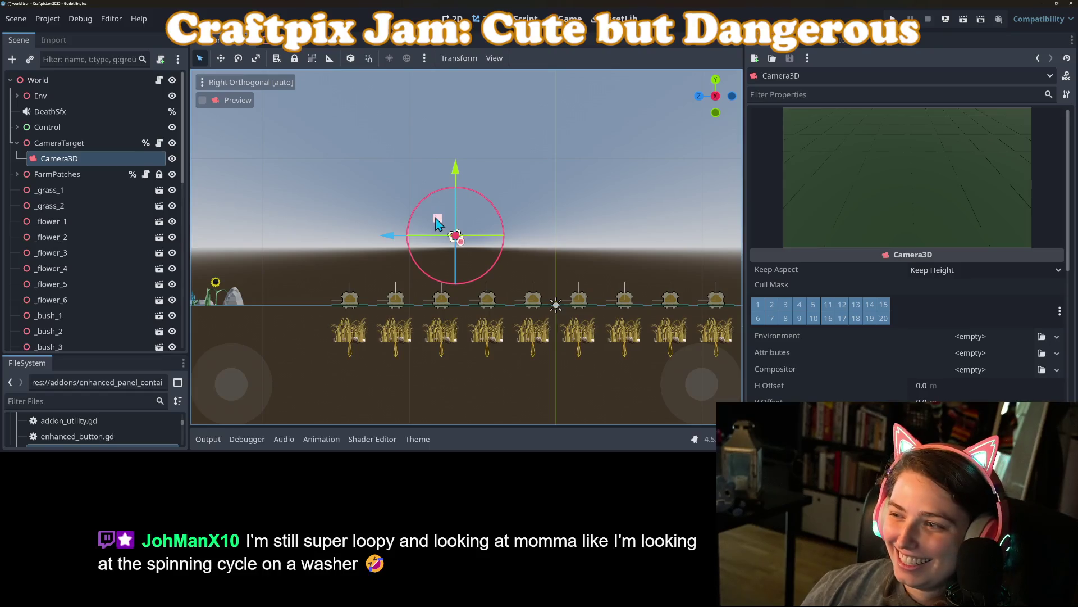
drag(436, 225, 399, 201)
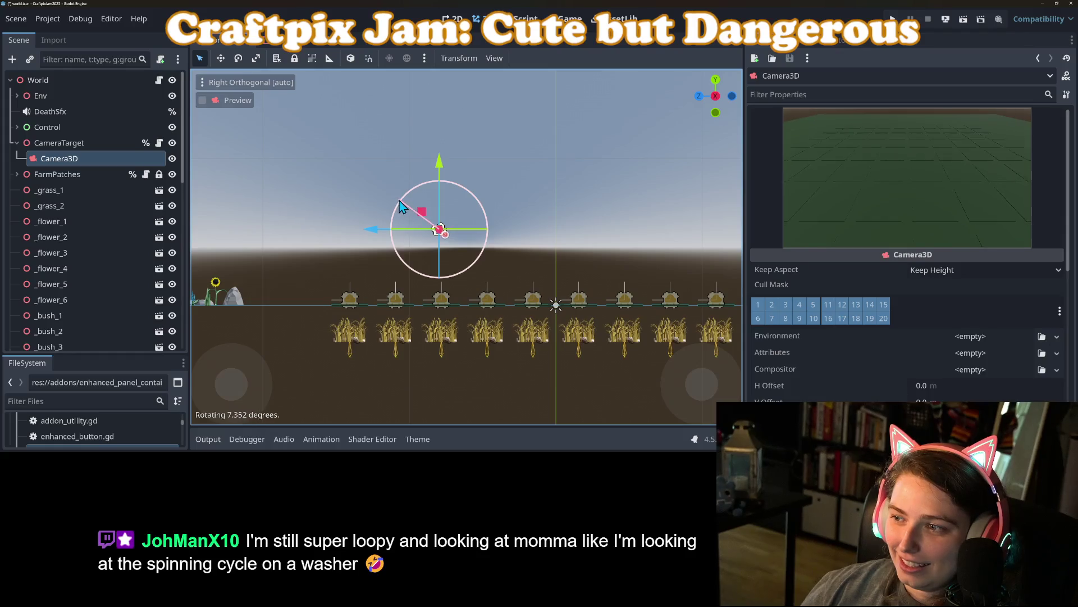
key(ctrl+s)
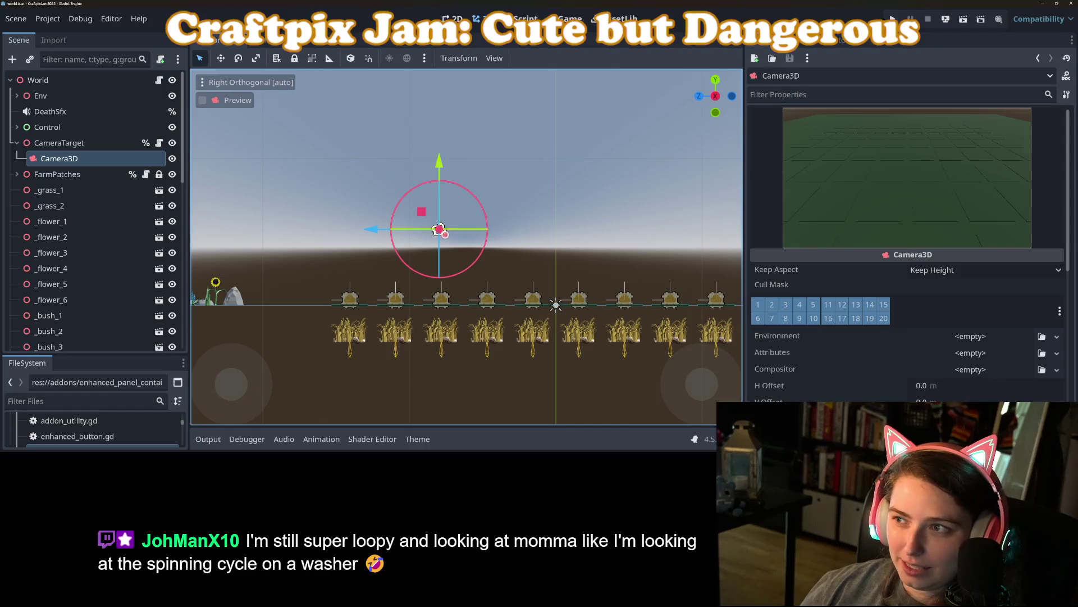
- Test-run the game, stop it, and return to the script editor
click(893, 19)
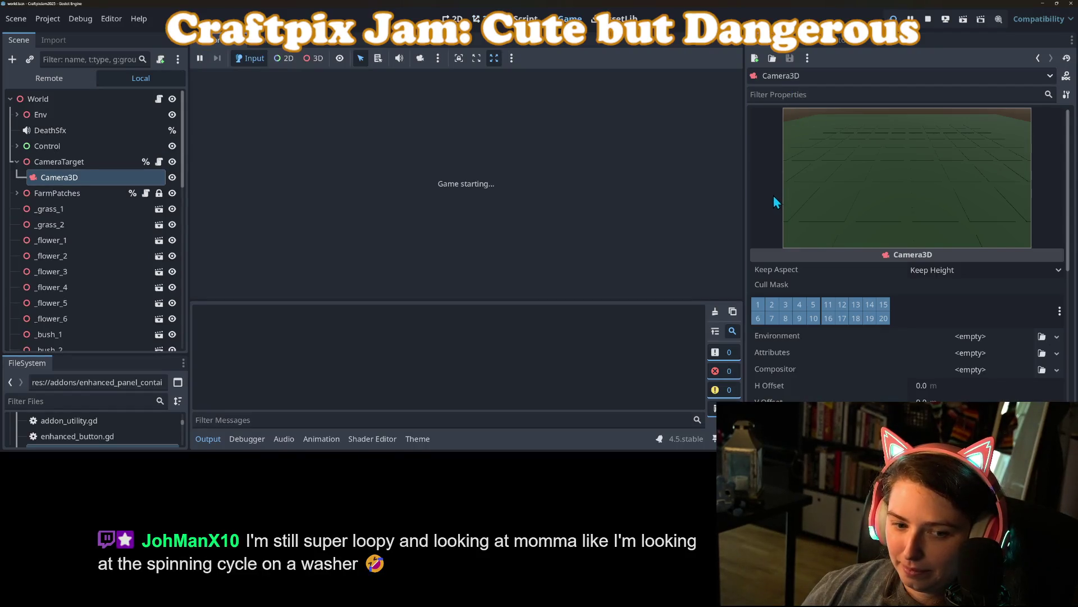
click(928, 21)
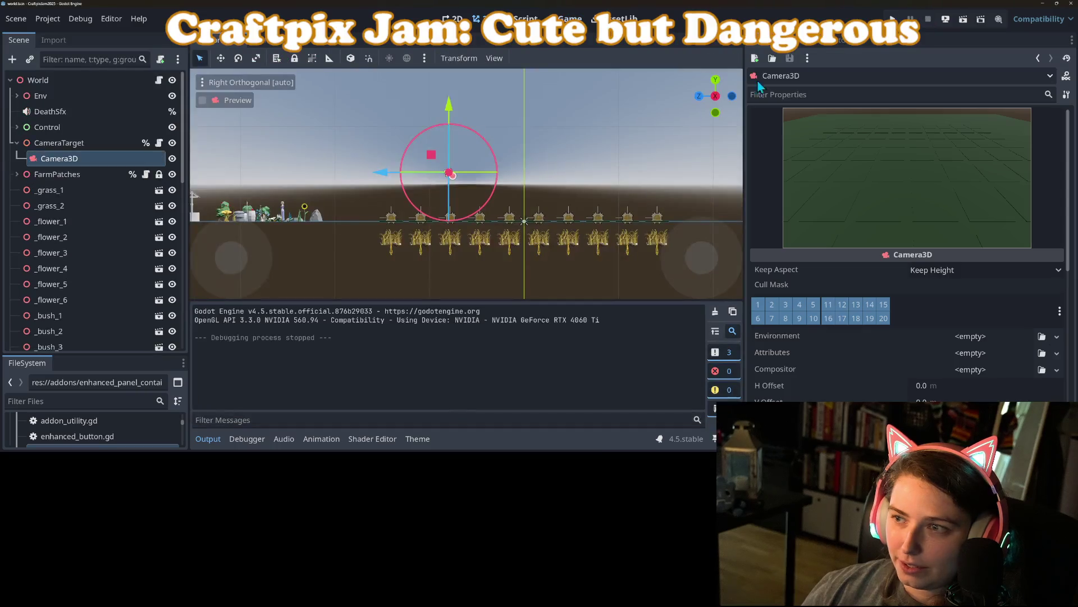
click(525, 19)
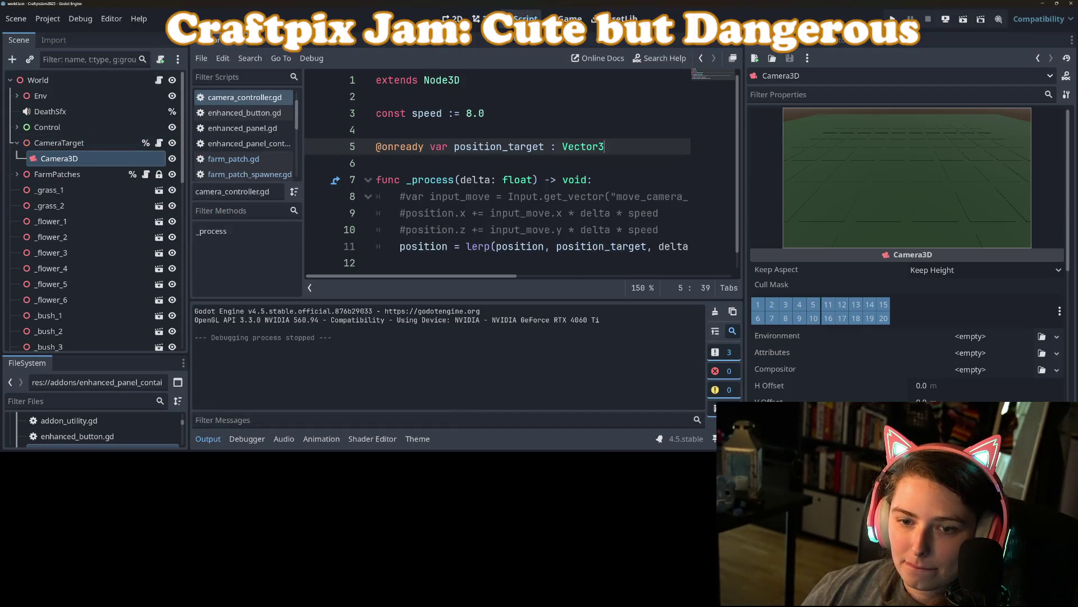
- Replace %Camera3D with %CameraTarget on line 83 of farm_patch_spawner.gd, then run with F5
click(269, 175)
scroll(410, 194, down, 6)
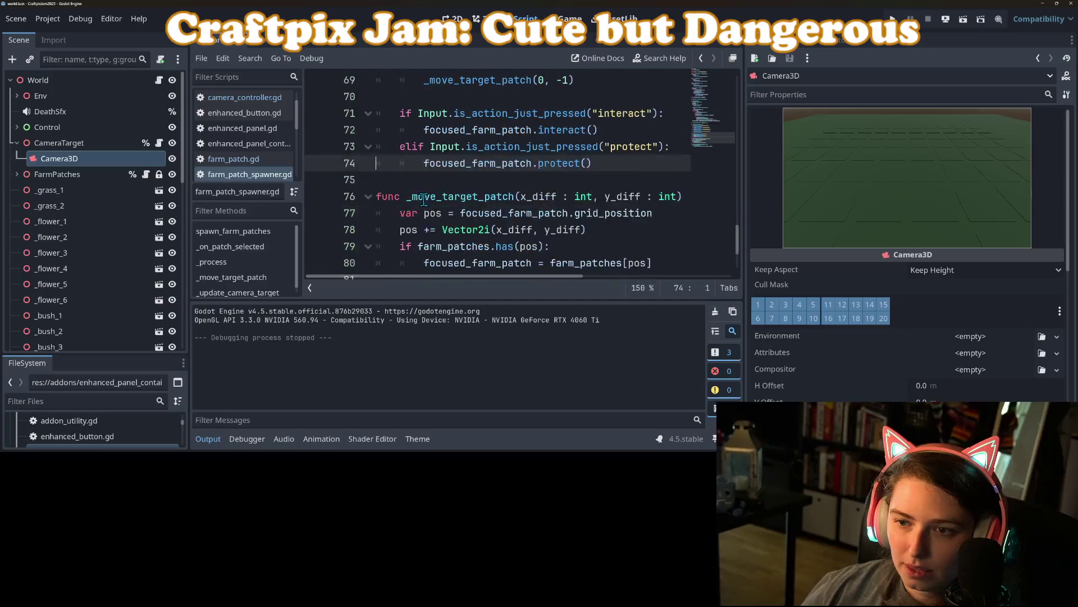
double_click(409, 213)
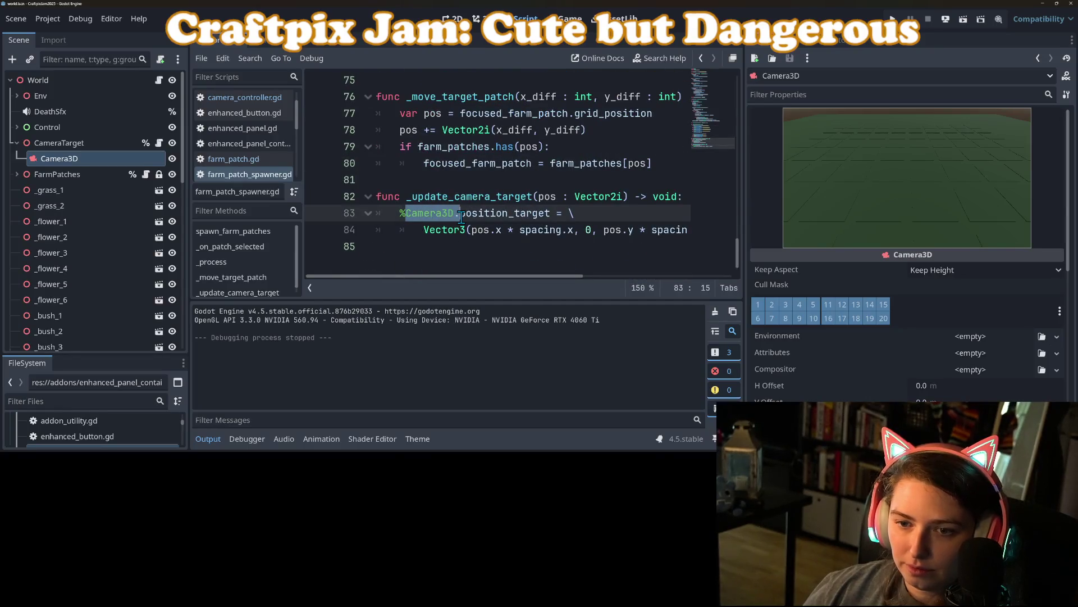
key(BackSpace)
text(Camera)
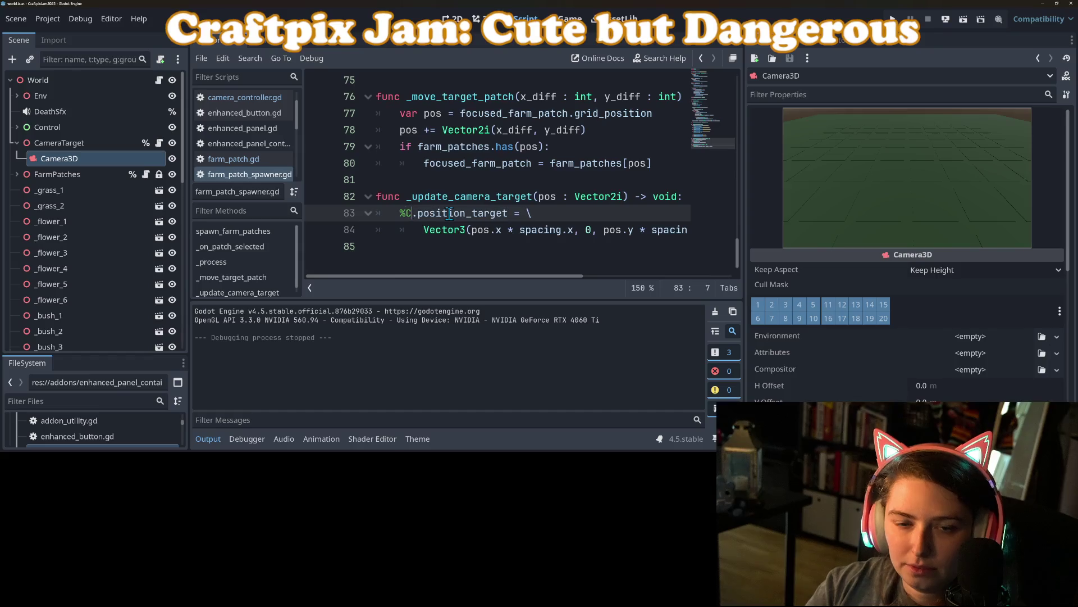
text(Target)
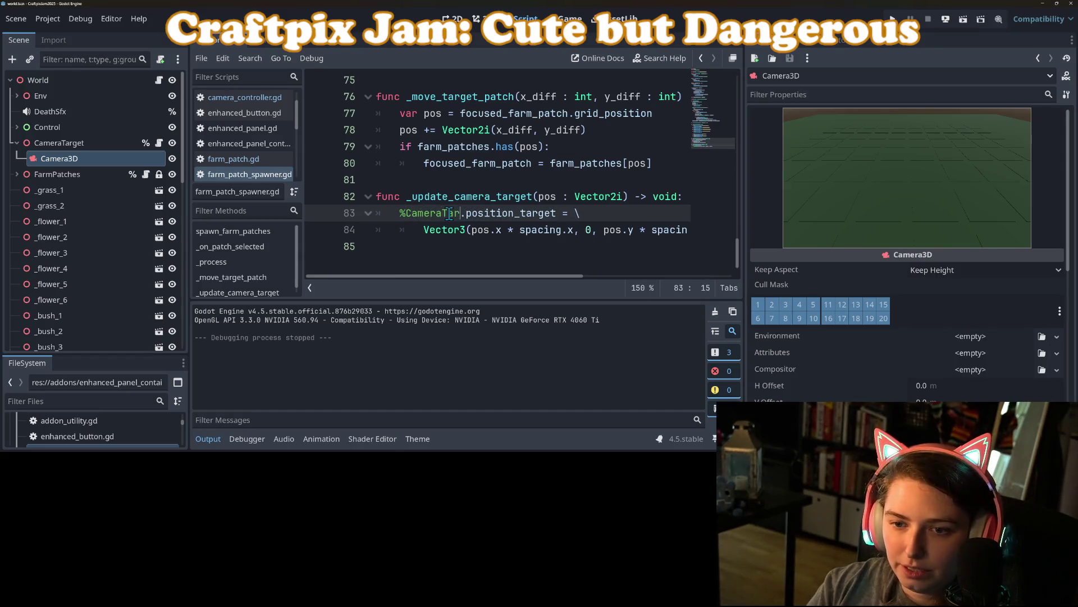
key(Escape)
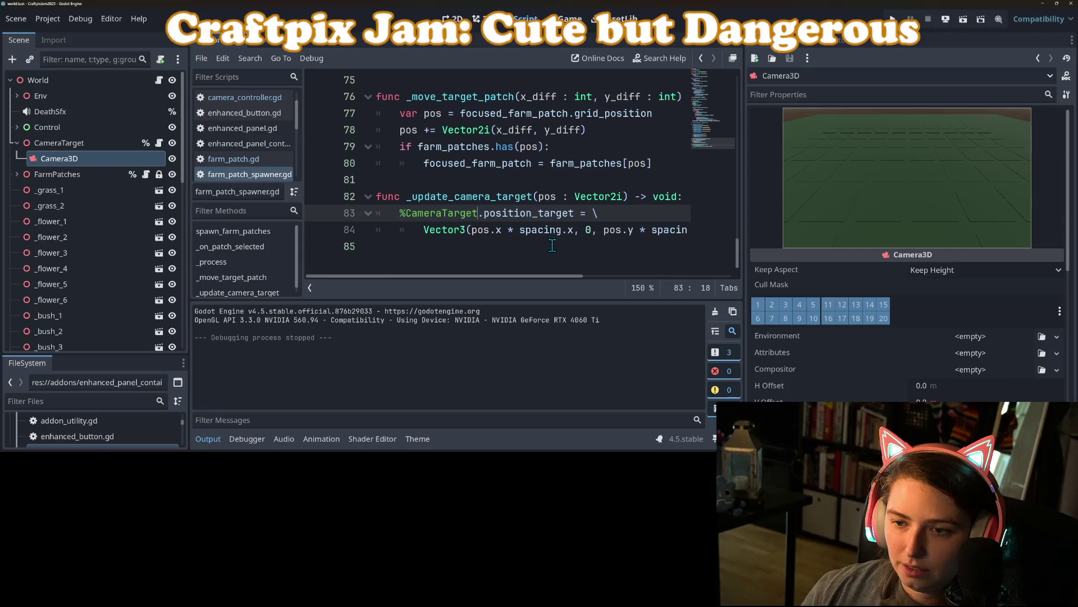
scroll(632, 110, up, 5)
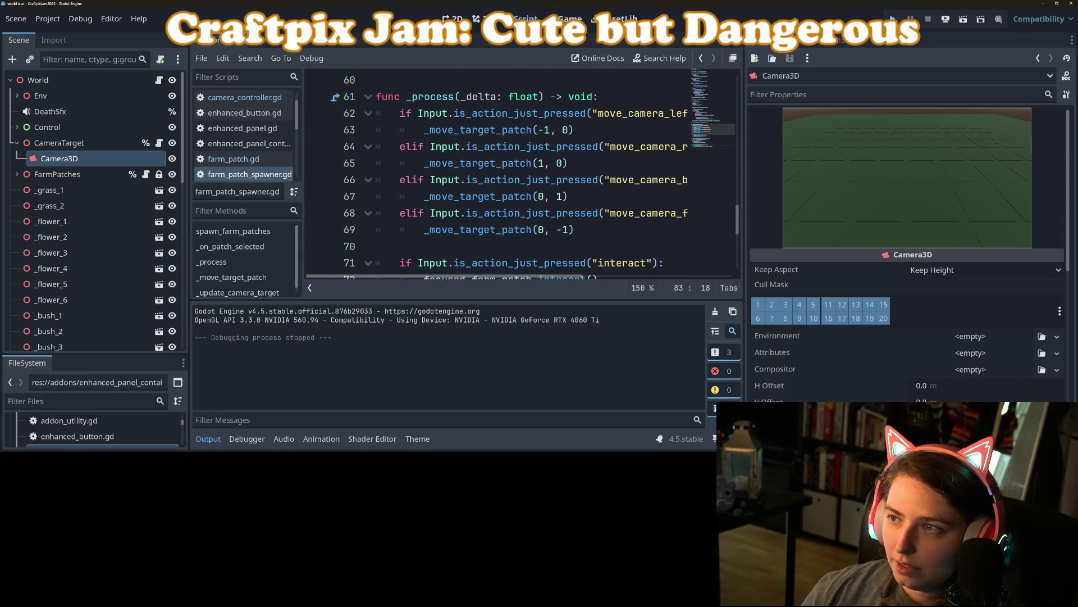
key(F5)
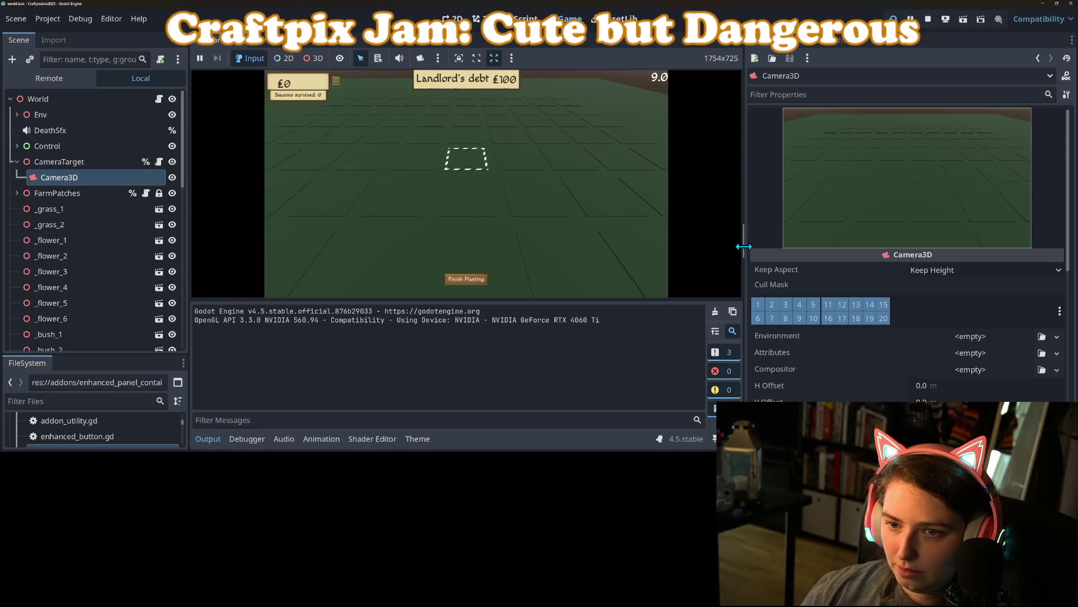
- Narrow the Inspector and collapse the Output panel to enlarge the running game view
drag(744, 246, 957, 246)
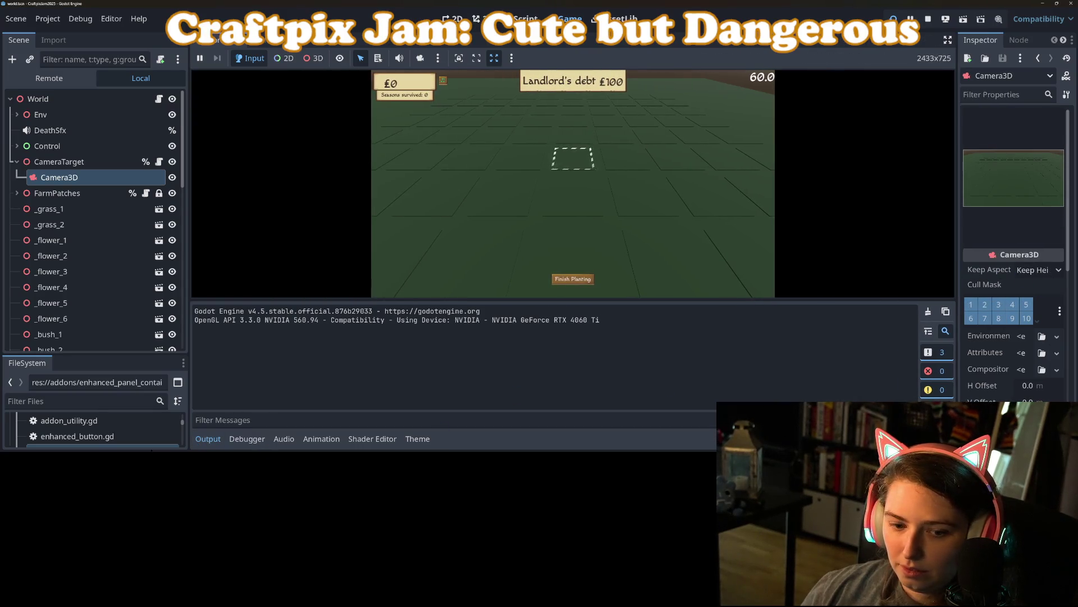
click(207, 439)
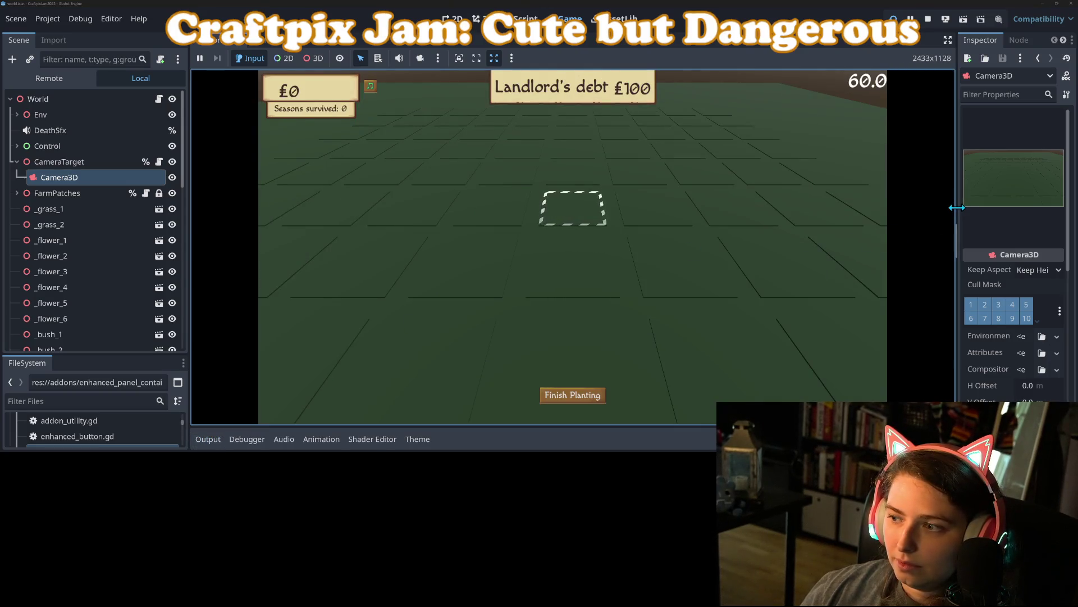
drag(958, 208, 941, 209)
click(571, 233)
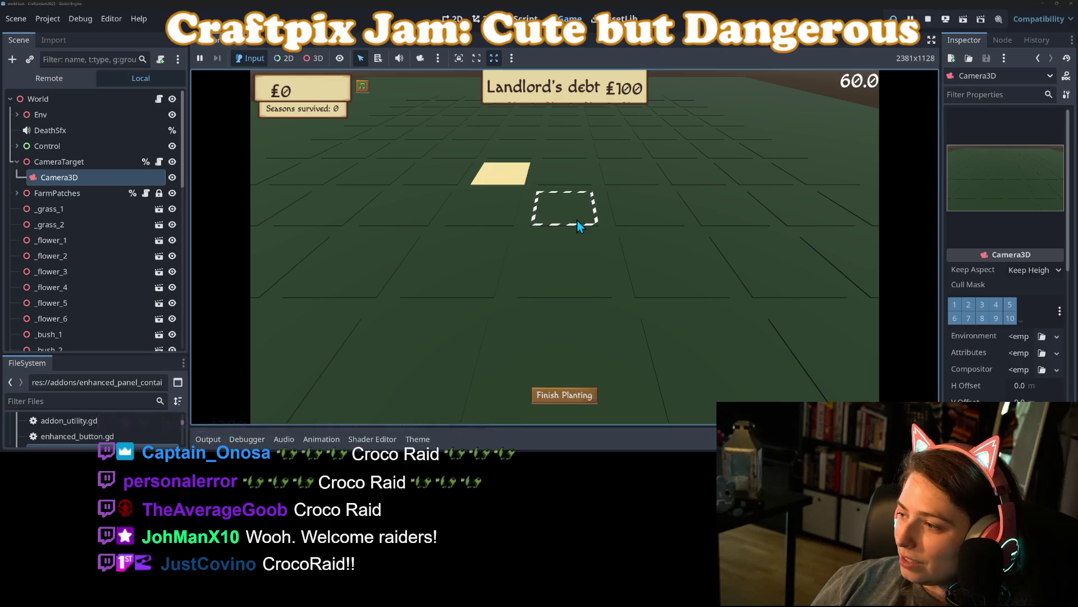
- Move the focused farm patch with the A, D and W keys and clear a rock from one patch
key(d)
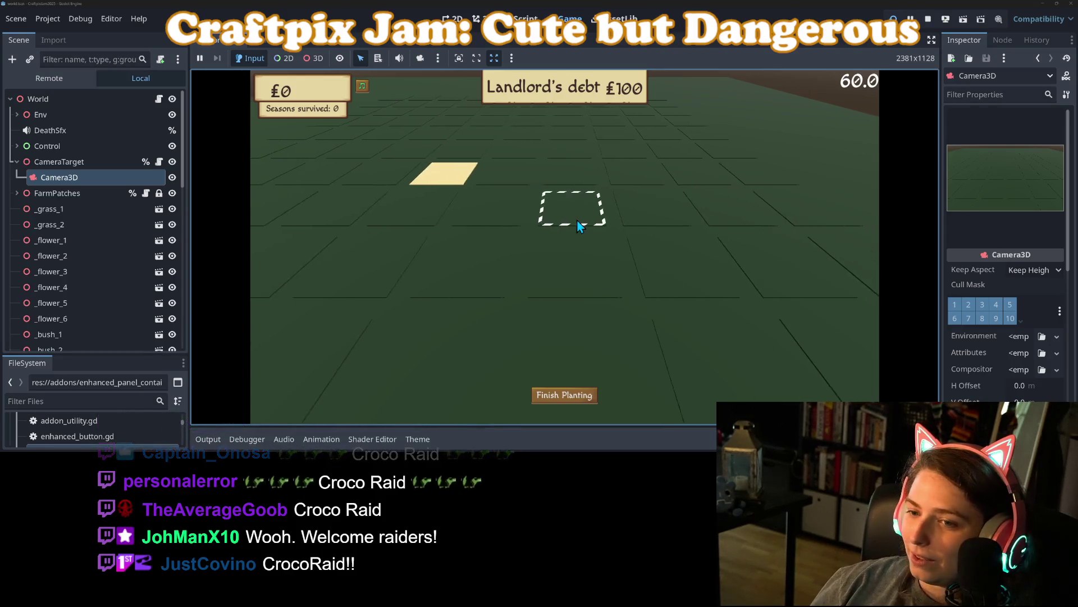
key(a)
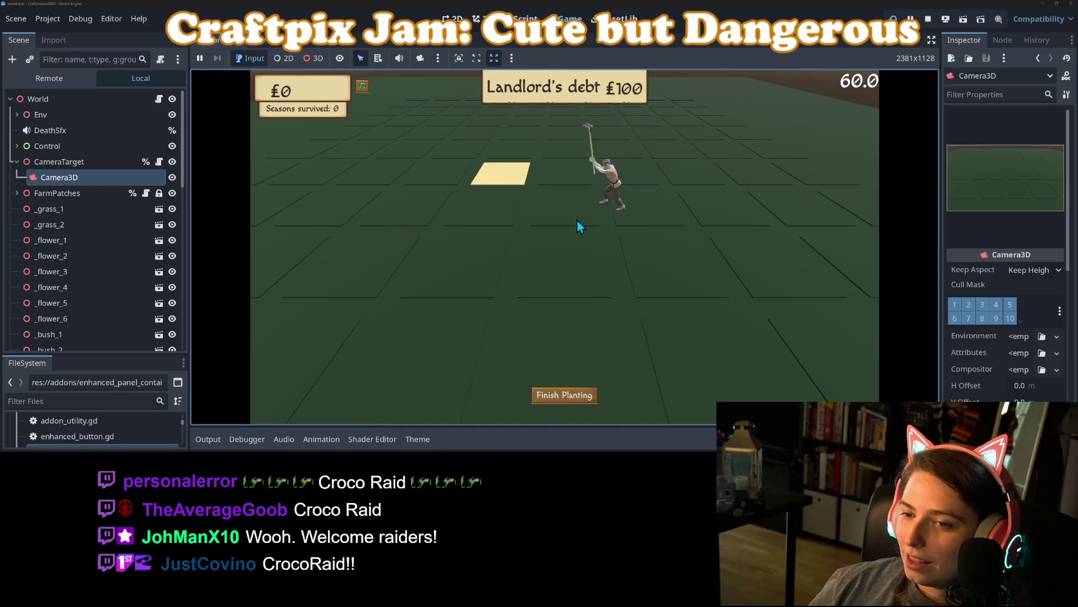
key(a)
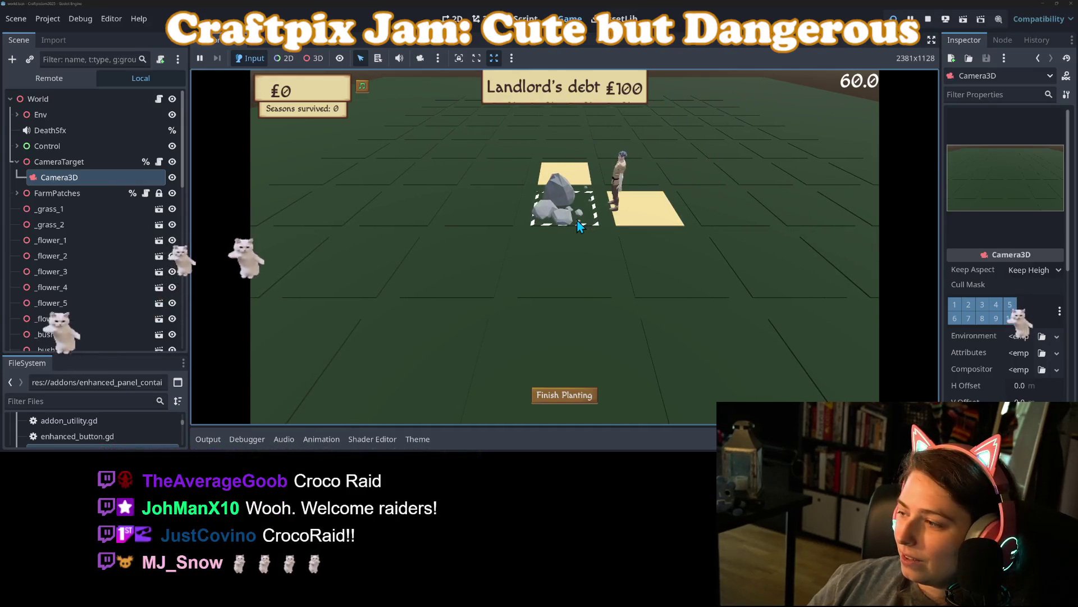
click(578, 223)
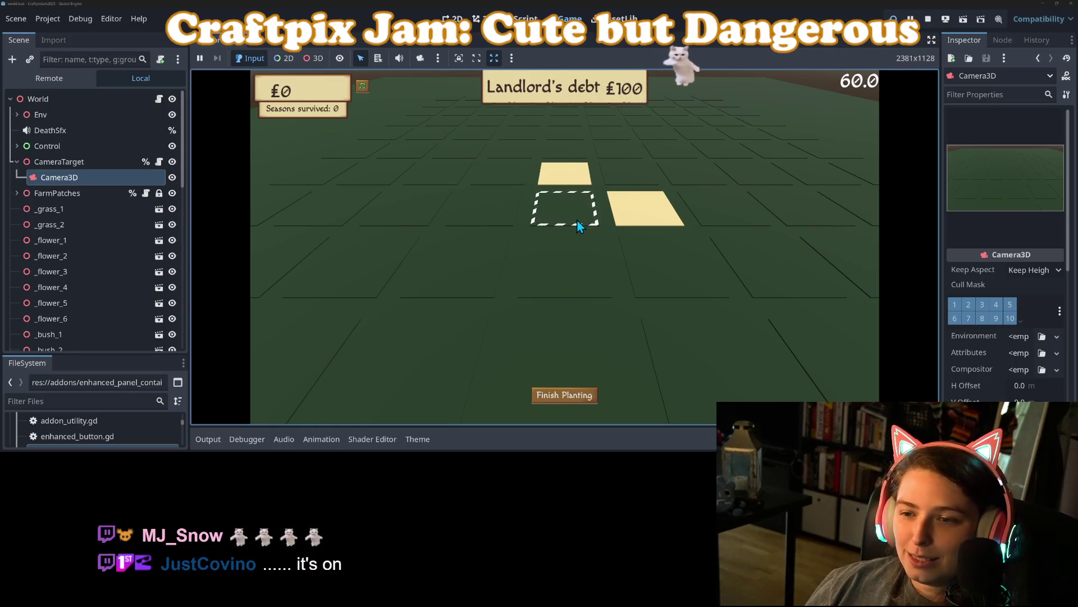
key(a)
key(d)
key(w)
key(w)
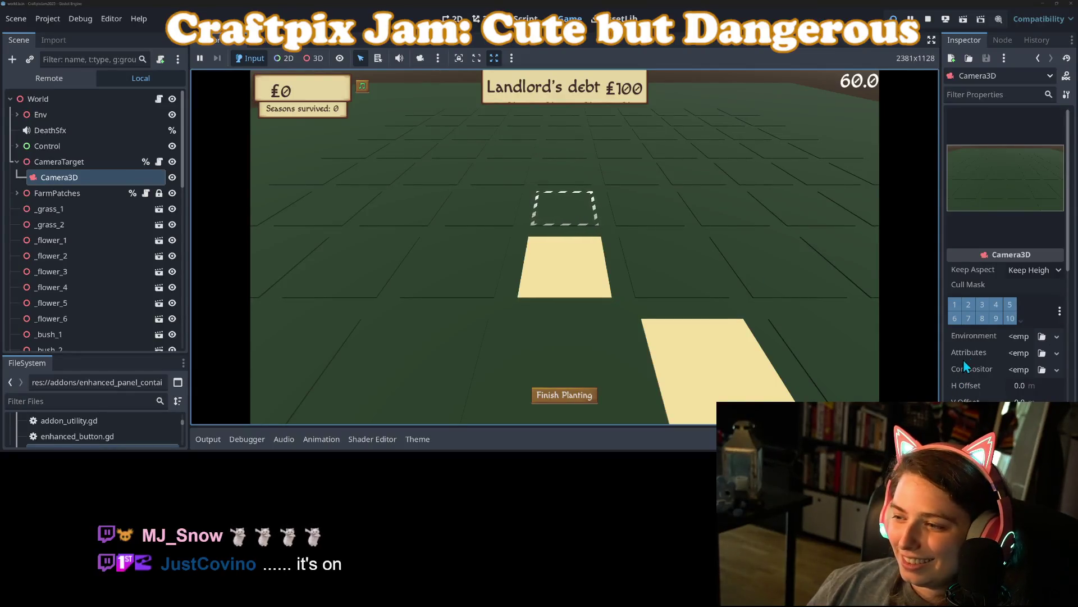
- Set Camera3D's Position Z to 4.0 in the Inspector and save the scene
scroll(974, 365, down, 5)
scroll(974, 365, down, 3)
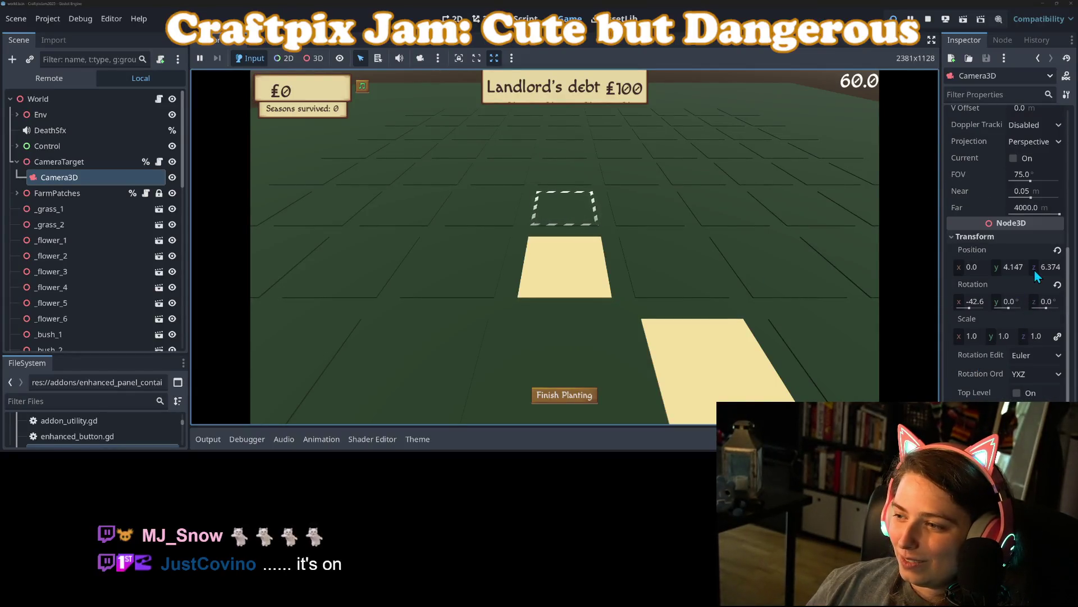
mouse_move(1044, 269)
mouse_down()
mouse_move(1023, 268)
mouse_move(1048, 275)
mouse_up()
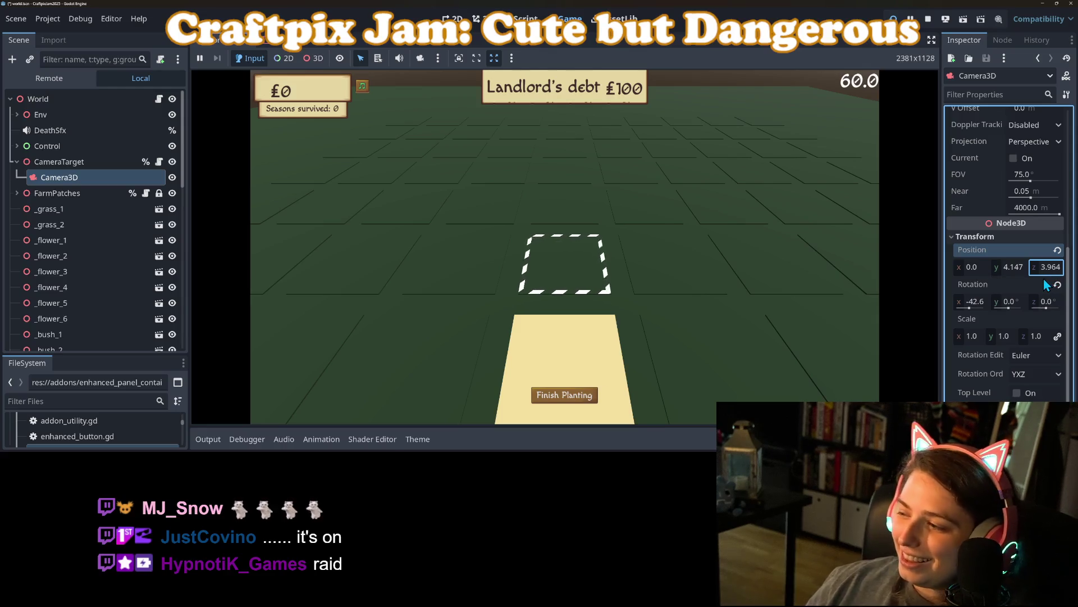
click(1051, 268)
text(4)
key(Return)
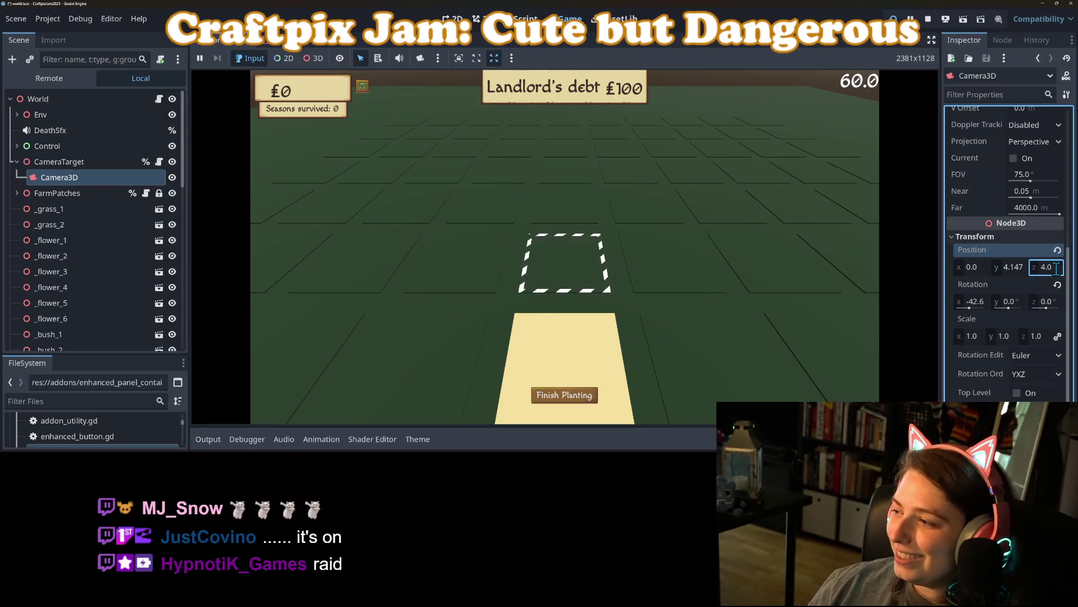
click(688, 207)
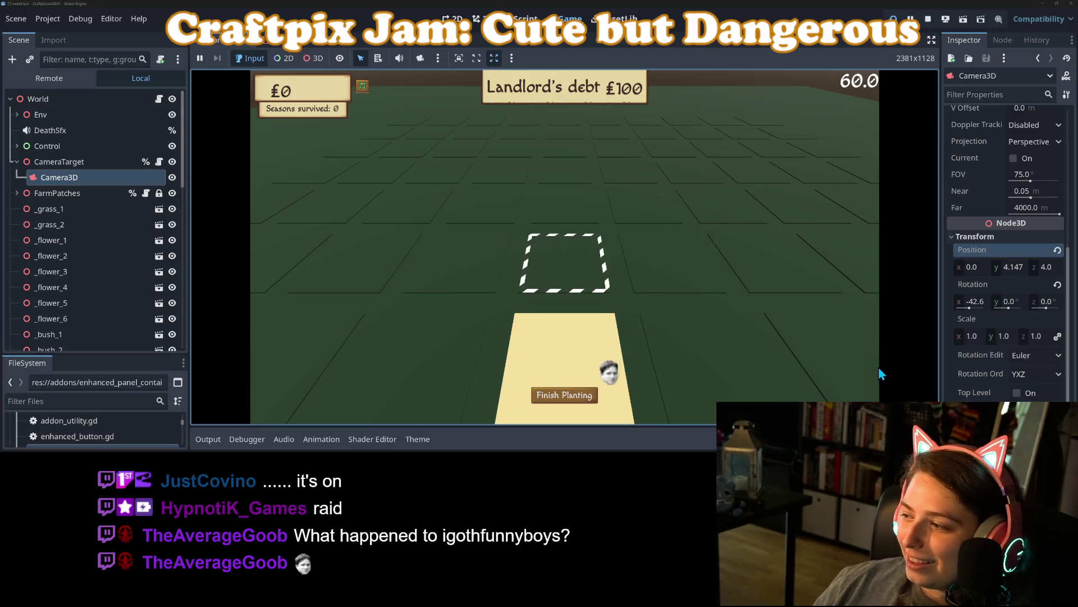
key(ctrl+s)
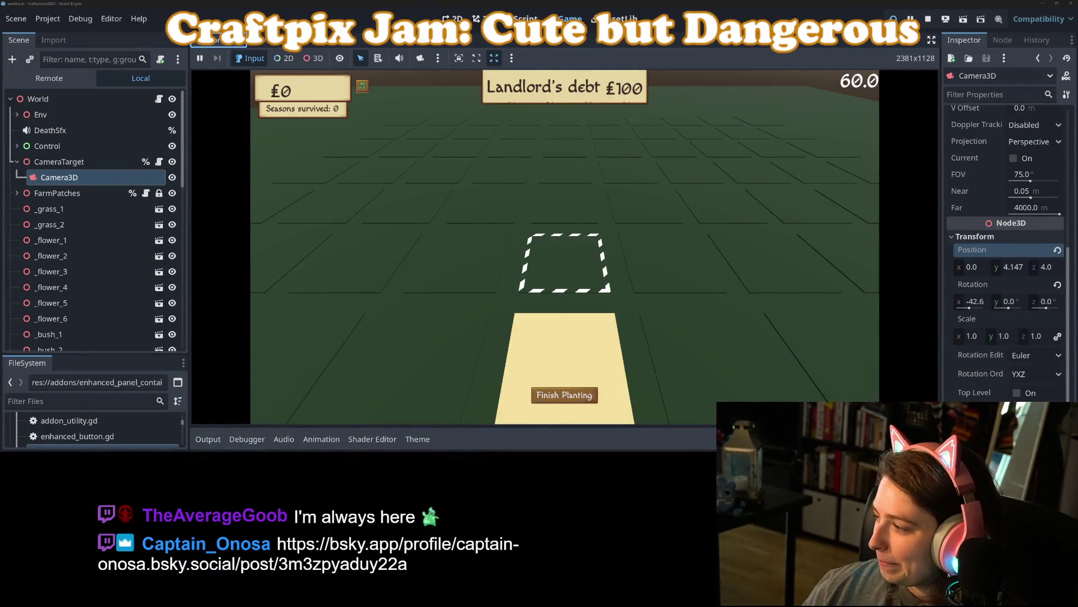
key(alt+Tab)
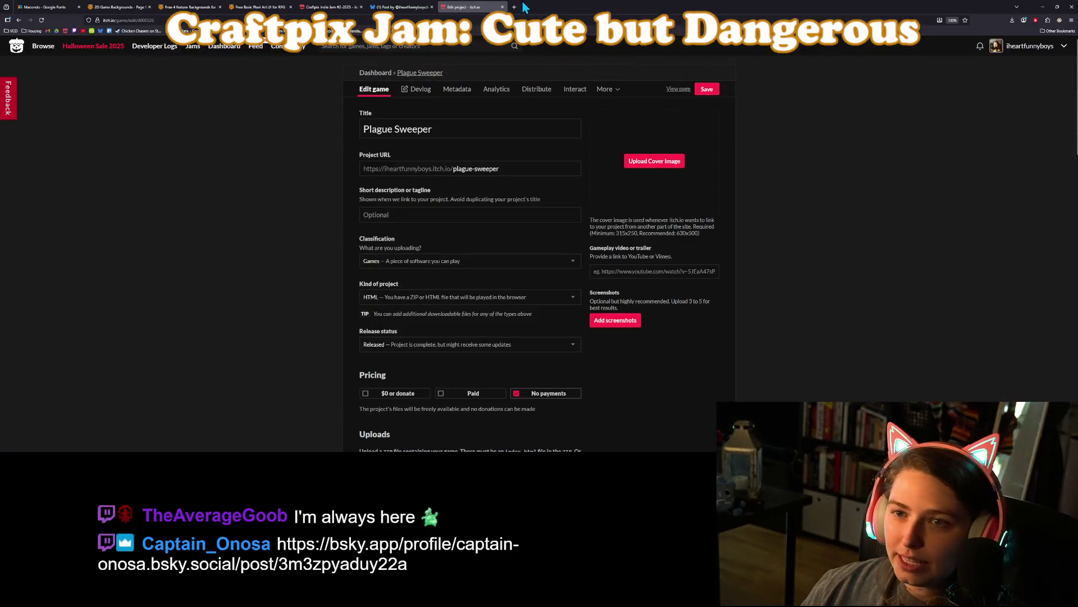
- Load the pasted Bluesky post link about Bee Keeper Tycoon in a new tab and zoom in
click(523, 7)
key(ctrl+v)
key(Return)
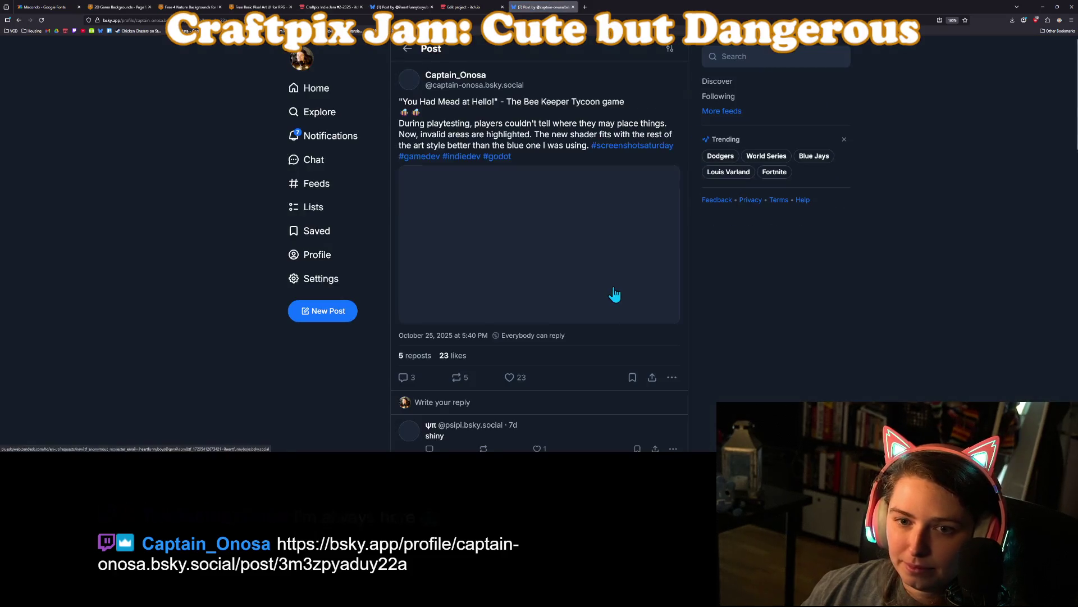
key(ctrl+plus)
key(ctrl+plus)
key(ctrl+plus)
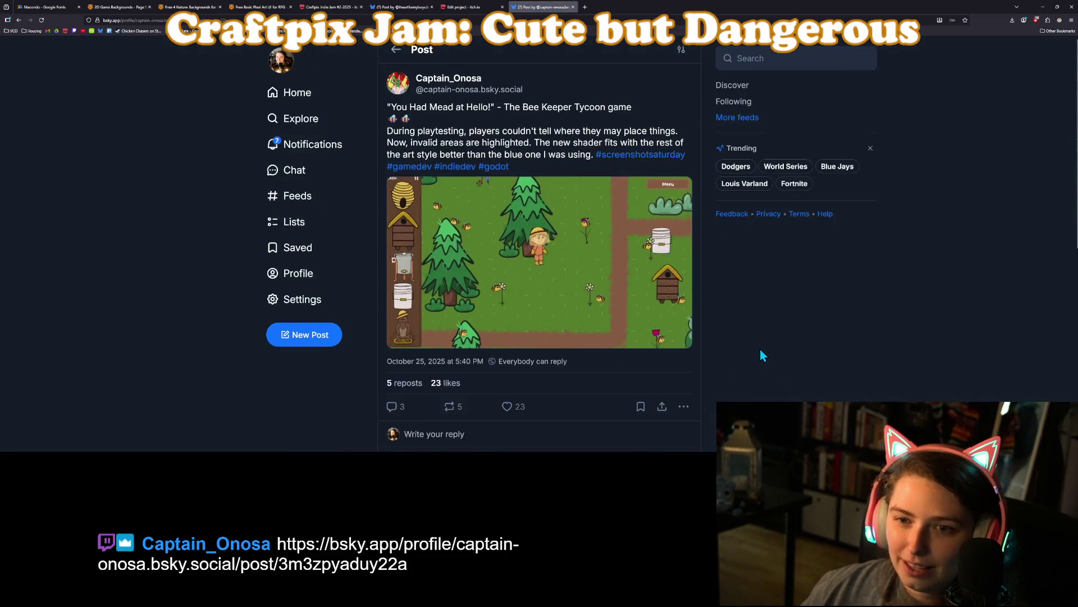